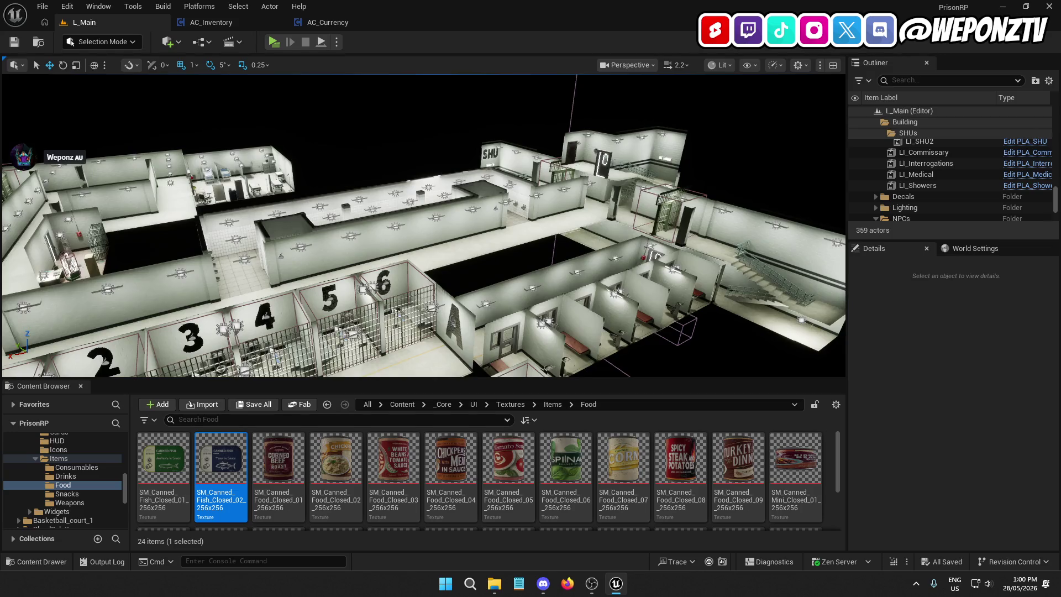
Step: Fly the viewport from the prison overview, over the cell rows, down to the PlayerStart by the corridor wall
drag(494, 259, 452, 69)
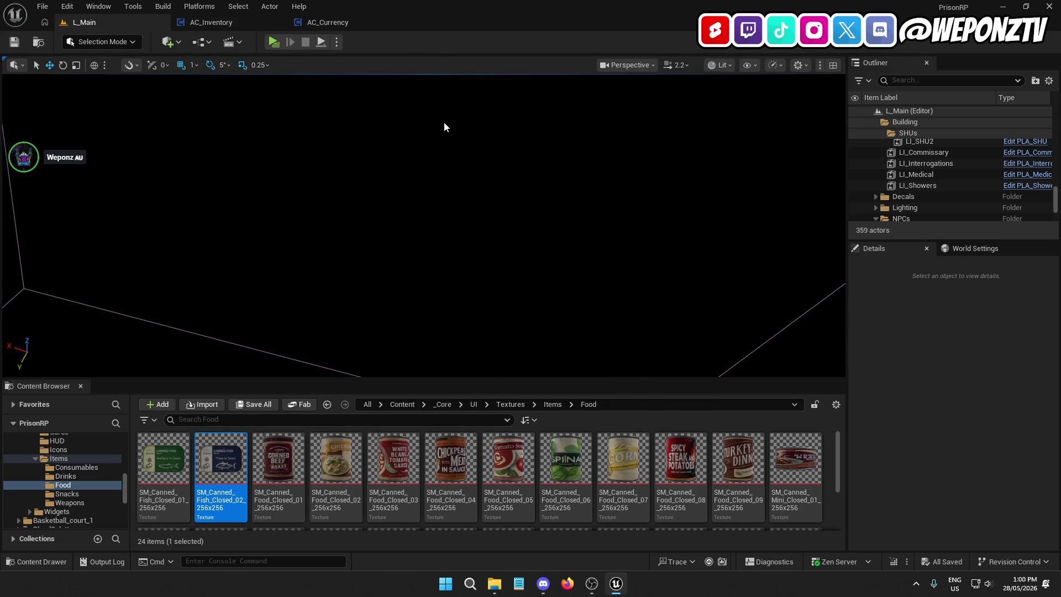
drag(430, 124, 430, 123)
drag(221, 318, 221, 318)
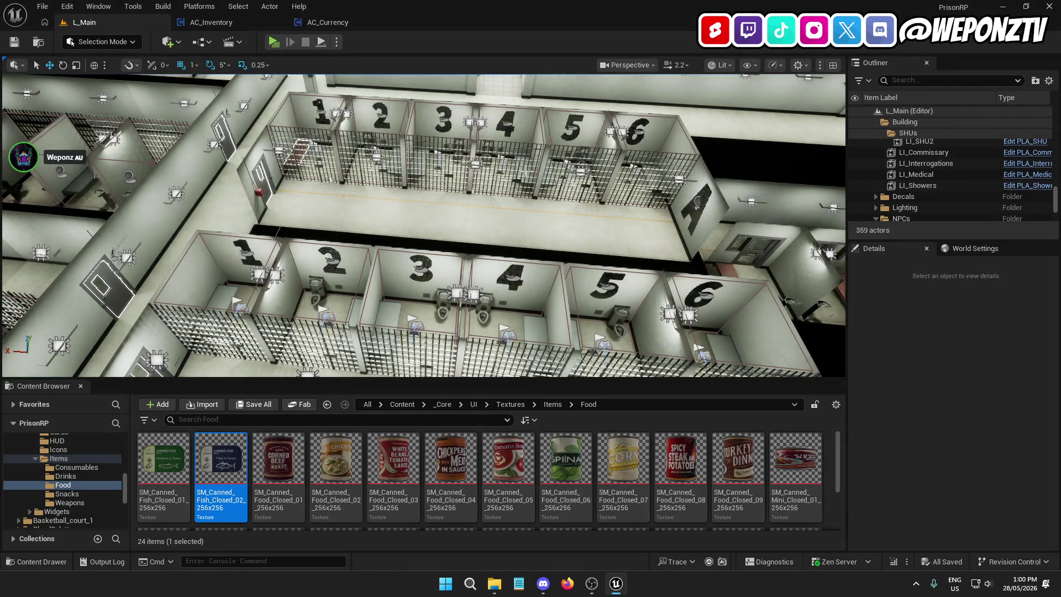
drag(514, 166, 514, 166)
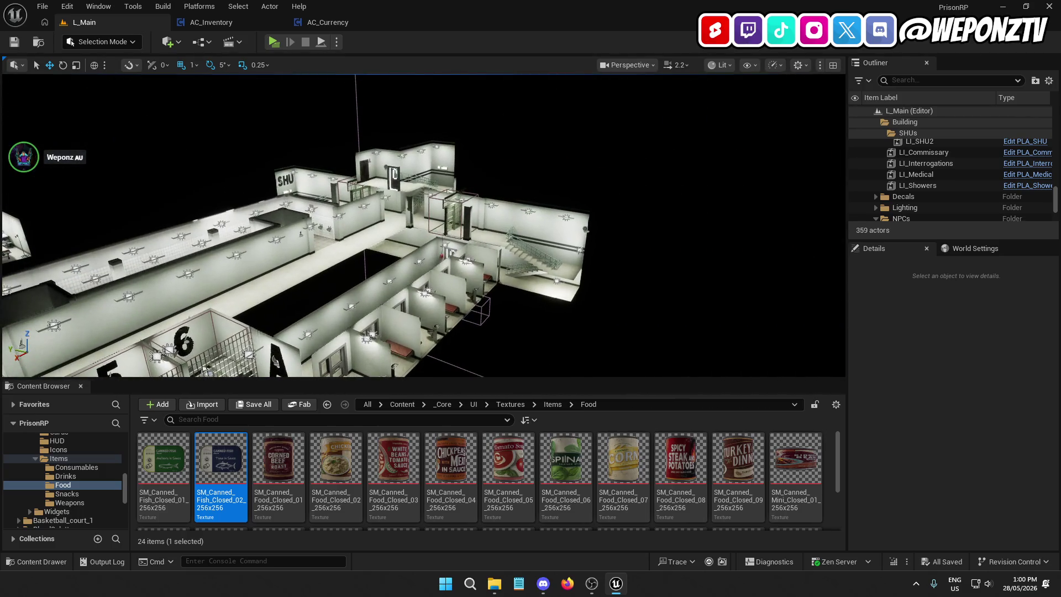
drag(290, 292, 290, 293)
drag(412, 257, 412, 257)
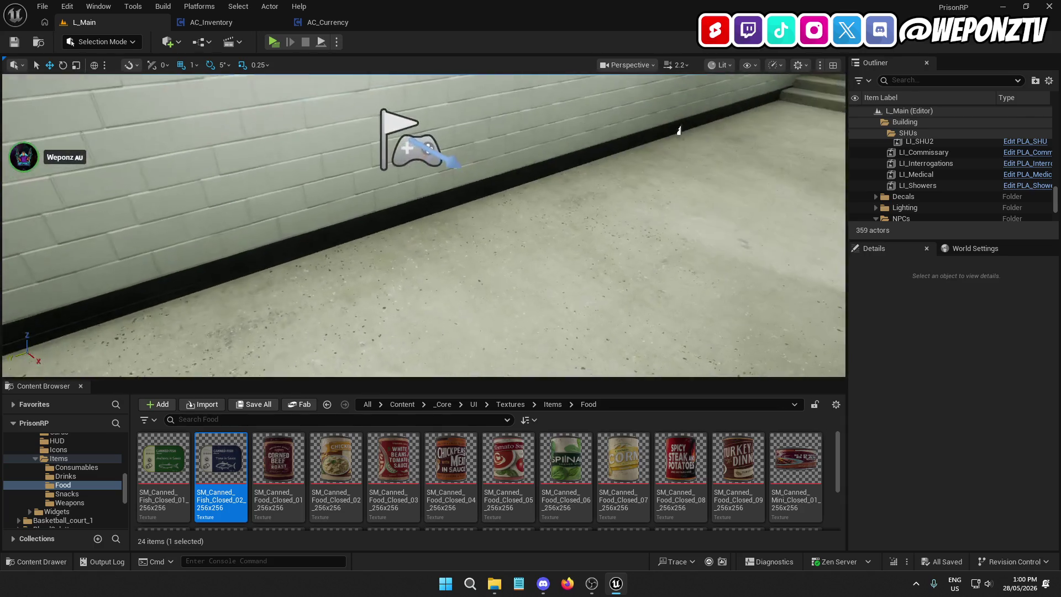
Step: Select the PlayerStart, then open BP_GameInstance from Content > _Core > Blueprints
click(390, 158)
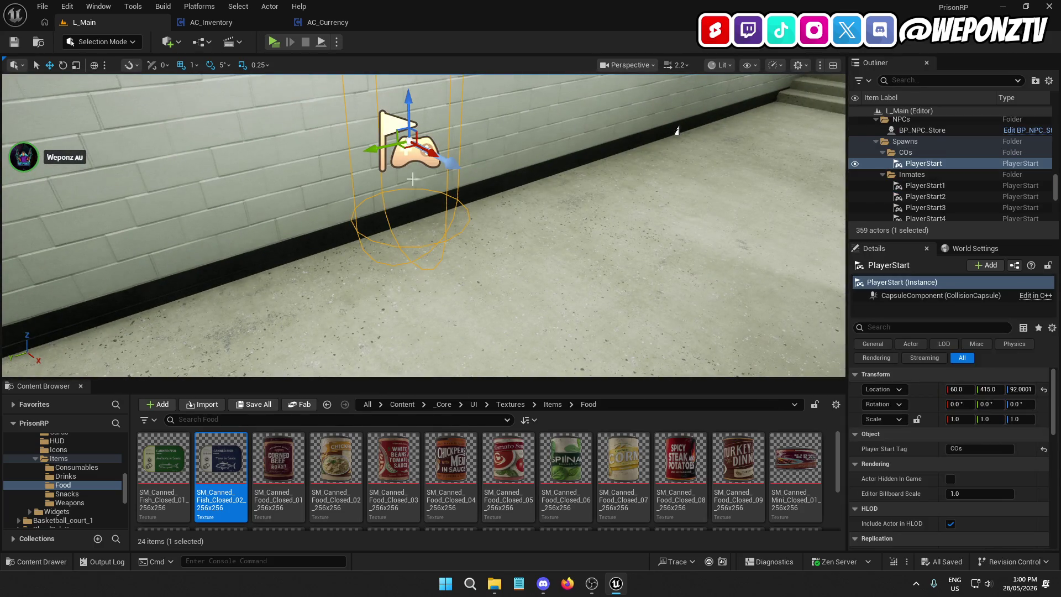
click(408, 404)
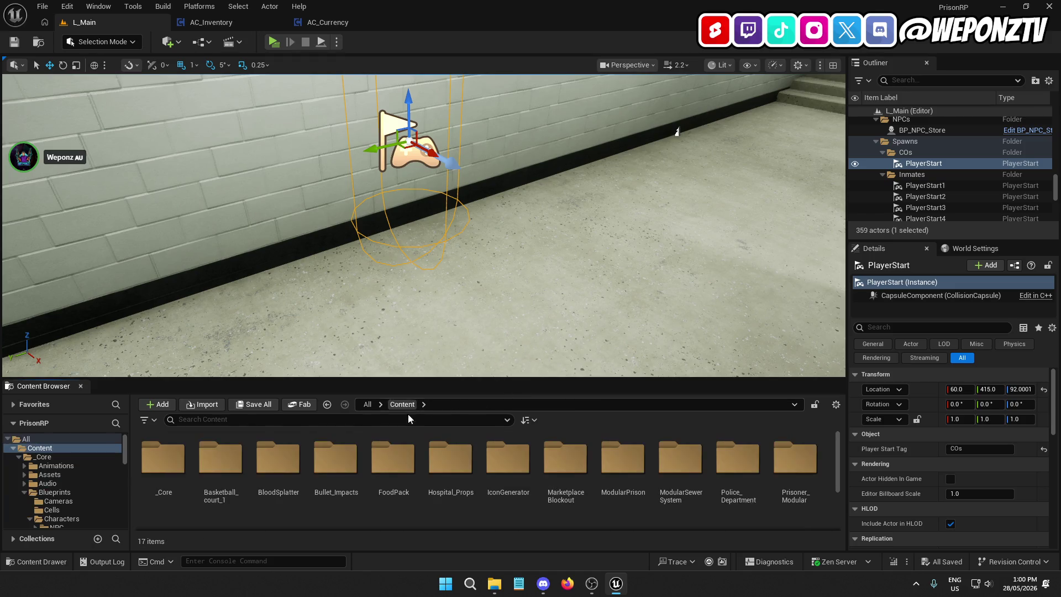
double_click(163, 459)
double_click(336, 458)
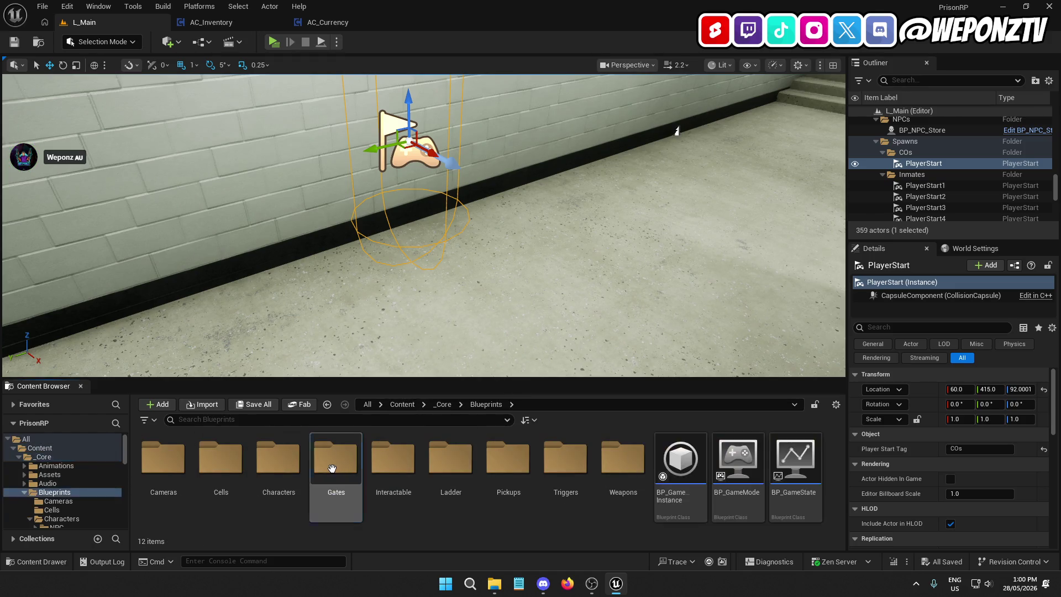
double_click(674, 470)
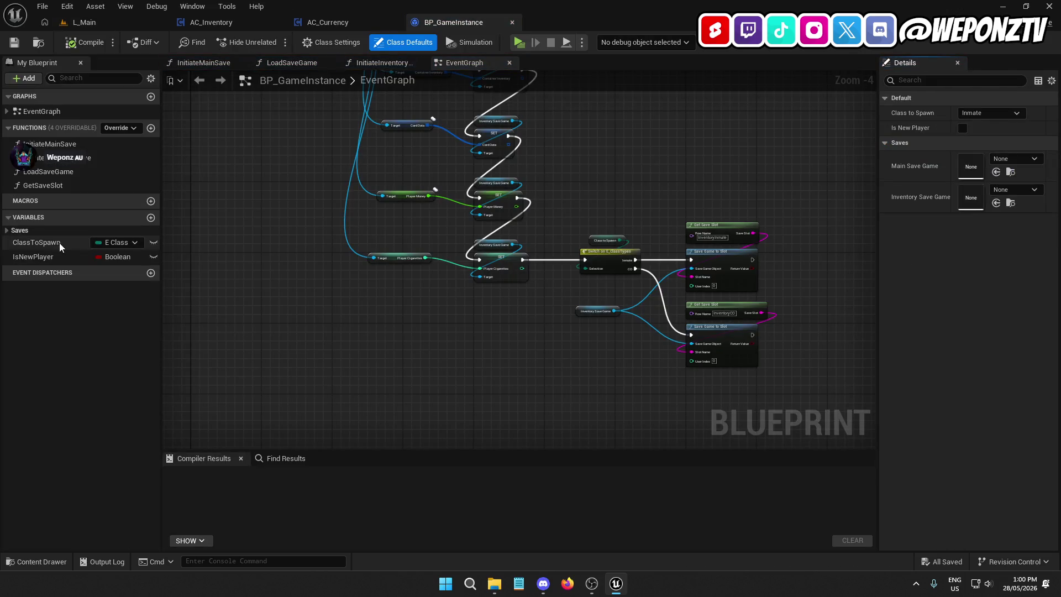
Step: Set ClassToSpawn's default to CO, compile and save, then play-test from L_Main
click(61, 243)
click(989, 307)
click(969, 331)
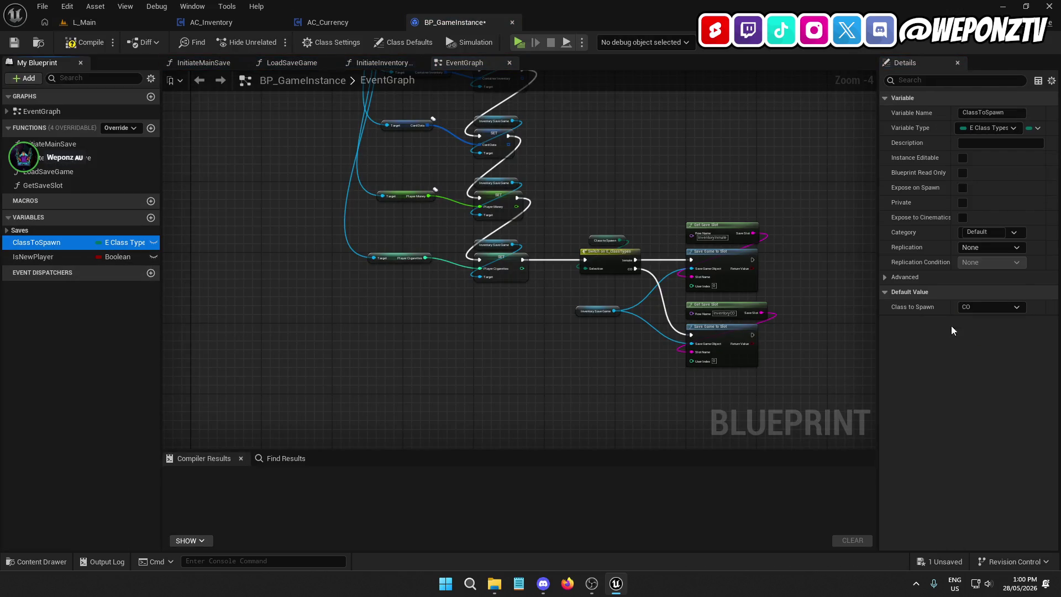
click(14, 42)
click(84, 22)
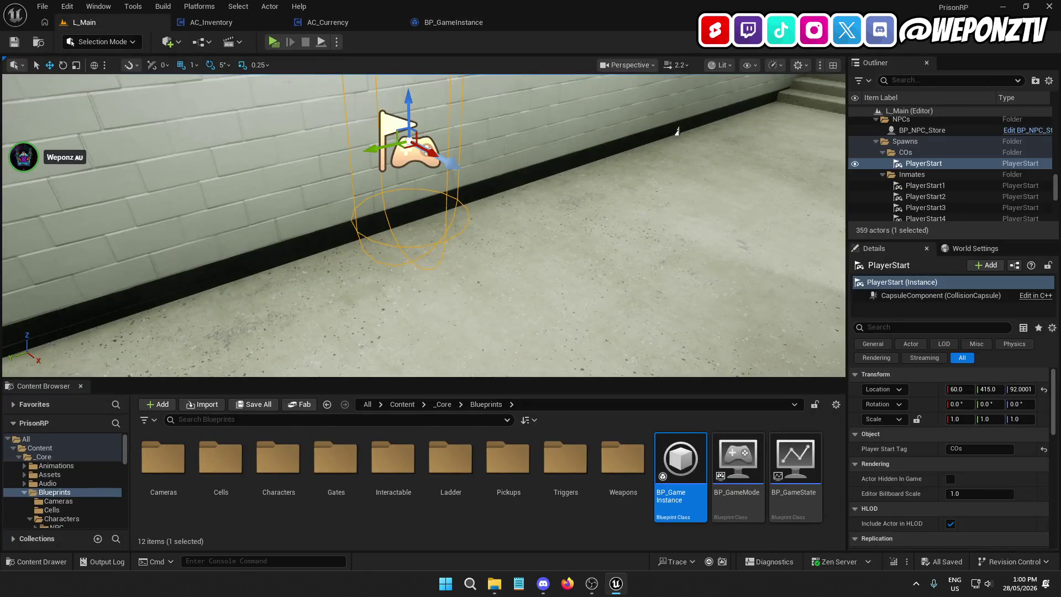
click(272, 41)
Step: Run to the staff lockers, then open, close and reopen the Staff Lockers storage
key(w)
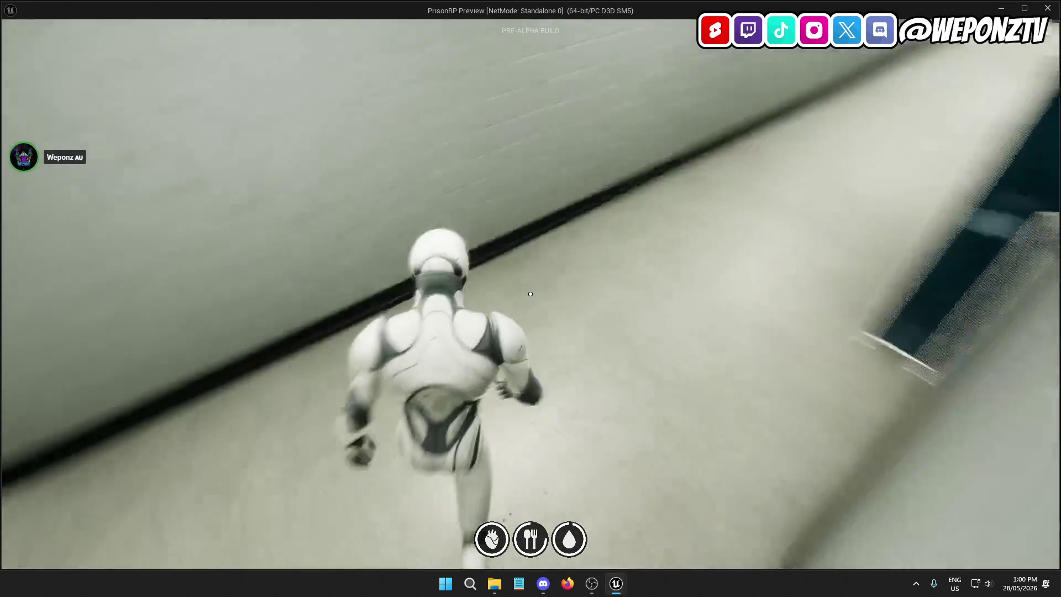
key(d)
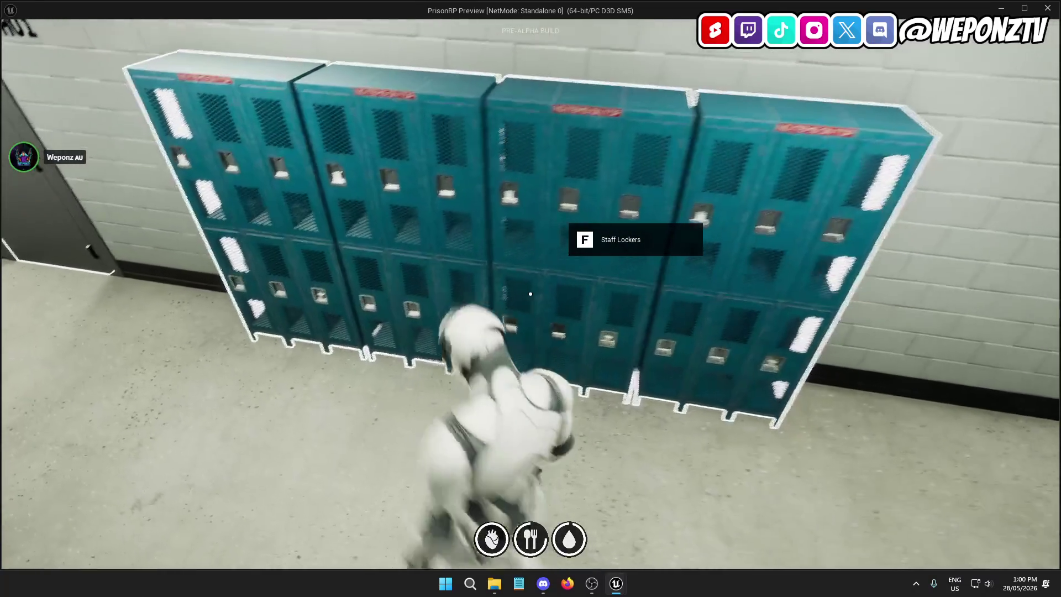
key(f)
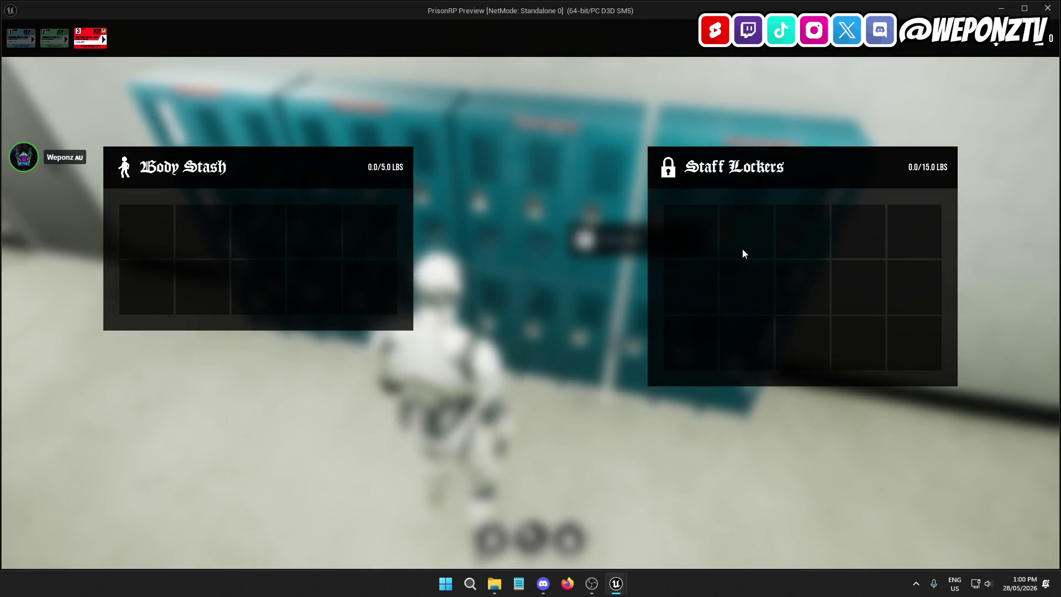
key(Escape)
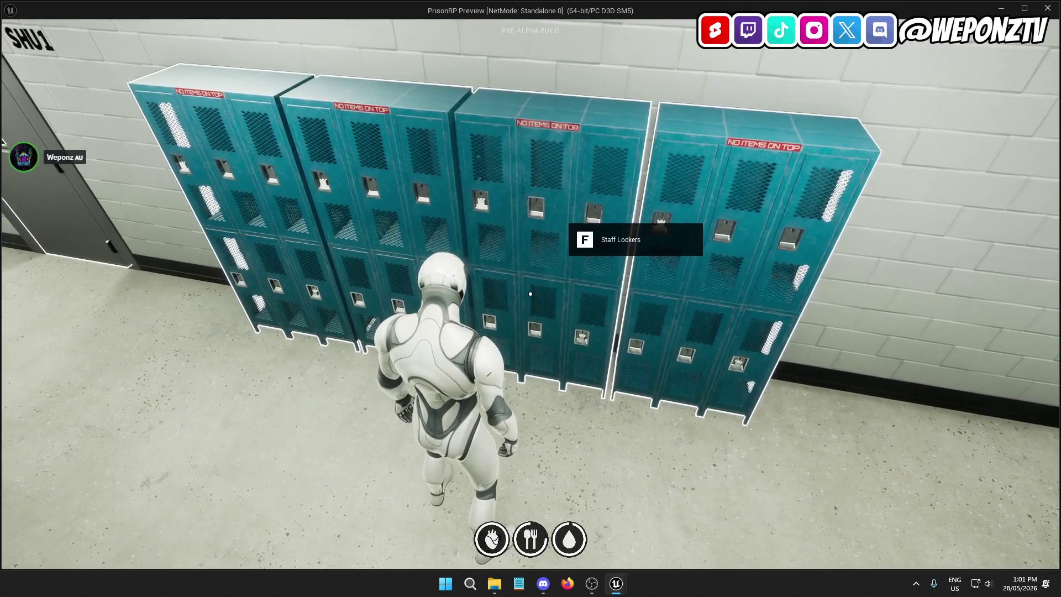
key(f)
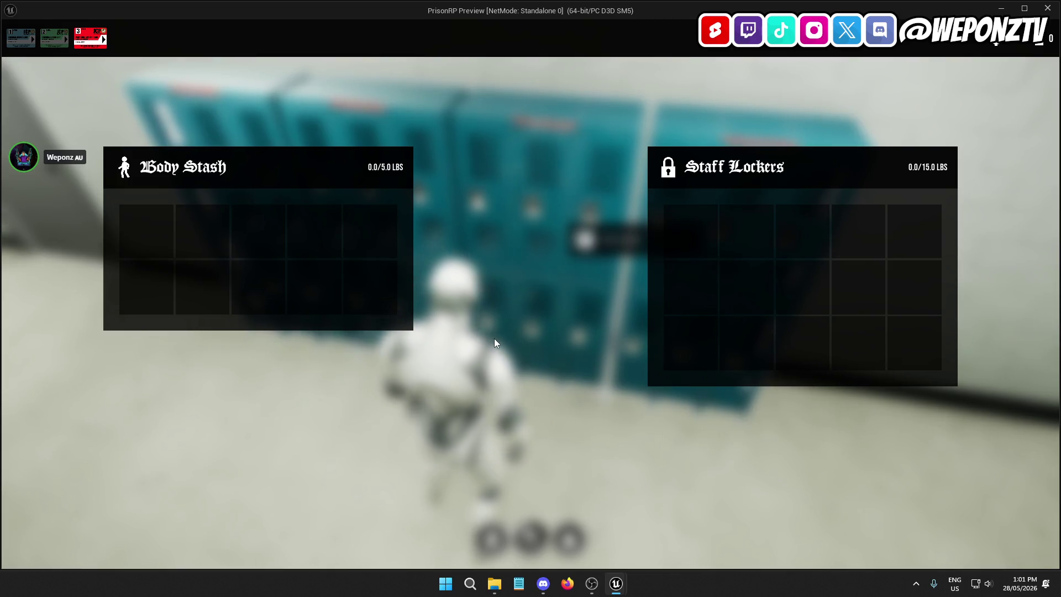
key(Tab)
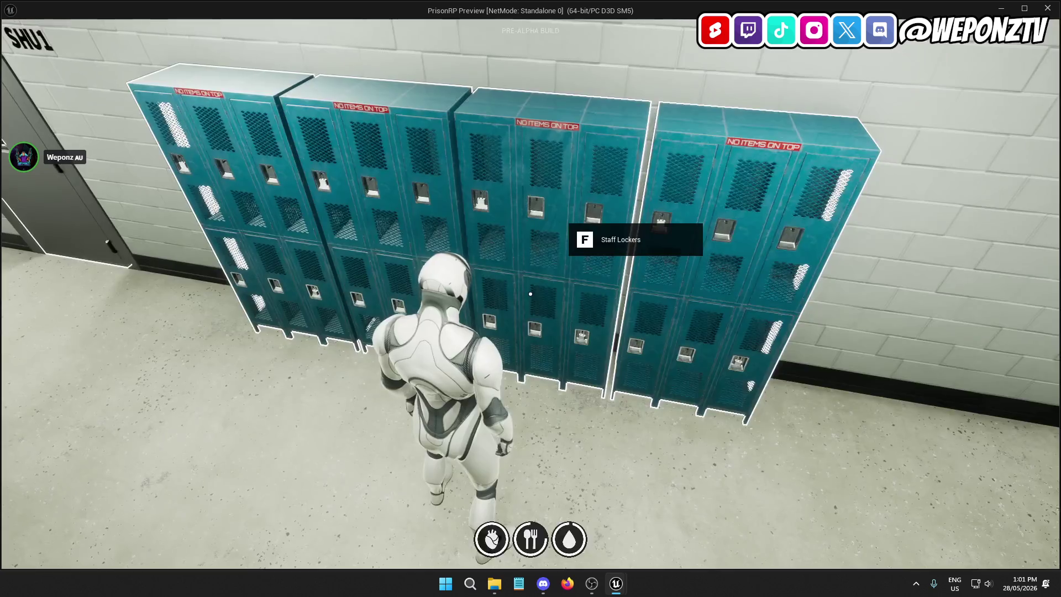
Step: At the SHU2 door, destroy the access card from the Body Stash inventory
key(w)
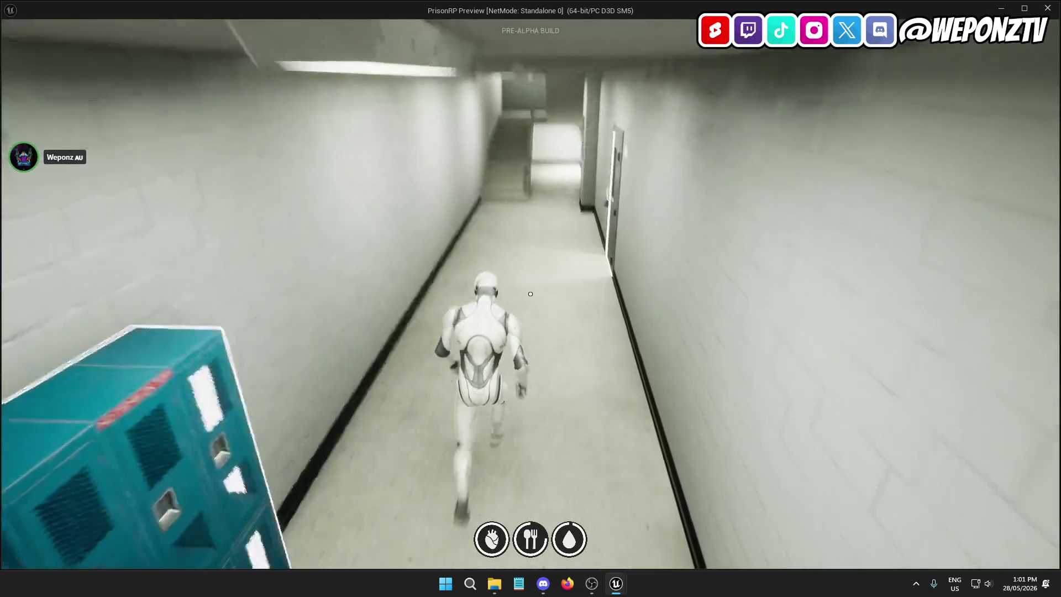
key(Tab)
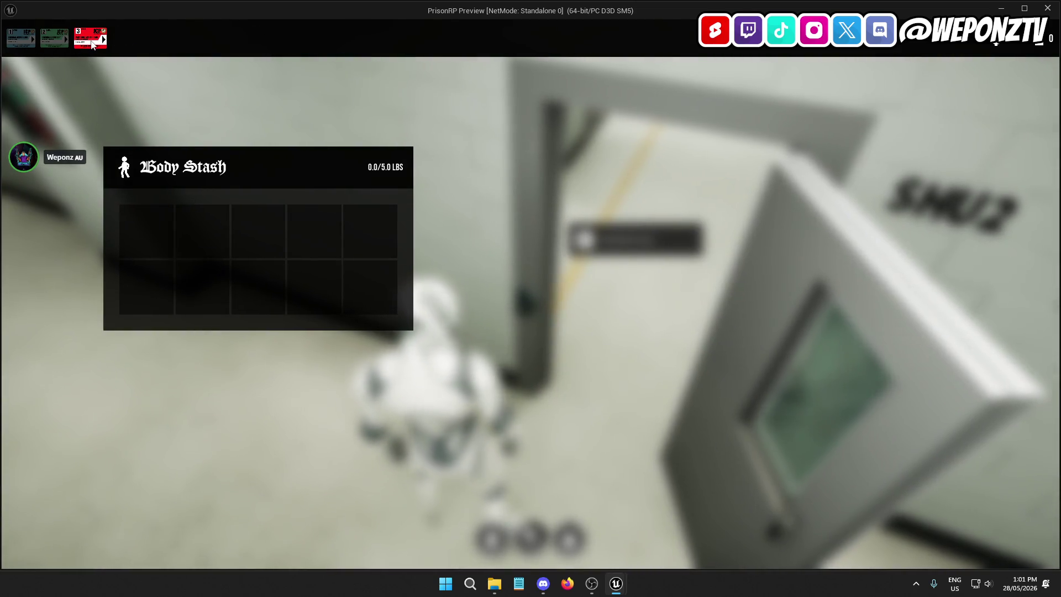
drag(90, 38, 427, 248)
click(586, 336)
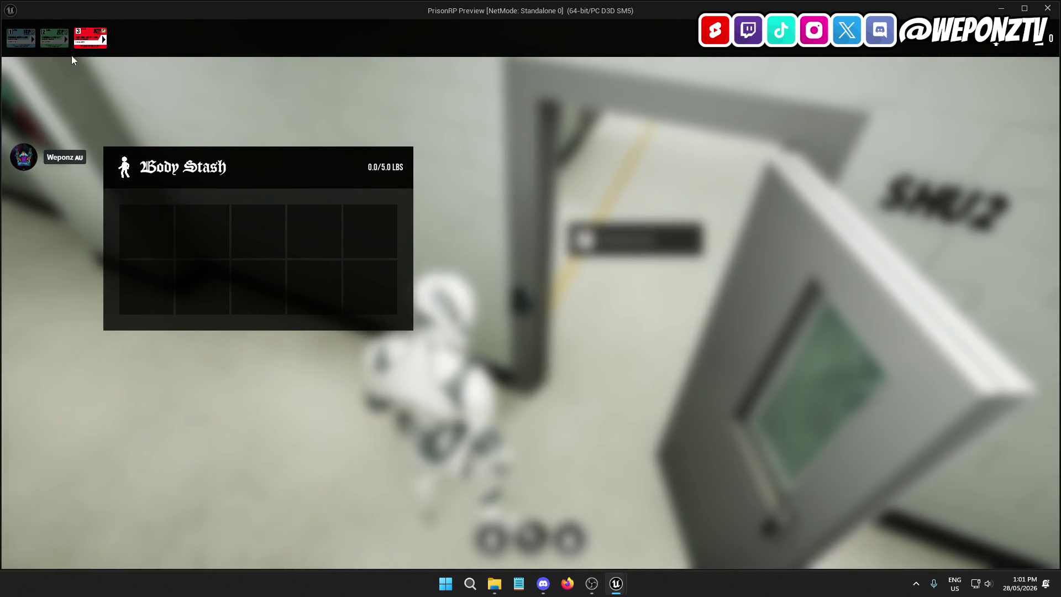
drag(90, 37, 178, 76)
click(497, 335)
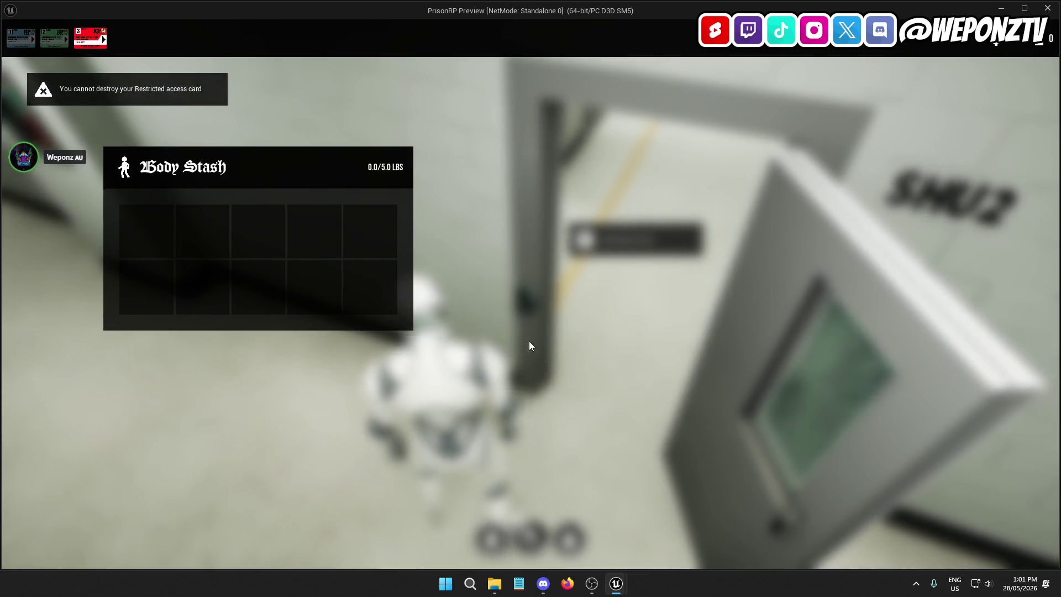
key(Tab)
Step: Run down the corridor, through the SHU gate and up the stairwell to the MAINTENANCE door
key(w)
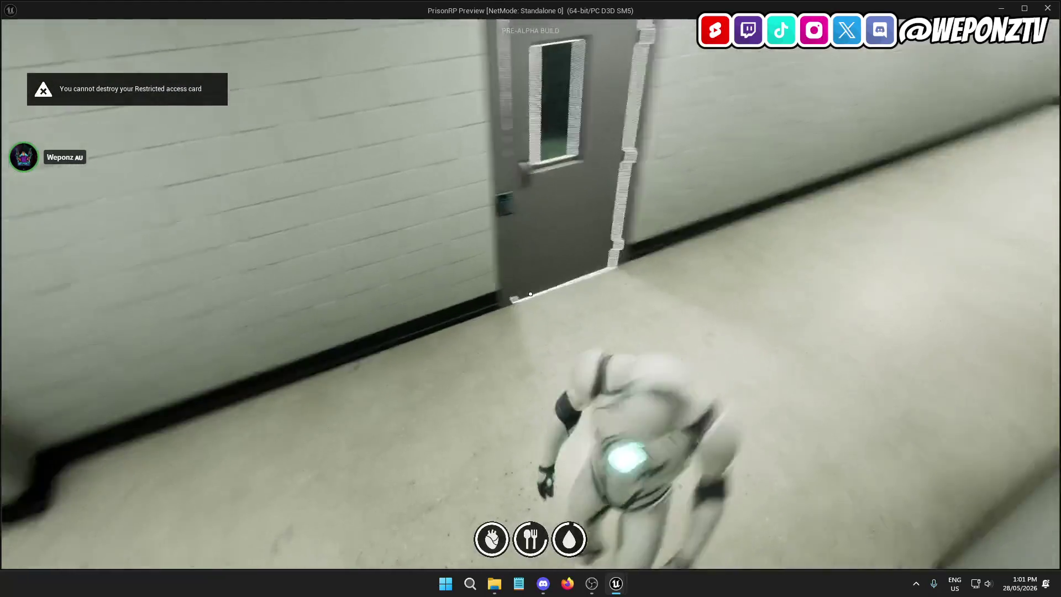
key(w)
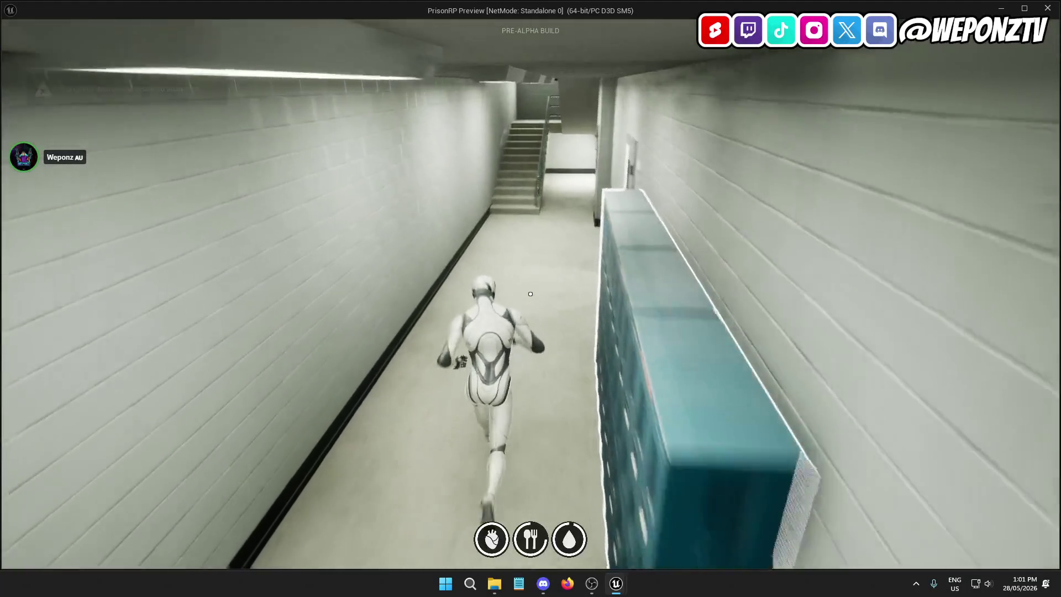
key(w)
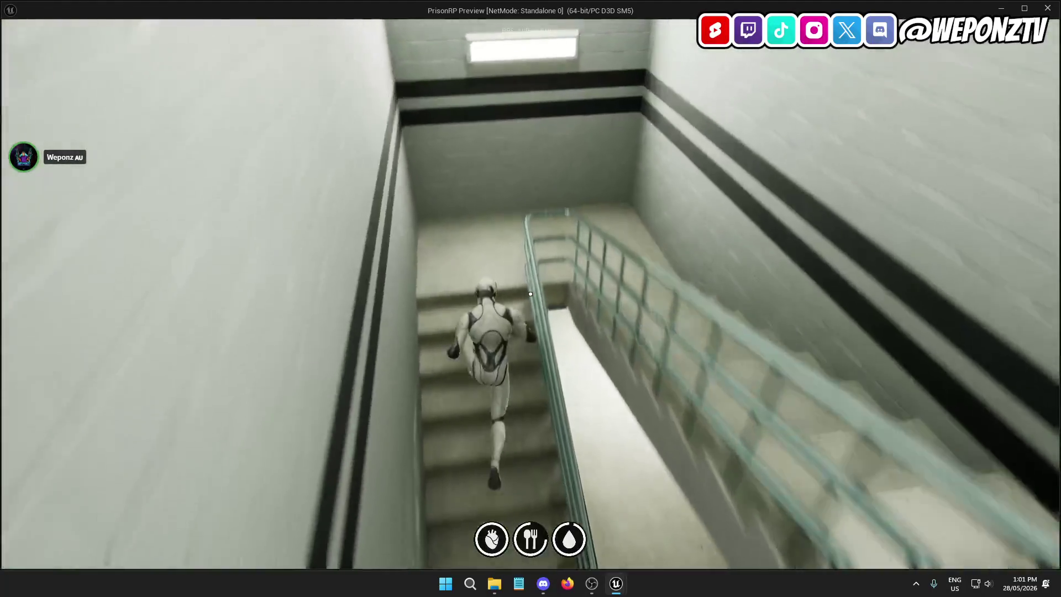
key(w)
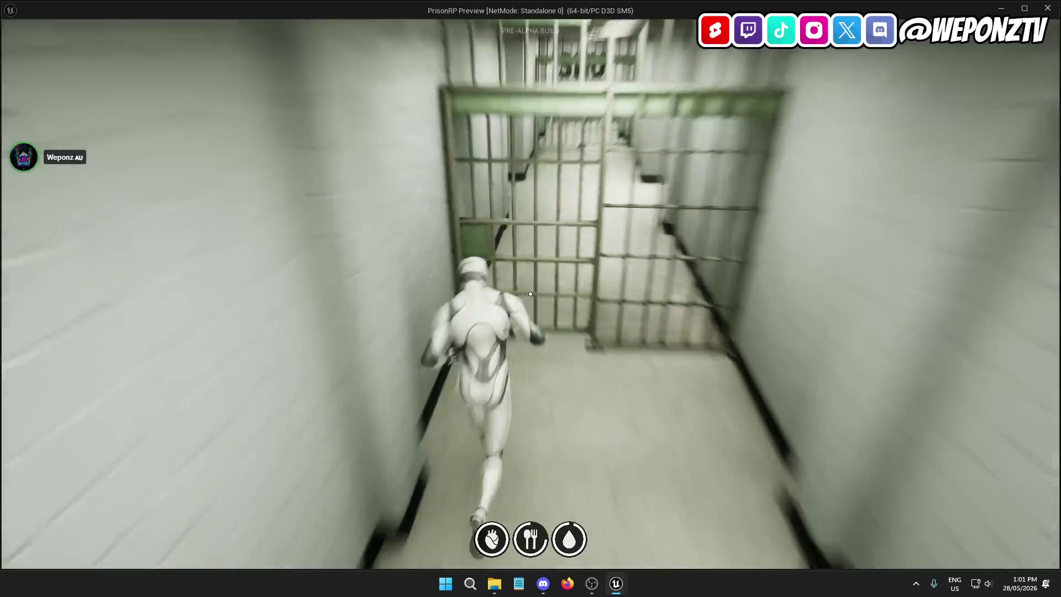
key(w)
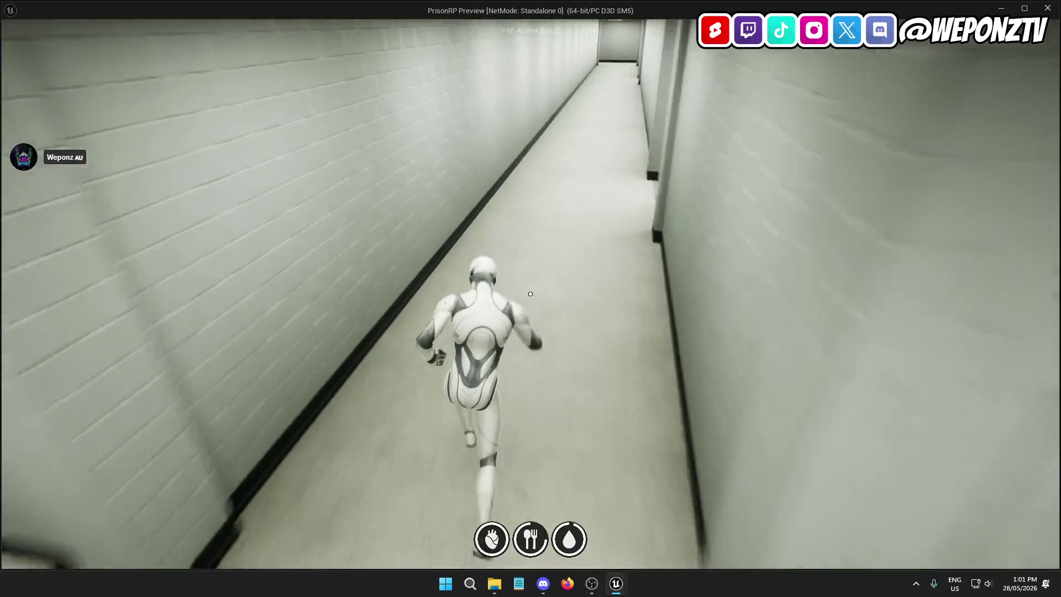
key(w)
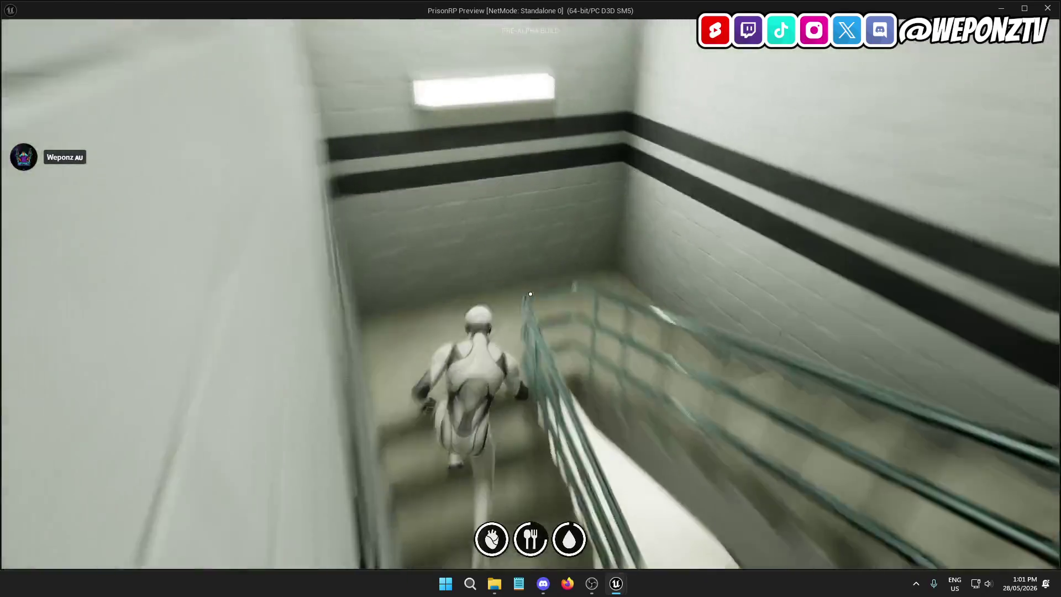
key(w)
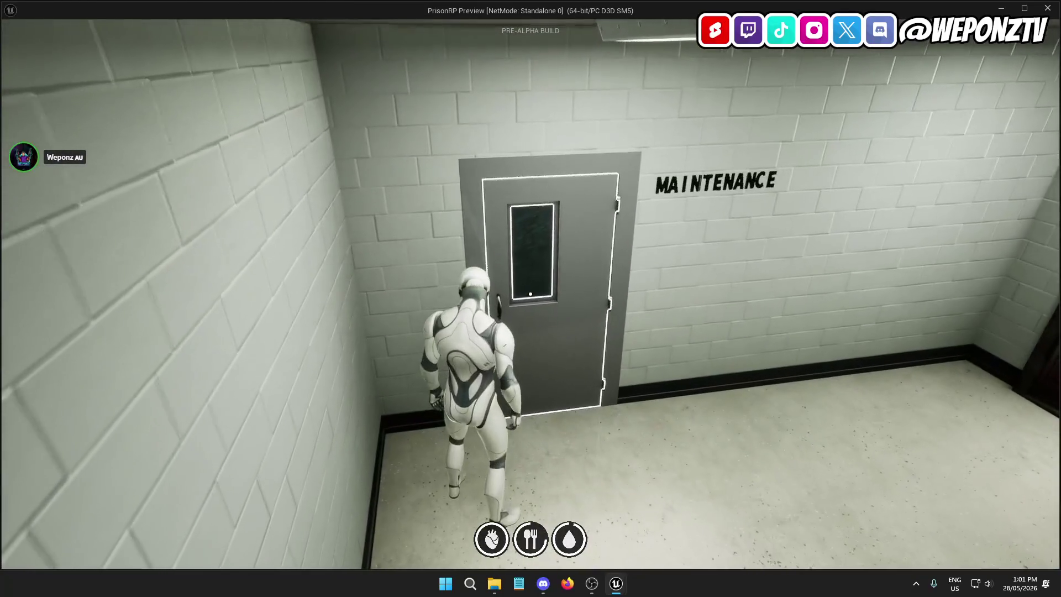
Step: Open the Maintenance door, step through, then walk back down the stairwell
key(f)
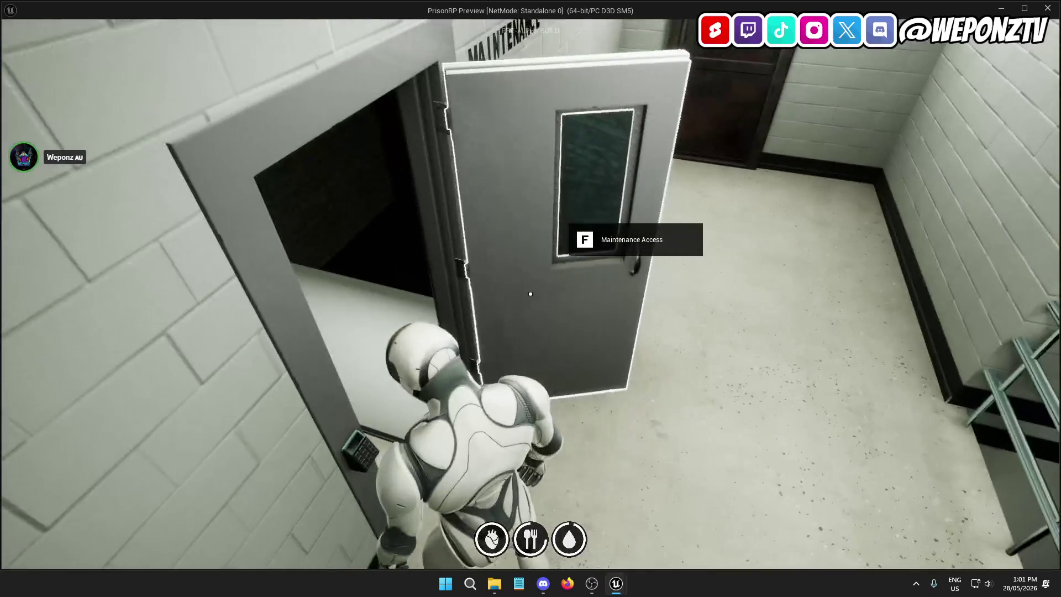
key(w)
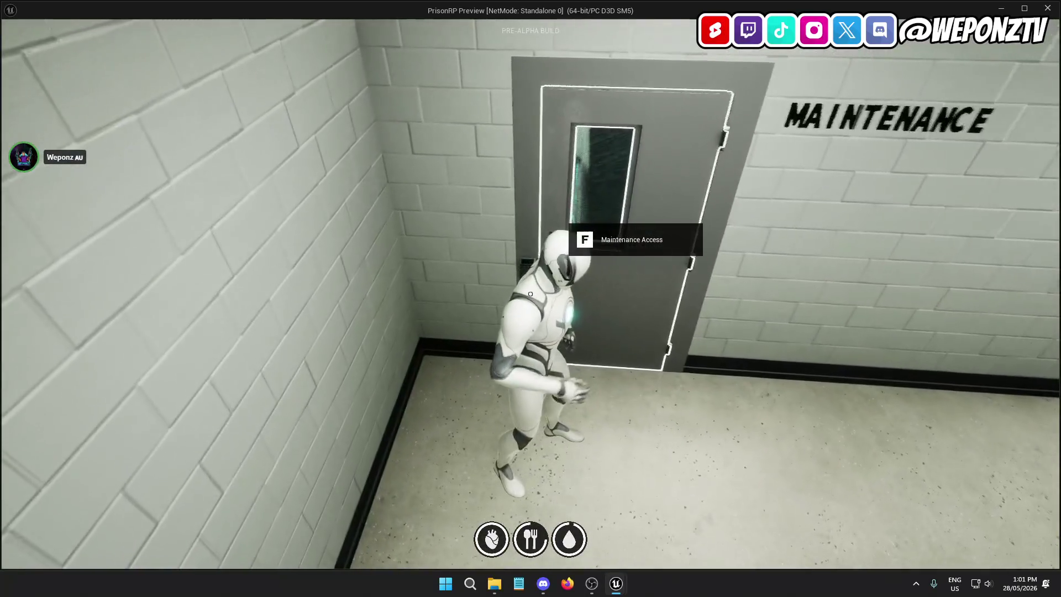
key(w)
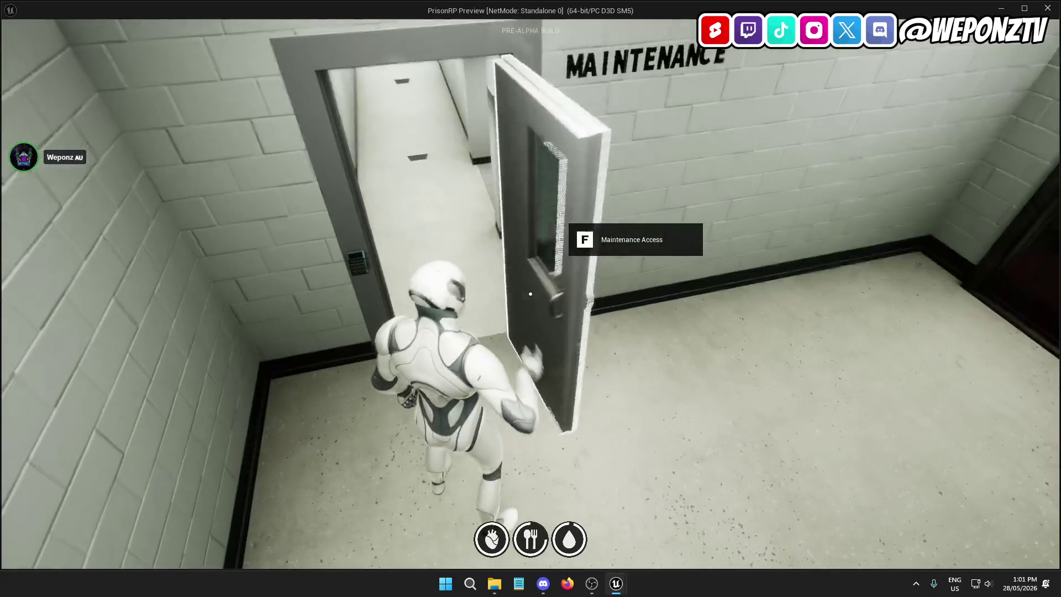
key(w)
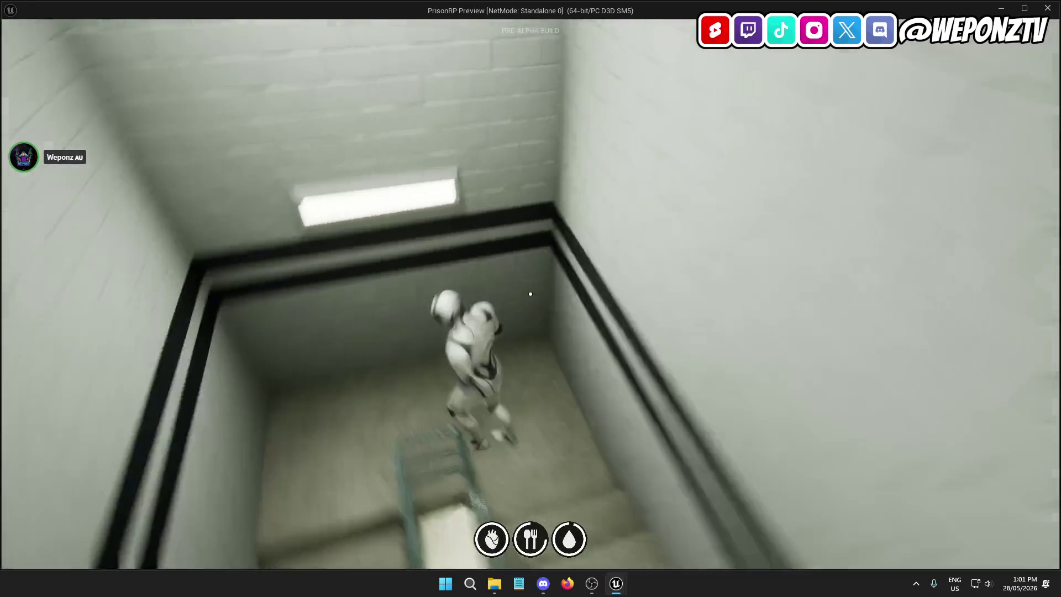
Step: Bring up the pause menu and quit the play-test
key(Escape)
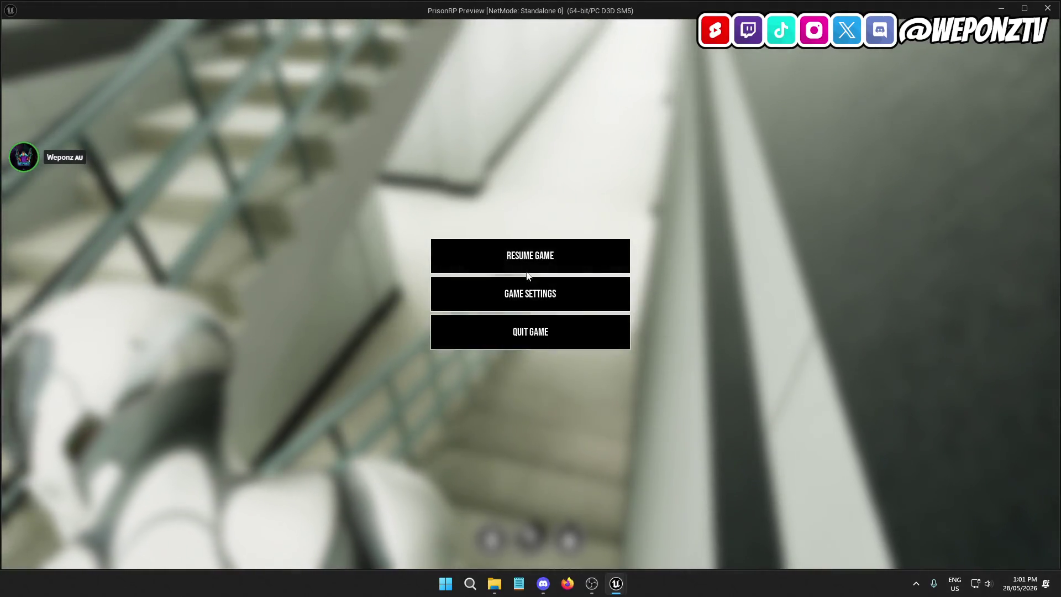
key(Escape)
key(Escape)
click(548, 325)
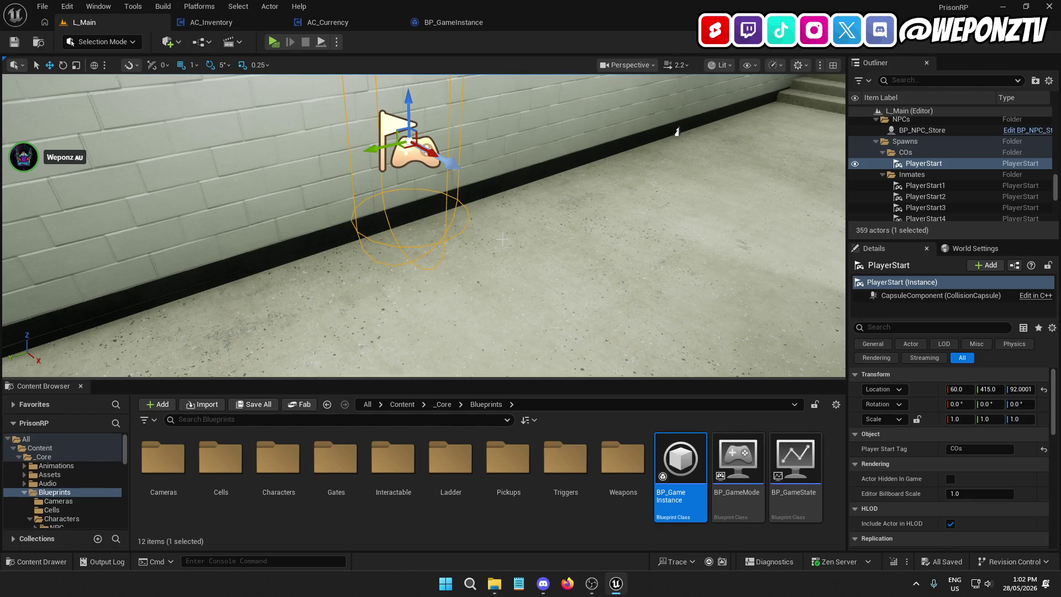
Step: Nudge the COs PlayerStart from X 60 to X 65 and save the L_Main map
mouse_move(544, 223)
mouse_down()
mouse_move(519, 232)
mouse_move(508, 260)
mouse_move(497, 226)
mouse_move(475, 210)
mouse_move(486, 243)
mouse_move(481, 227)
mouse_move(503, 232)
mouse_move(486, 153)
mouse_up()
drag(491, 221, 492, 260)
click(15, 42)
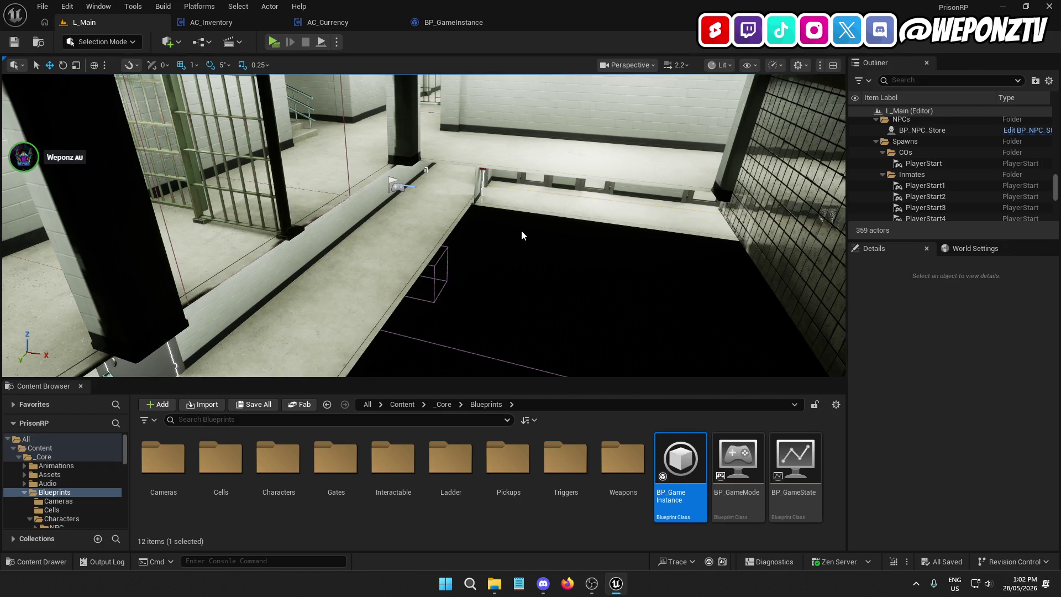
Step: Survey numbered cells 1–6, the stairwell and holding cells from above, then open AC_Inventory's event graph
mouse_move(529, 242)
mouse_down()
mouse_move(529, 321)
mouse_move(530, 177)
mouse_move(508, 177)
mouse_move(486, 199)
mouse_move(497, 232)
mouse_up()
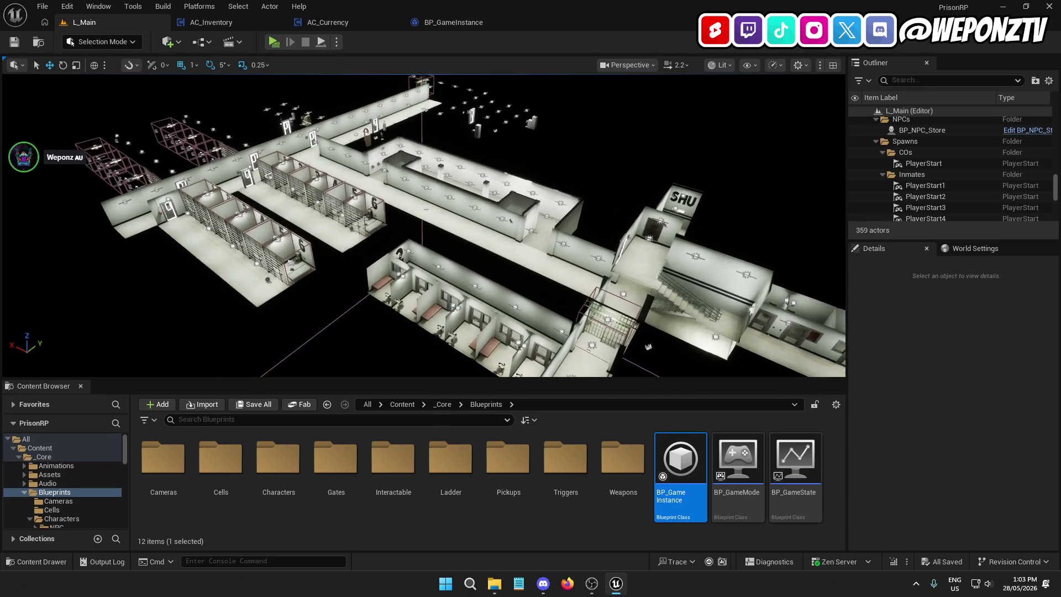
mouse_move(653, 349)
mouse_down()
mouse_move(635, 289)
mouse_move(574, 257)
mouse_up()
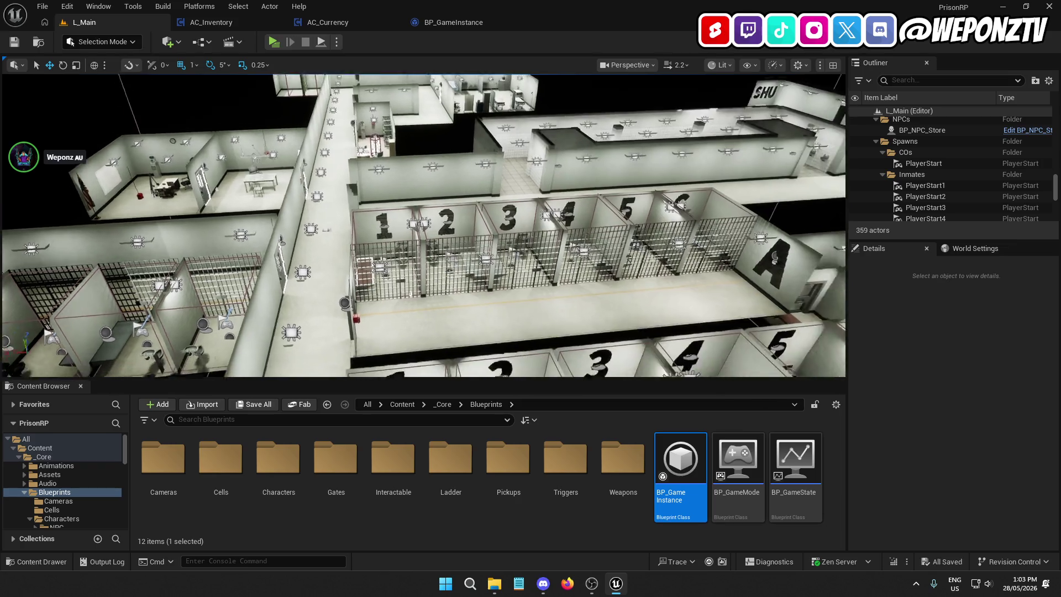
drag(574, 257, 547, 243)
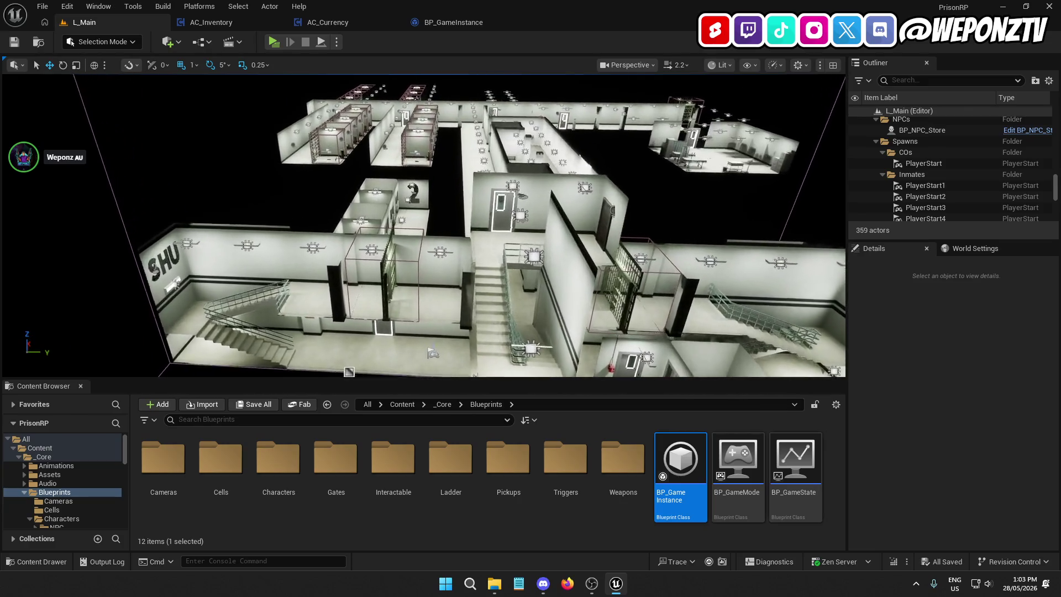
drag(547, 243, 447, 193)
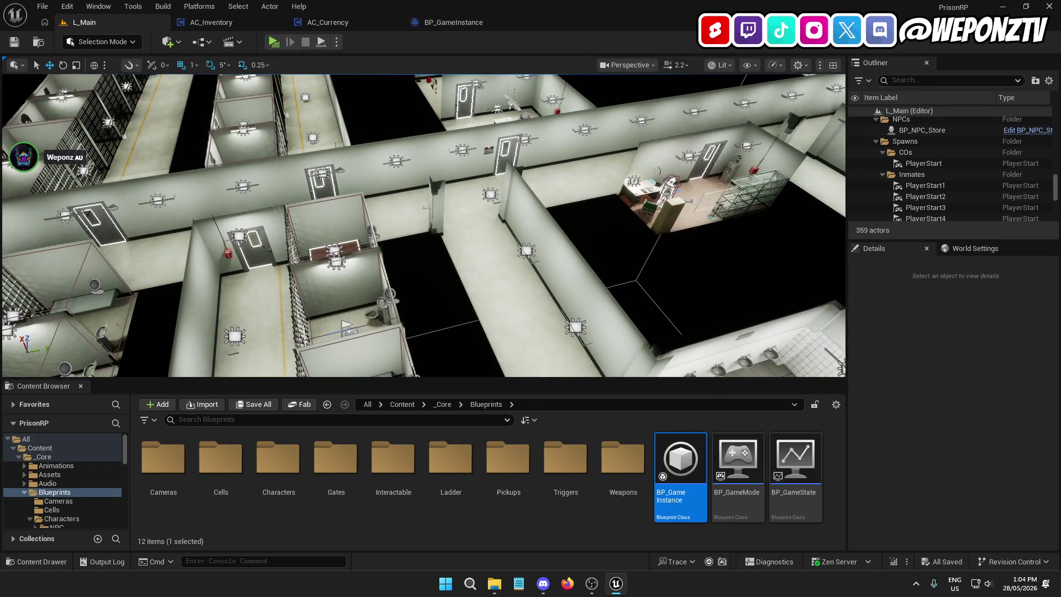
drag(448, 193, 431, 185)
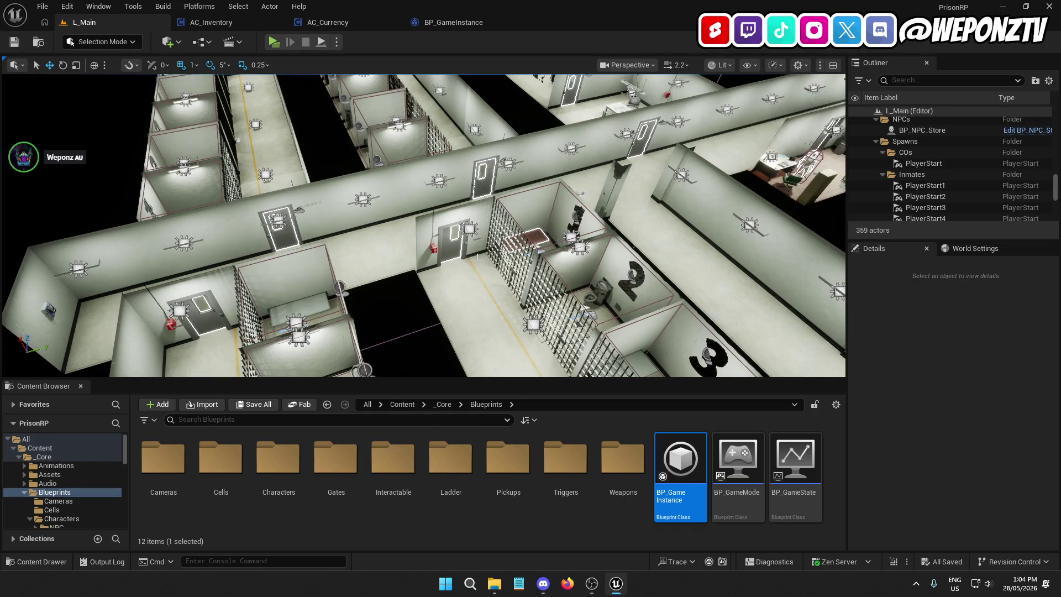
drag(423, 225, 393, 225)
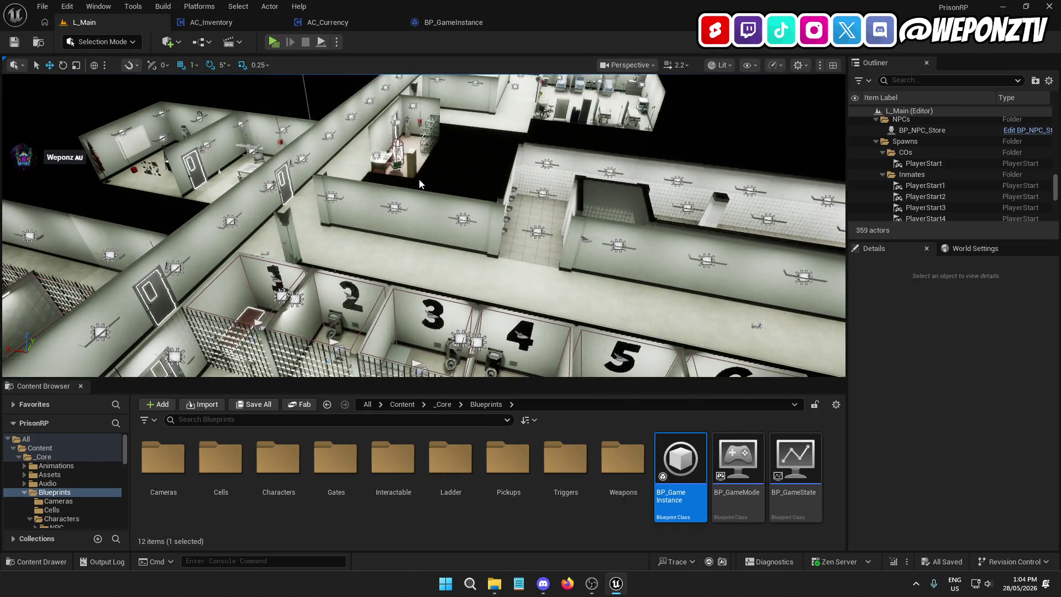
click(228, 24)
Step: Inspect the Svr Add Item ToInventory node, then close the AC_Inventory, AC_Currency and BP_GameInstance editors
scroll(456, 221, down, 2)
drag(464, 229, 643, 255)
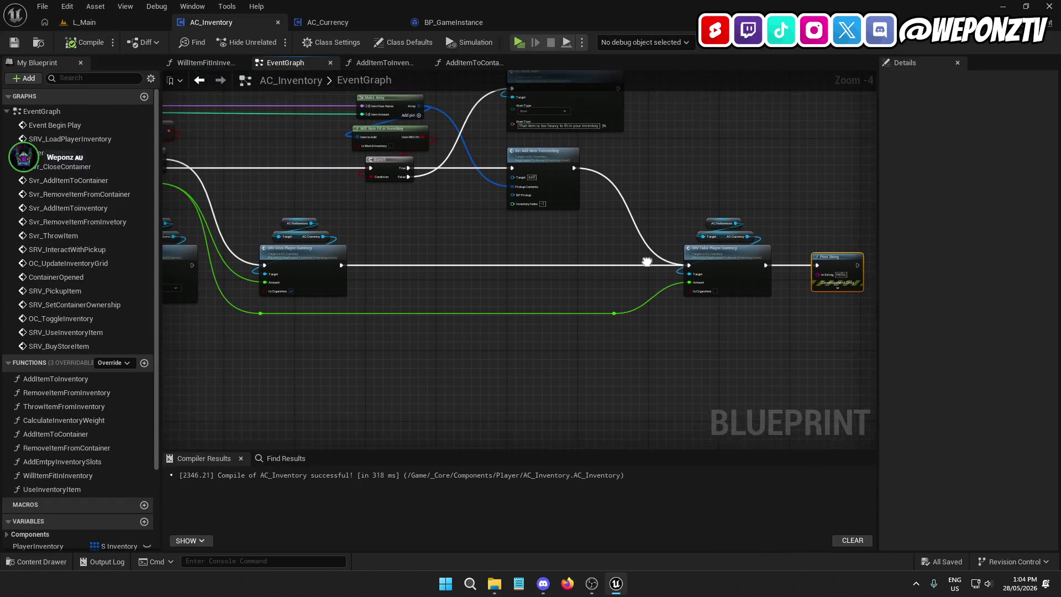
click(544, 183)
drag(226, 119, 327, 134)
click(127, 24)
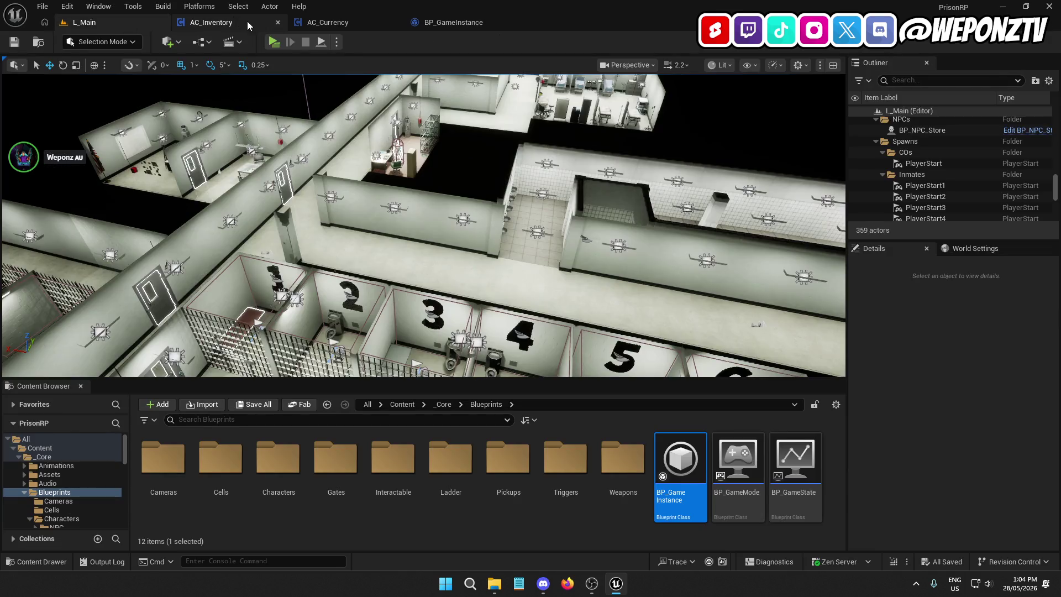
click(280, 21)
click(279, 21)
click(280, 21)
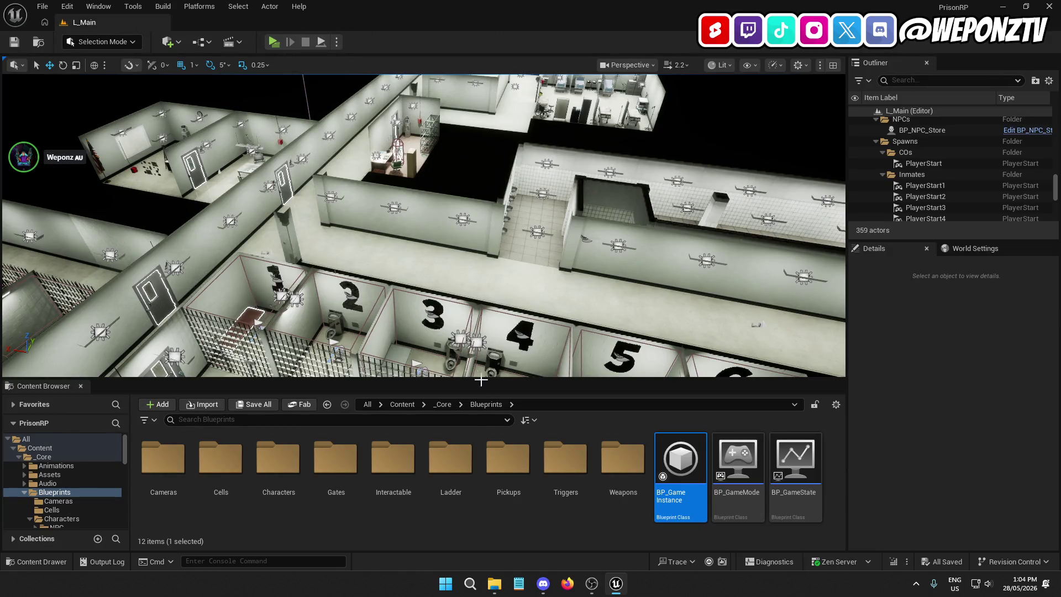
Step: Open Components > Player > AC_Alerts, delete both Send Alert nodes and compile
click(443, 404)
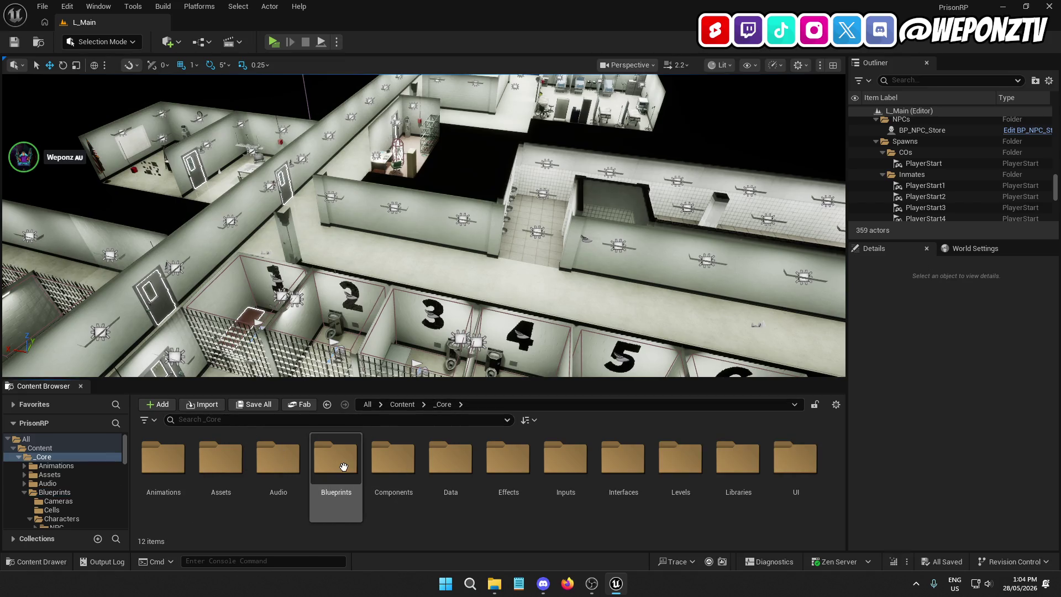
click(385, 468)
double_click(385, 468)
double_click(195, 475)
click(182, 467)
double_click(182, 467)
drag(605, 291, 407, 115)
key(Delete)
click(84, 42)
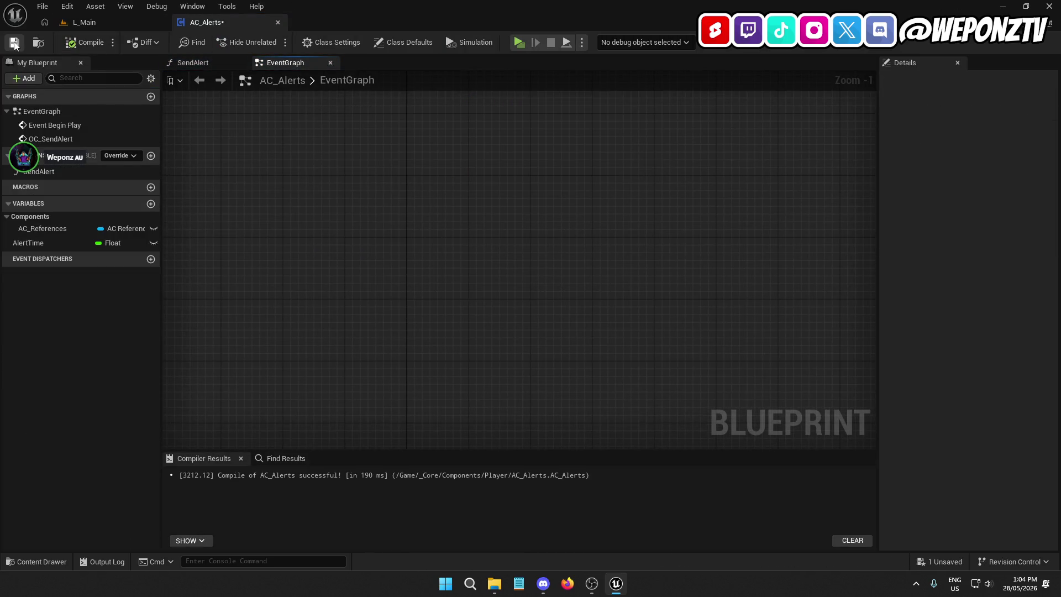
Step: Review AC_Weapons' WeaponLineTrace function, then start a play-test from L_Main
click(77, 25)
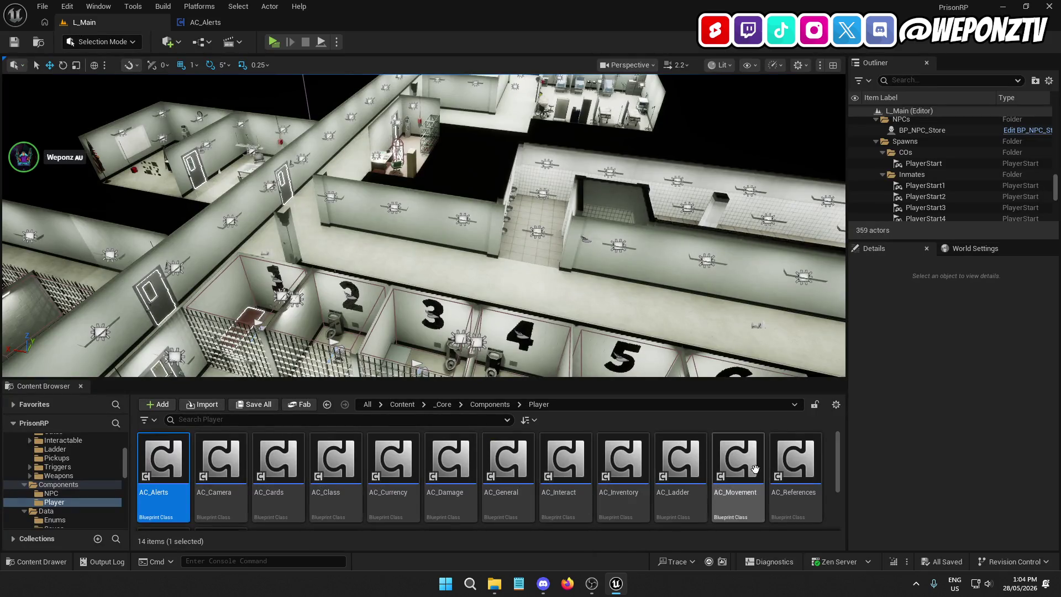
scroll(740, 470, down, 3)
double_click(213, 460)
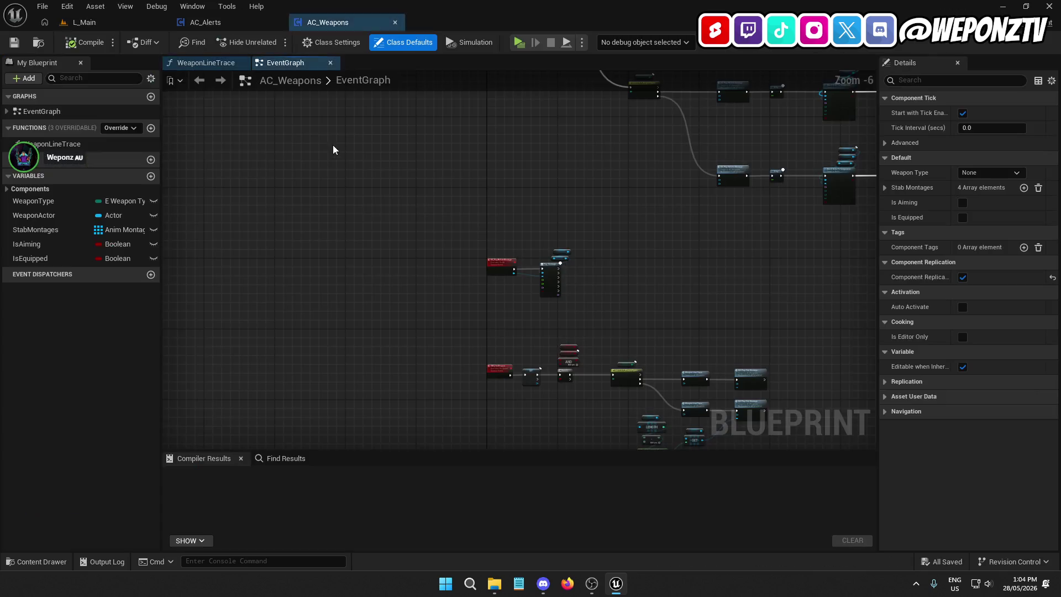
mouse_move(501, 222)
mouse_down()
mouse_move(374, 216)
mouse_move(483, 220)
mouse_up()
scroll(484, 221, down, 3)
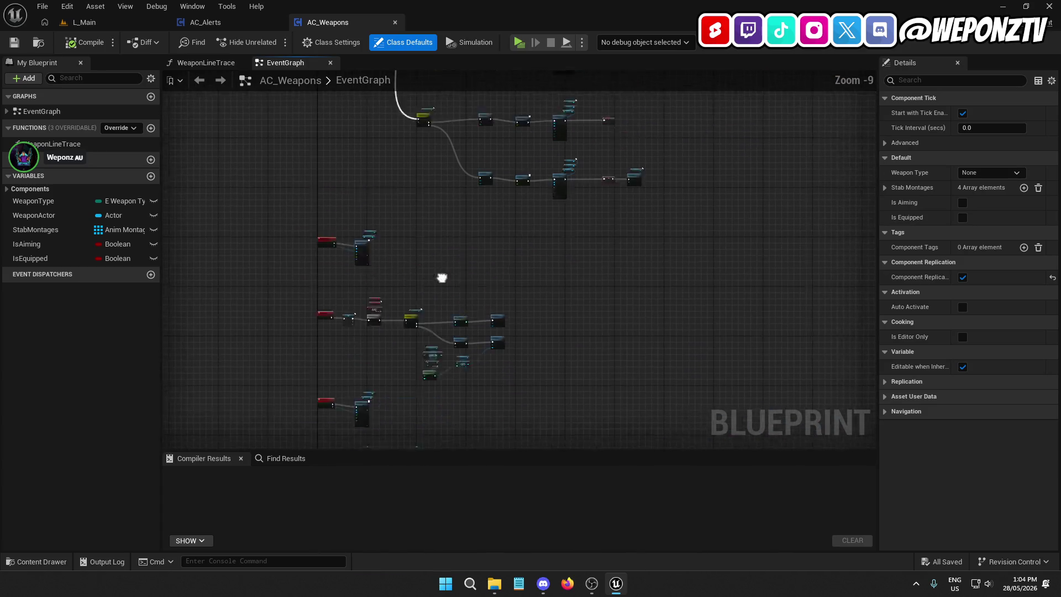
click(199, 64)
click(128, 22)
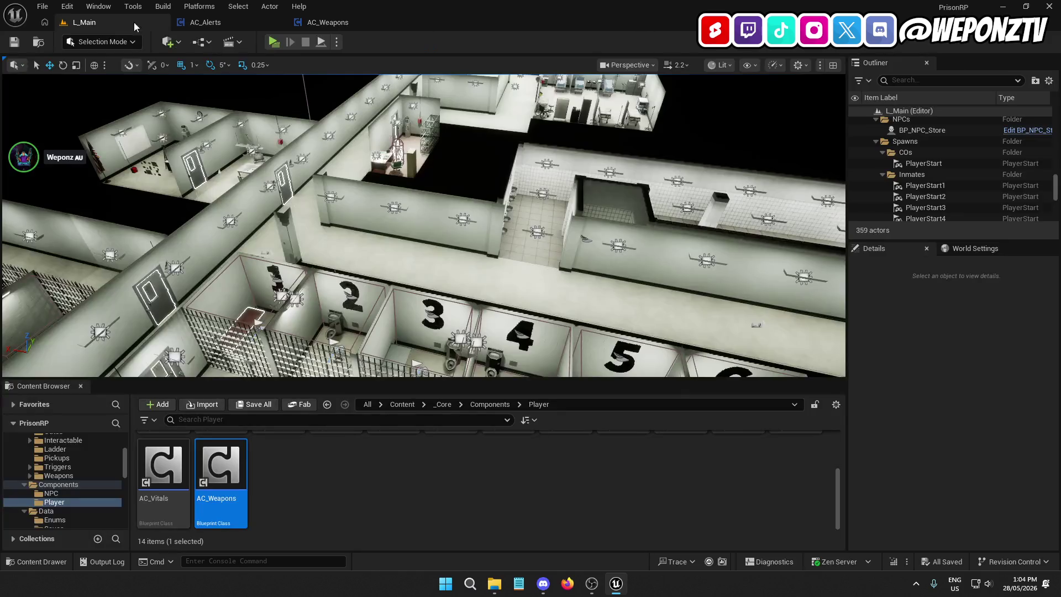
click(274, 42)
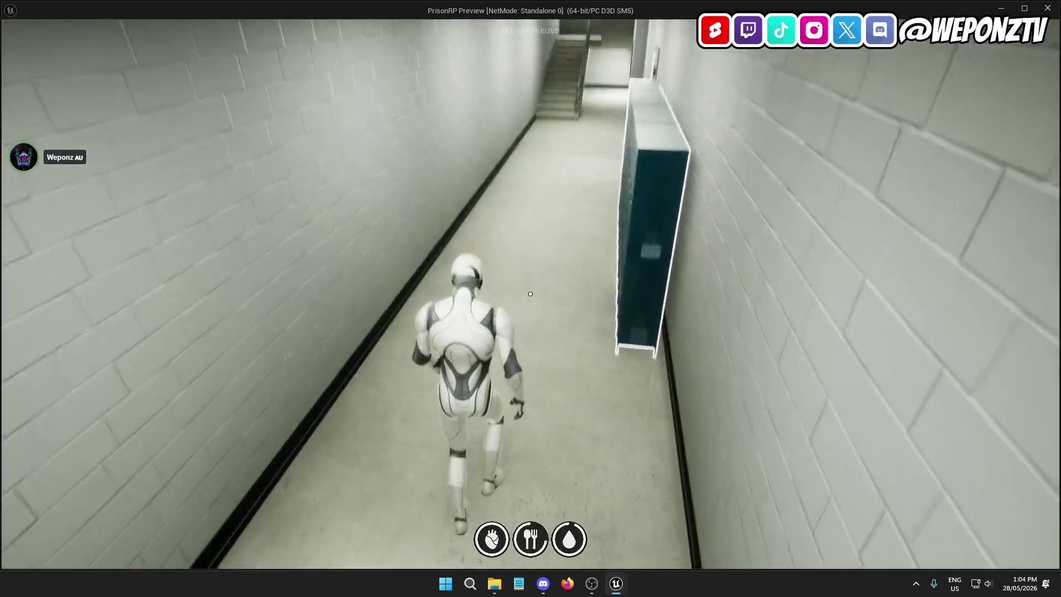
Step: Draw the yellow item, walk toward the stairs in first-person view, then quit to the editor
key(1)
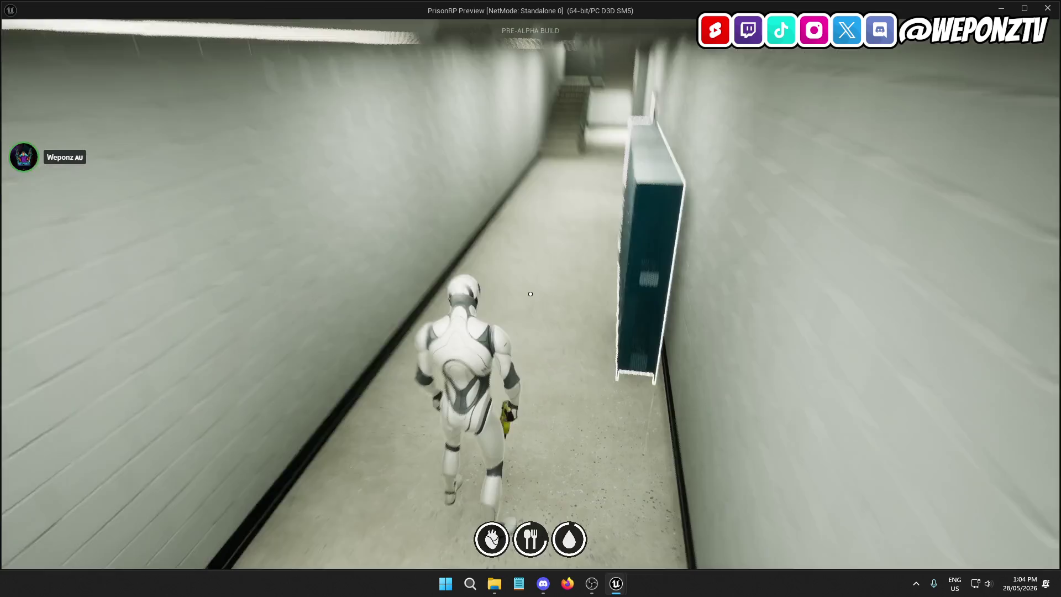
key(w)
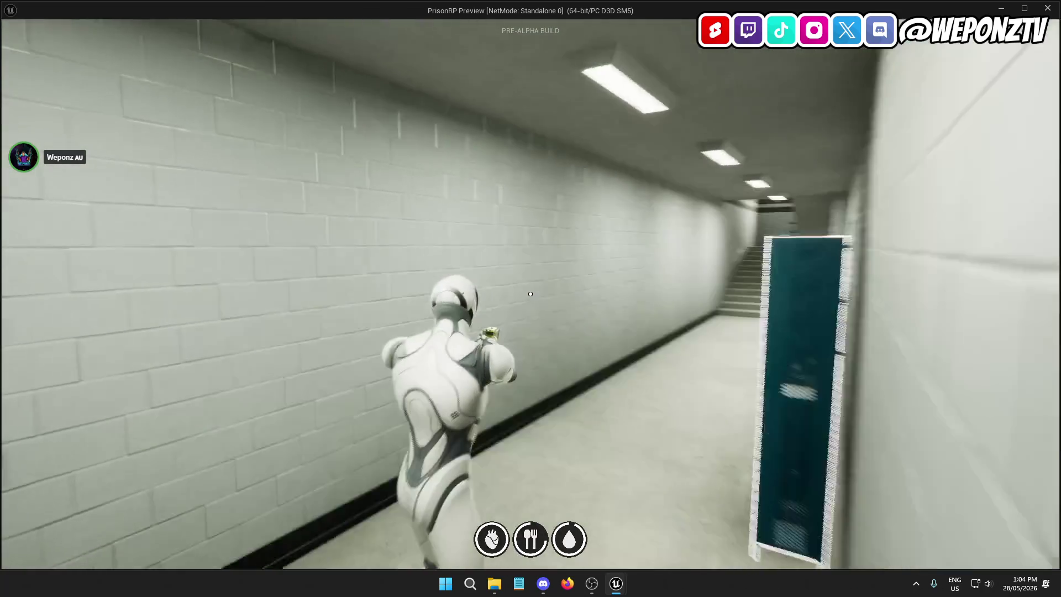
key(w)
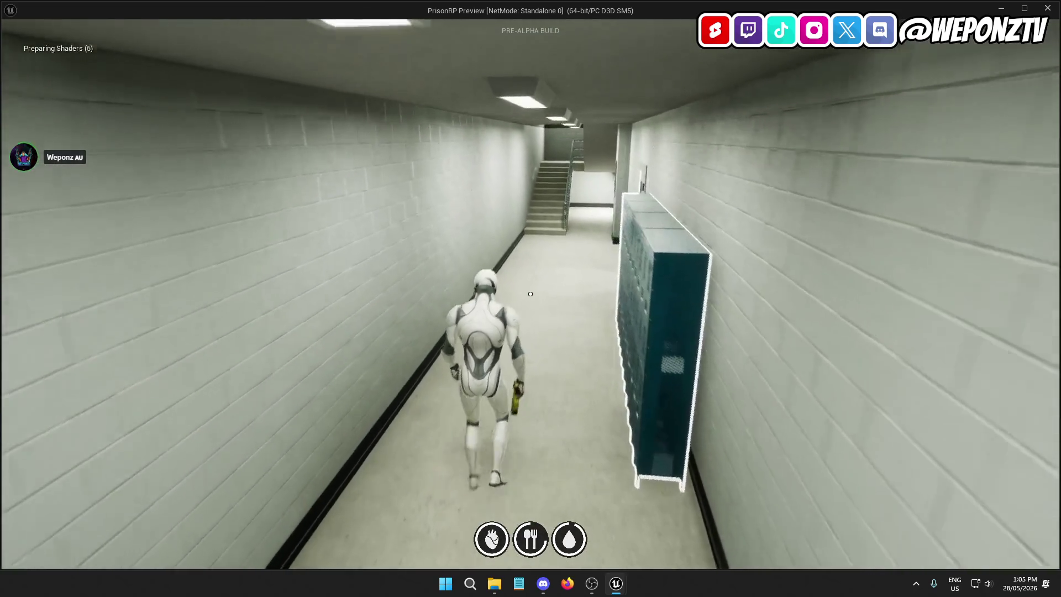
key(v)
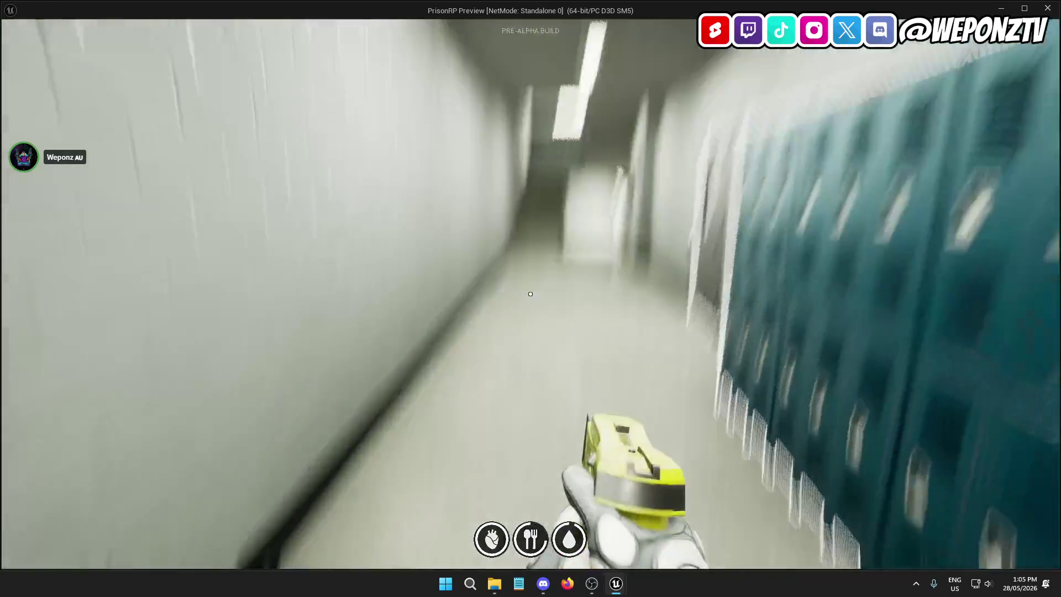
key(w)
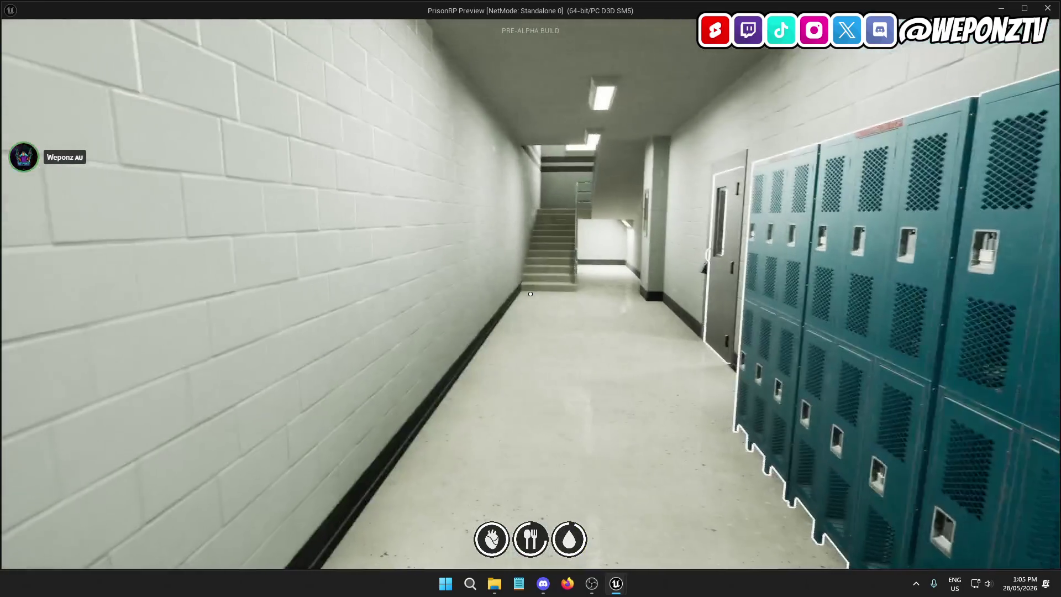
key(w)
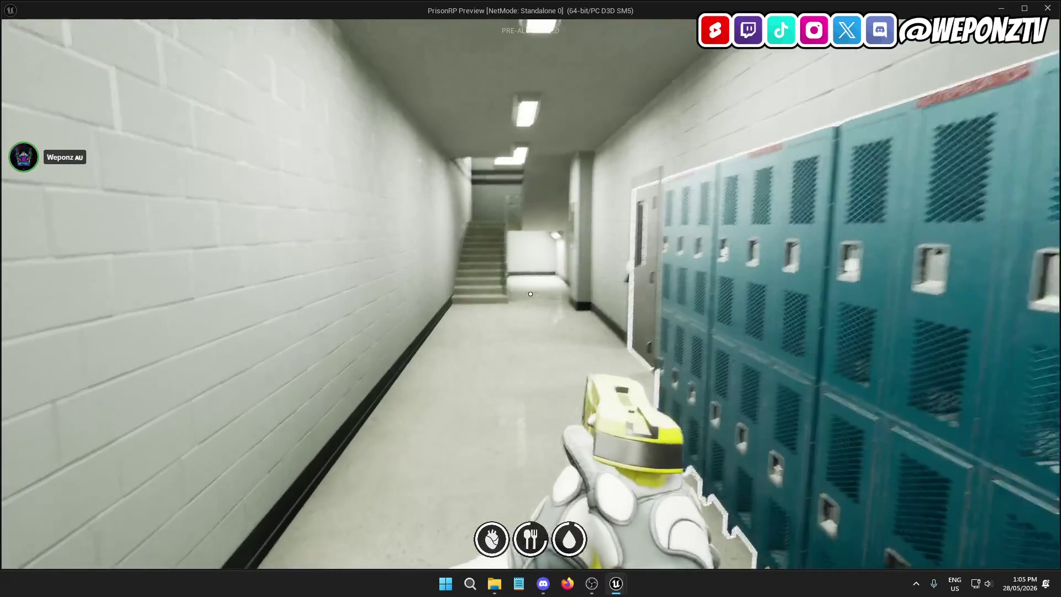
key(w)
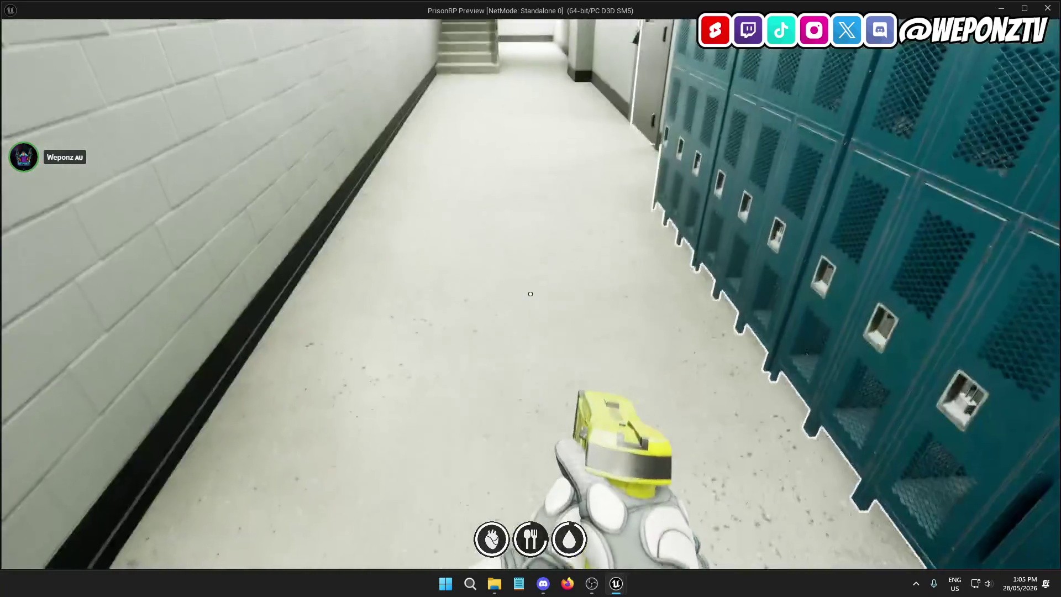
key(w)
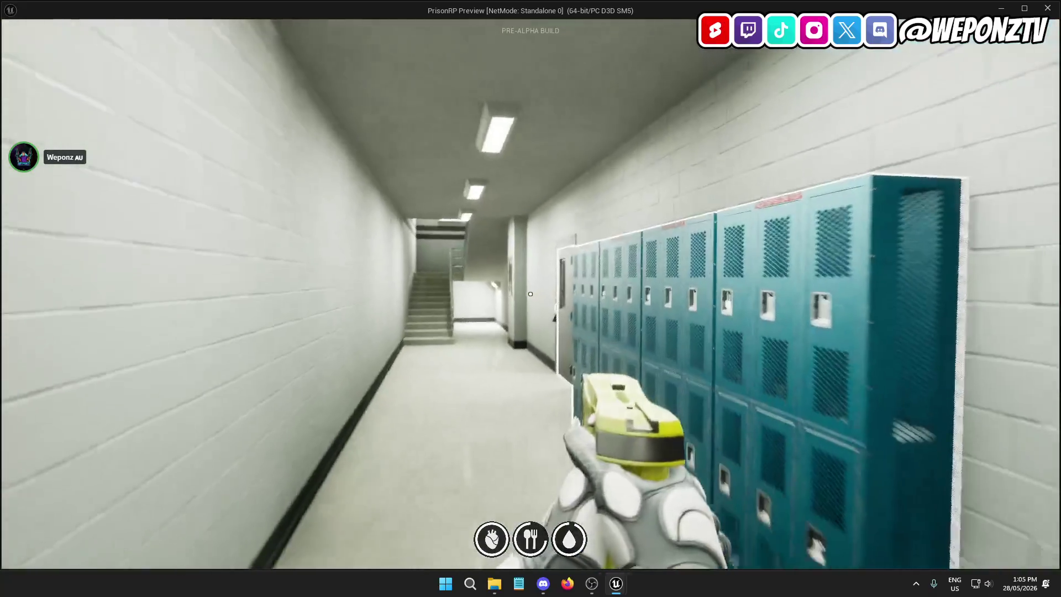
key(Escape)
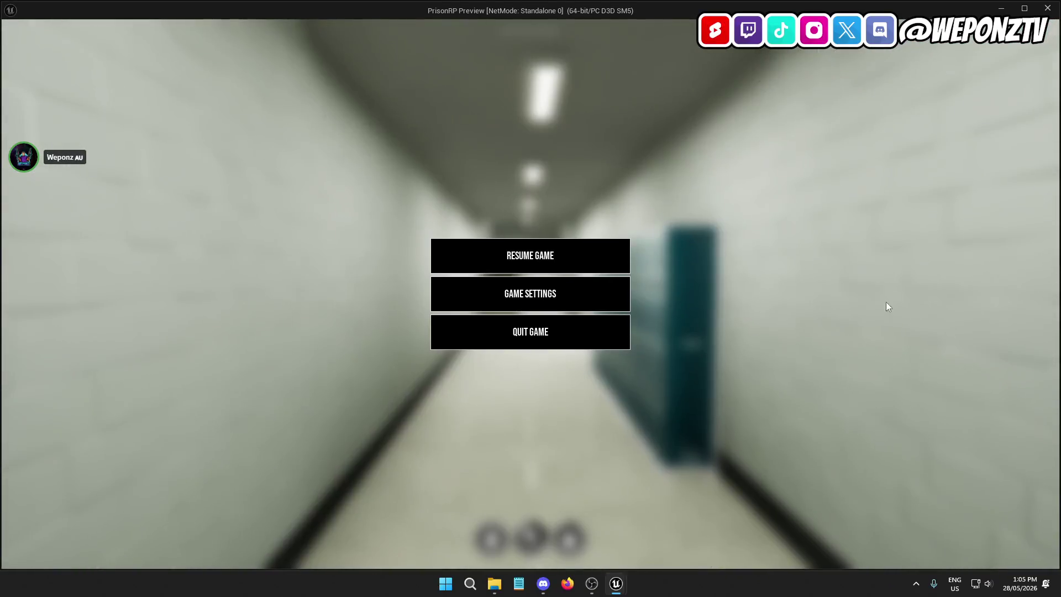
click(528, 338)
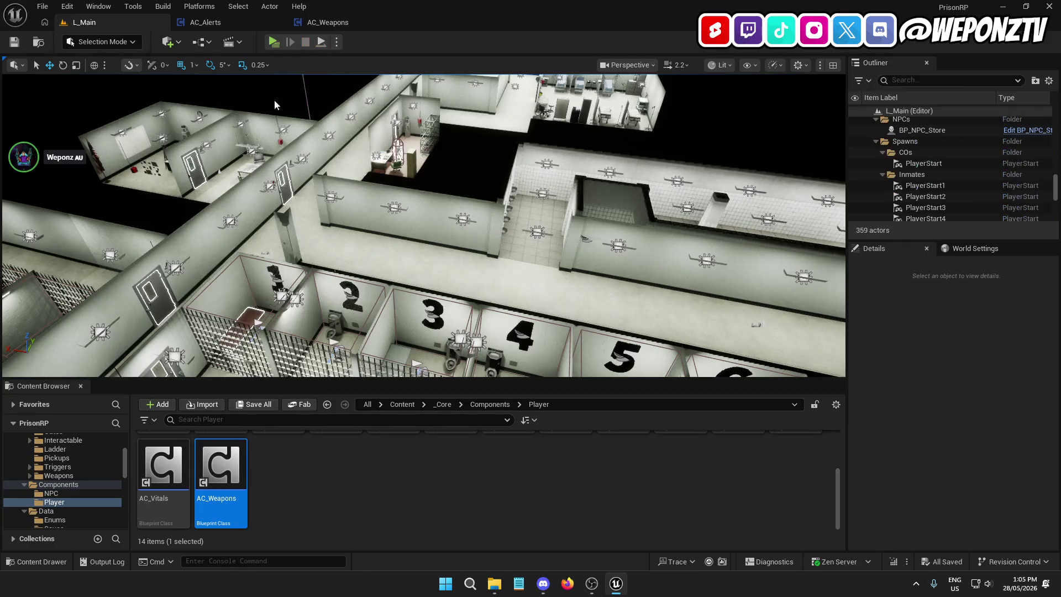
Step: Browse from Content into Prisoner_Modular's blueprint folder and open Test_Blueprint
click(399, 409)
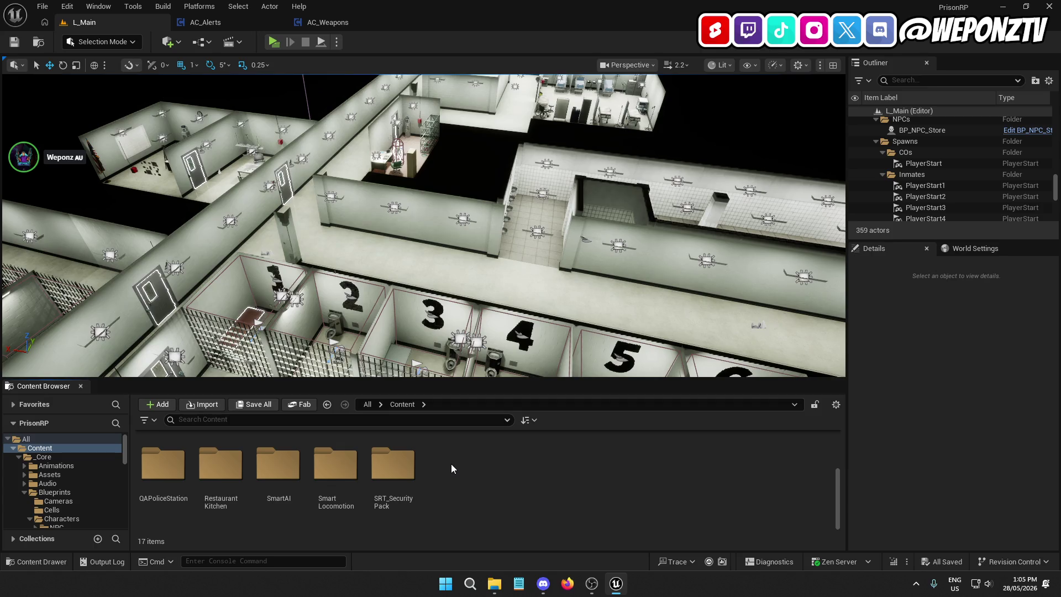
scroll(328, 477, up, 2)
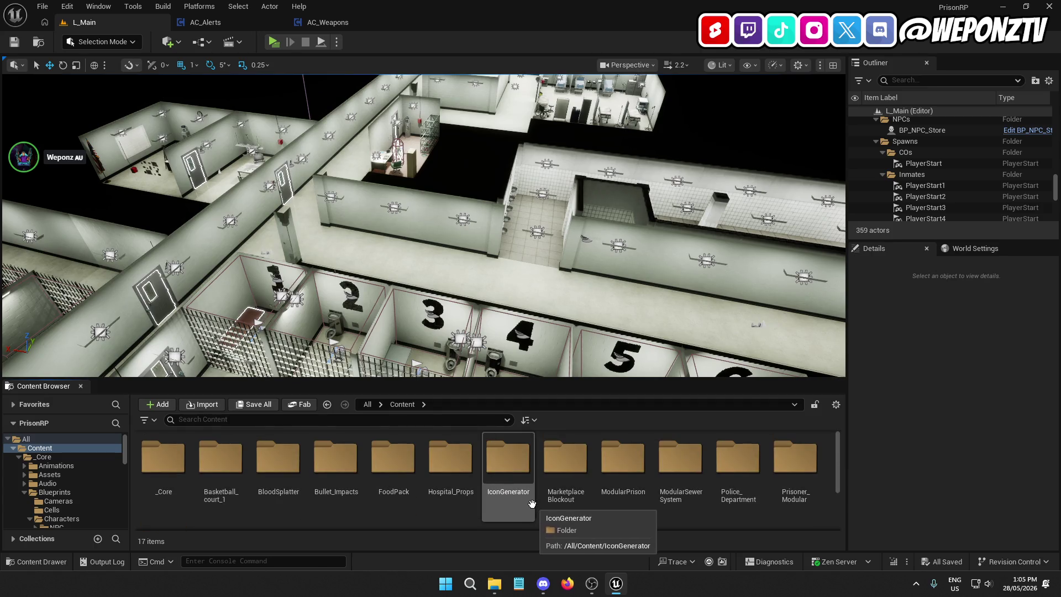
double_click(795, 458)
click(280, 470)
double_click(280, 470)
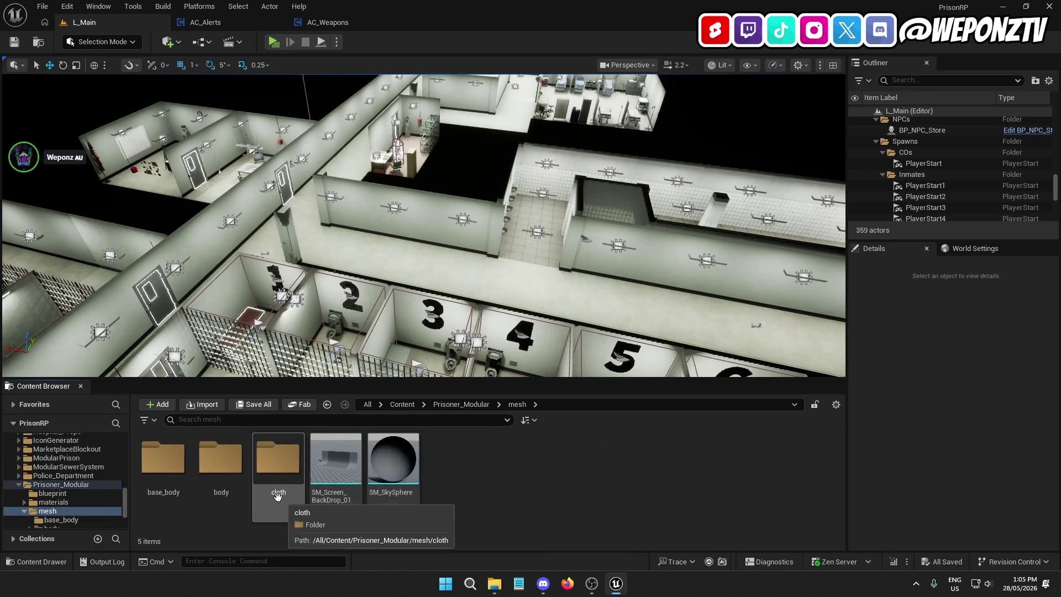
click(456, 406)
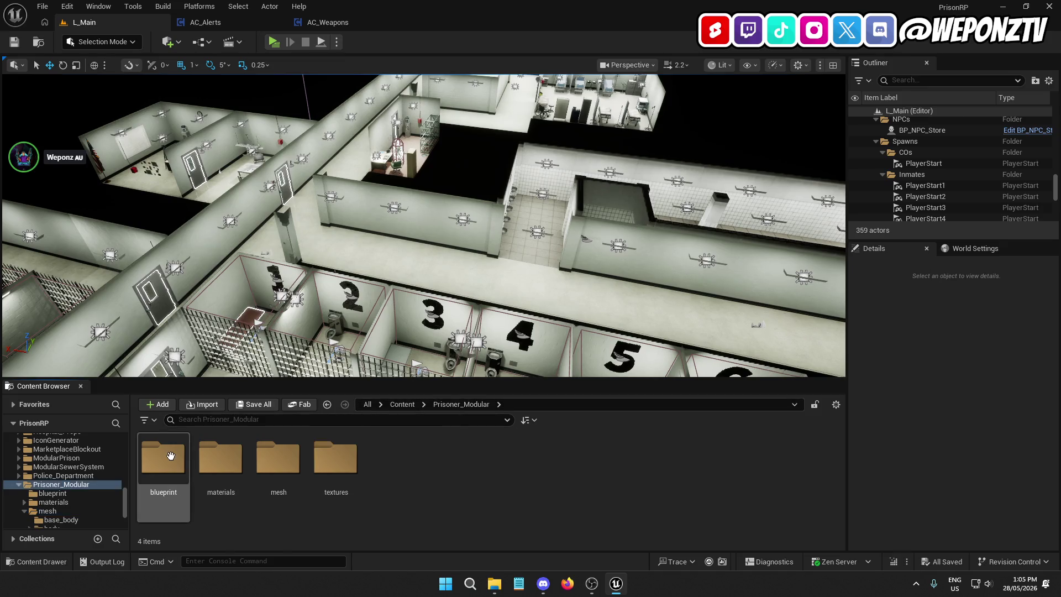
double_click(163, 458)
double_click(163, 458)
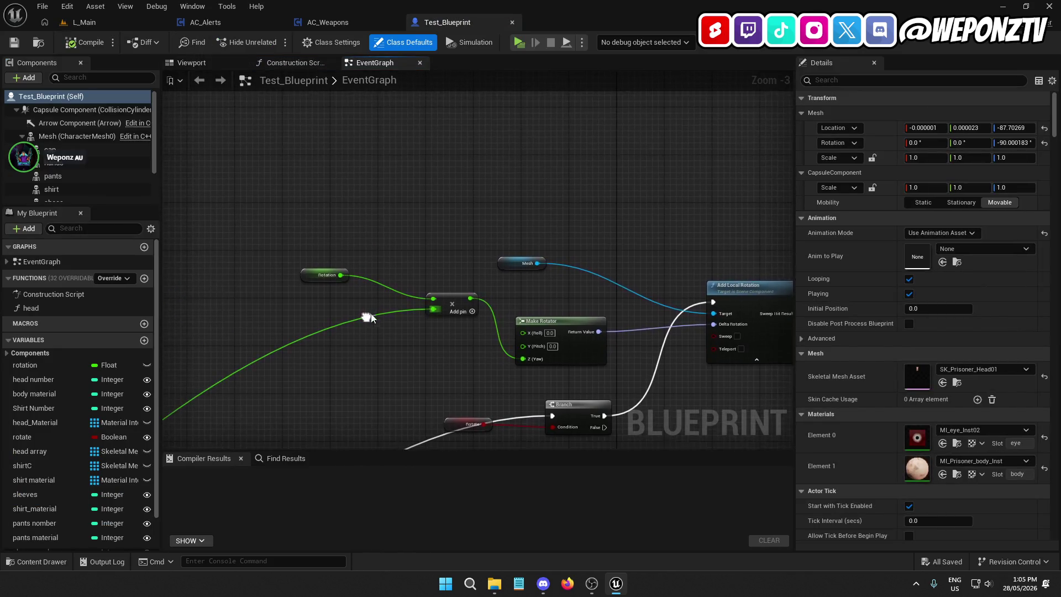
Step: Pan and zoom Test_Blueprint's event graph, box-selecting the upper and lower node clusters
scroll(362, 353, down, 6)
mouse_move(458, 273)
mouse_down()
mouse_move(530, 151)
mouse_move(506, 74)
mouse_move(514, 299)
mouse_move(527, 238)
mouse_up()
scroll(350, 267, up, 6)
scroll(349, 260, down, 7)
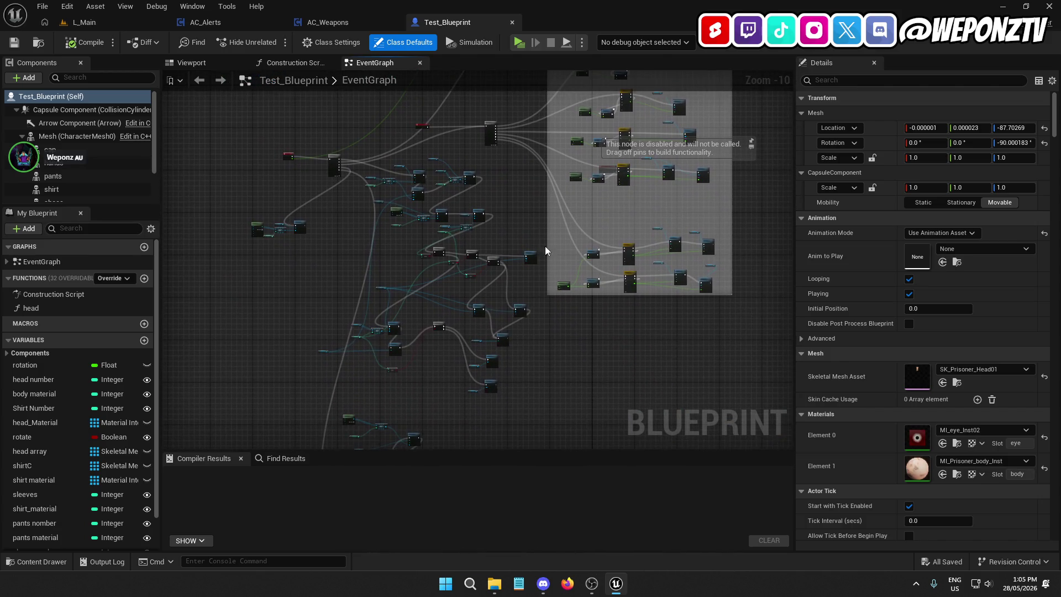
mouse_move(735, 412)
mouse_down()
mouse_move(380, 72)
mouse_move(280, 148)
mouse_move(272, 137)
mouse_up()
mouse_move(312, 199)
mouse_down()
mouse_move(367, 213)
mouse_move(417, 166)
mouse_move(420, 142)
mouse_up()
drag(539, 397, 547, 326)
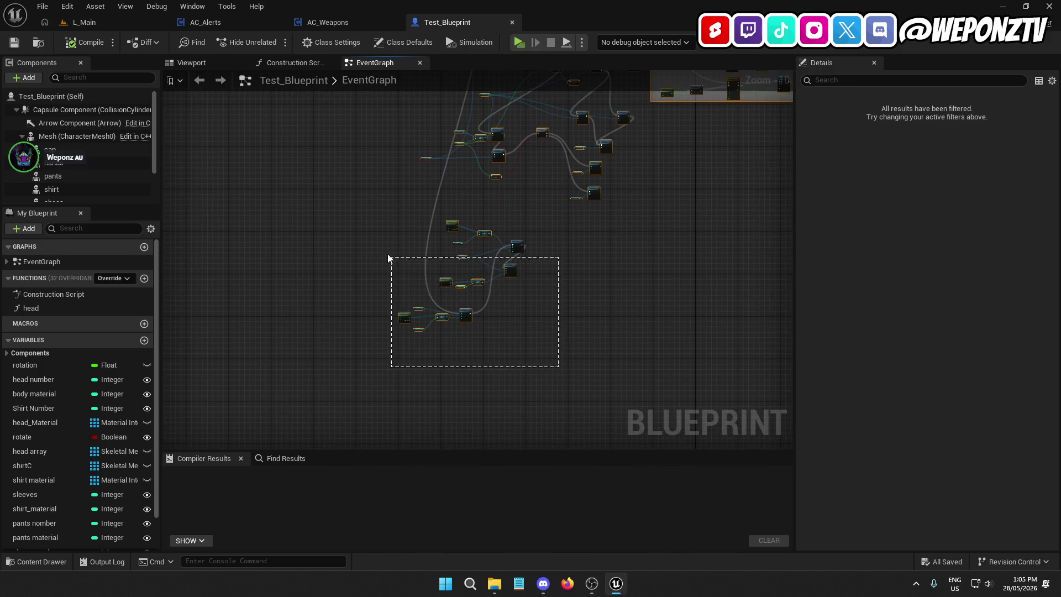
drag(375, 242, 375, 243)
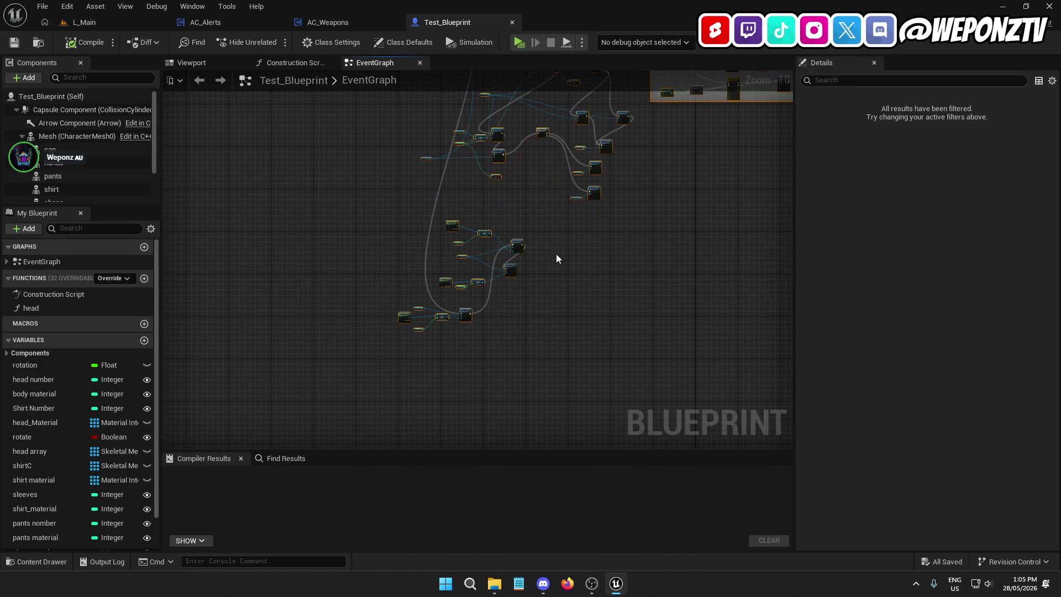
scroll(556, 258, up, 3)
click(535, 188)
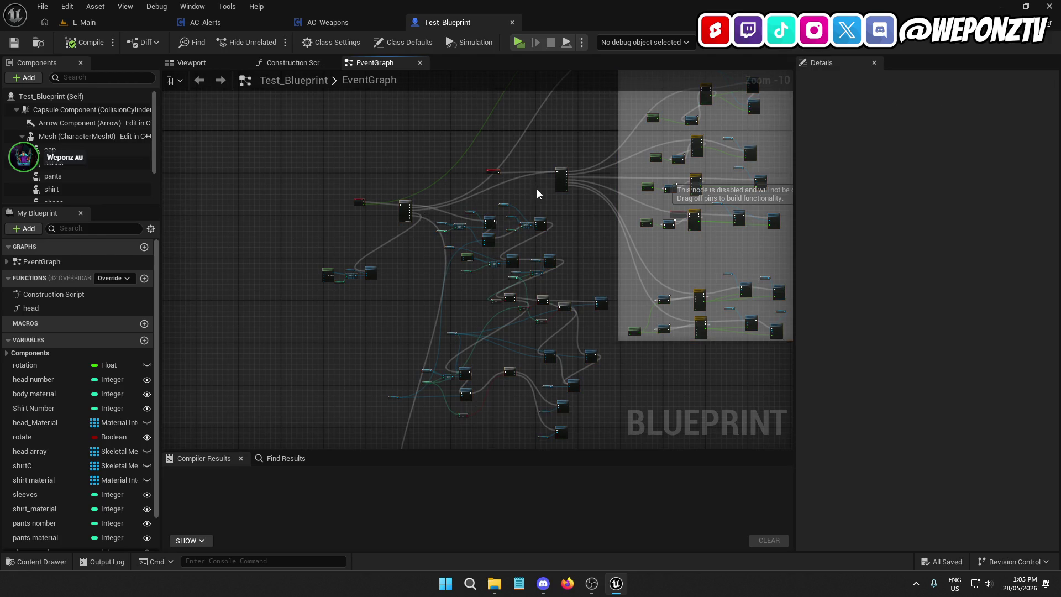
scroll(475, 226, up, 7)
Step: Follow the material and Branch nodes to the Set Skinned Asset and Update node and select it
mouse_move(691, 230)
mouse_down()
mouse_move(421, 173)
mouse_move(355, 128)
mouse_up()
mouse_move(439, 235)
mouse_down()
mouse_move(497, 133)
mouse_move(515, 122)
mouse_up()
click(520, 201)
scroll(438, 308, down, 2)
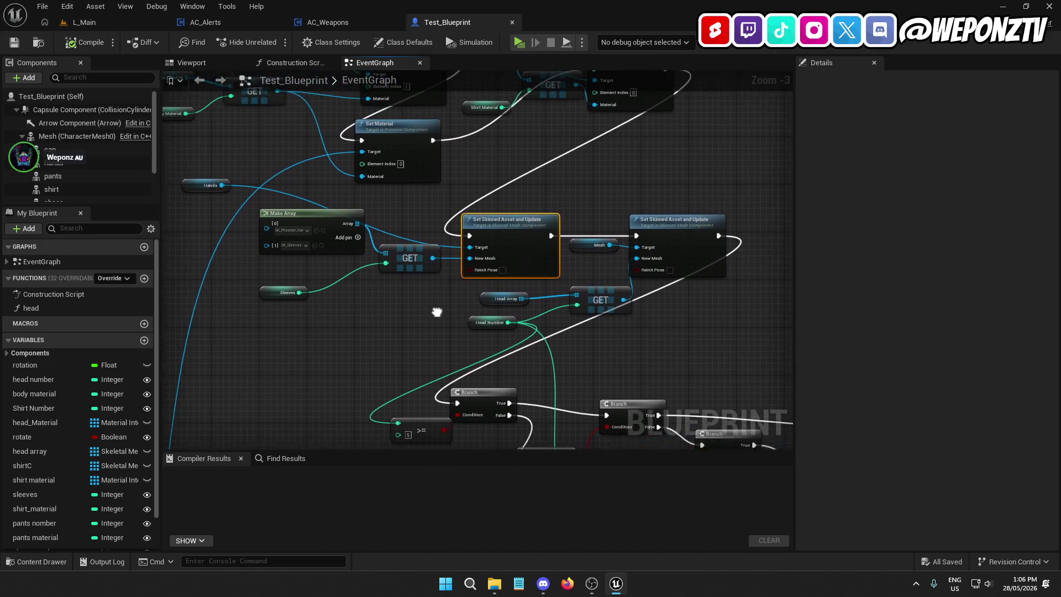
drag(456, 287, 485, 230)
scroll(341, 261, up, 3)
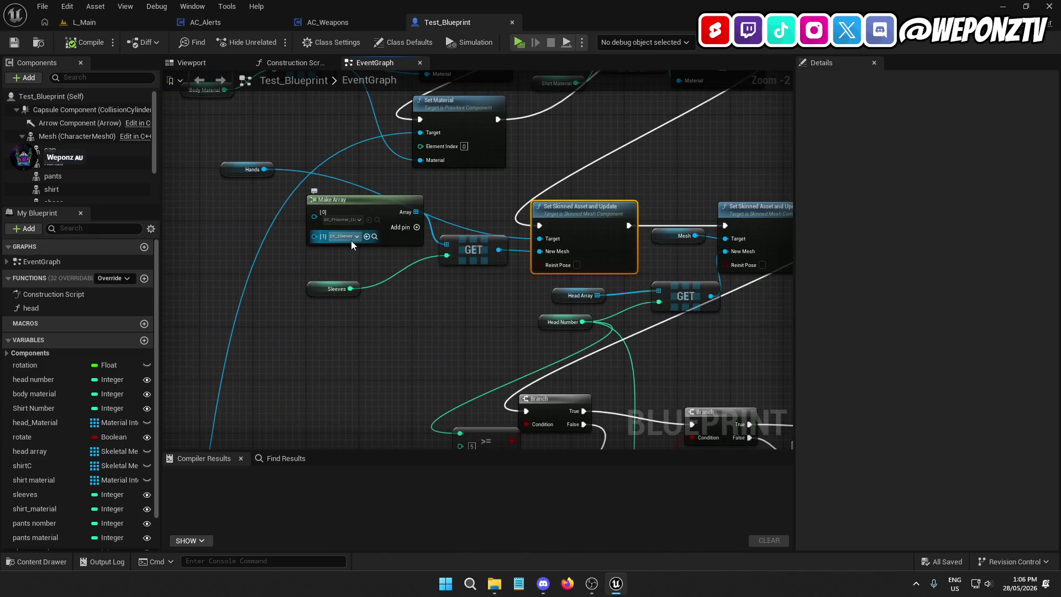
scroll(413, 277, down, 2)
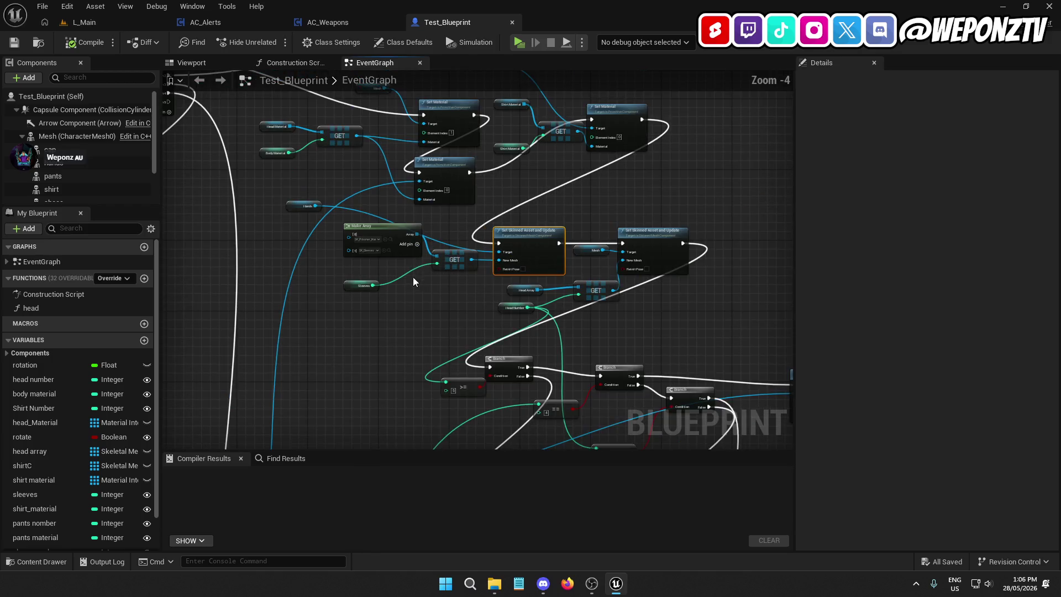
Step: Preview the character in the Viewport, then return to L_Main's Prisoner_Modular folder
click(195, 65)
scroll(342, 136, up, 5)
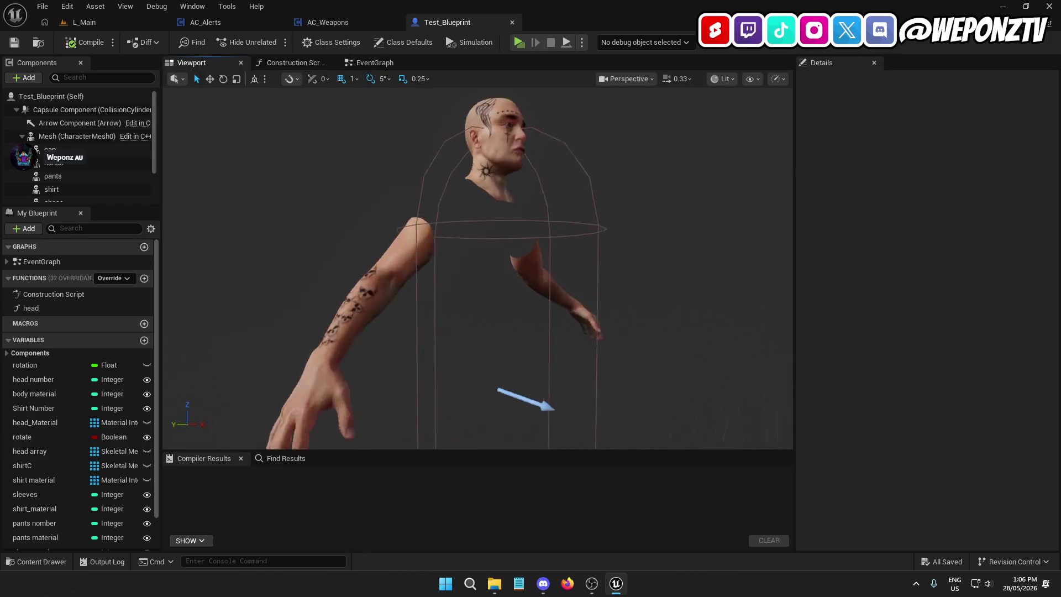
scroll(342, 136, down, 5)
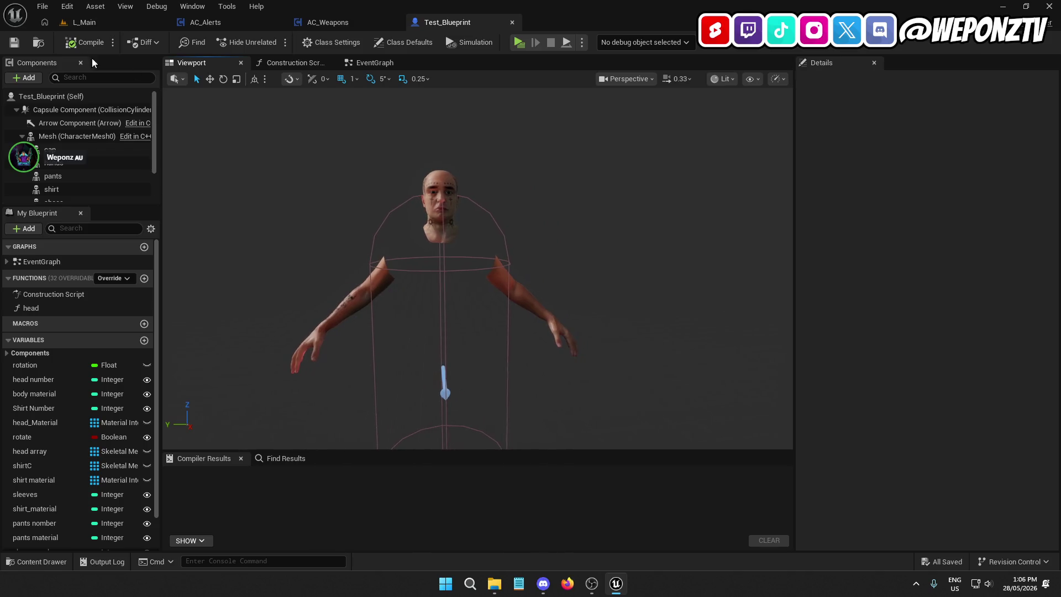
click(127, 19)
click(456, 407)
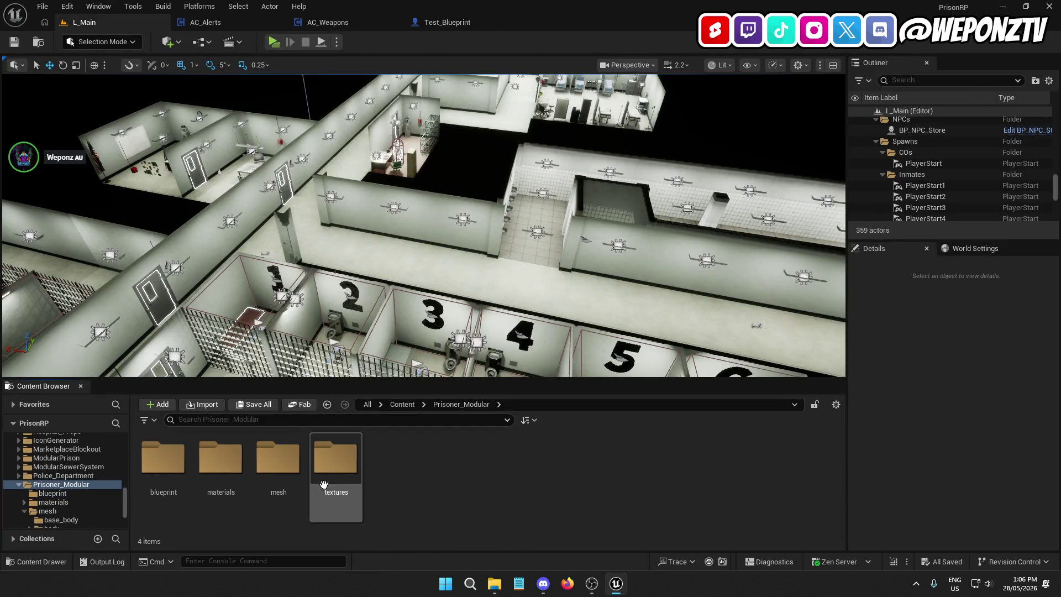
Step: Go into mesh > base_body and open SK_Prisoner_Base01
double_click(278, 459)
click(211, 476)
double_click(212, 476)
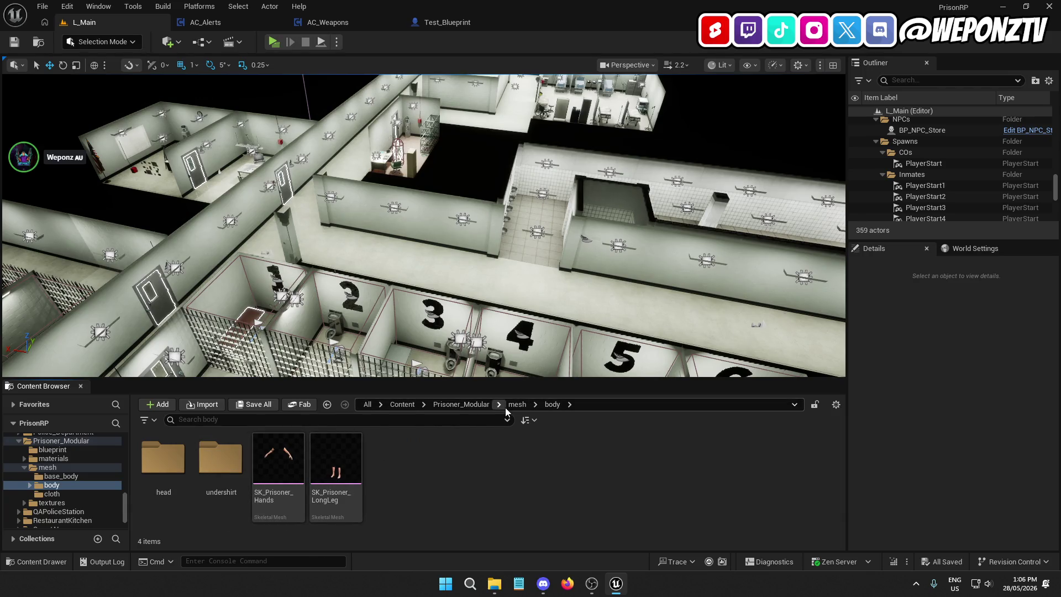
key(alt+Left)
double_click(182, 464)
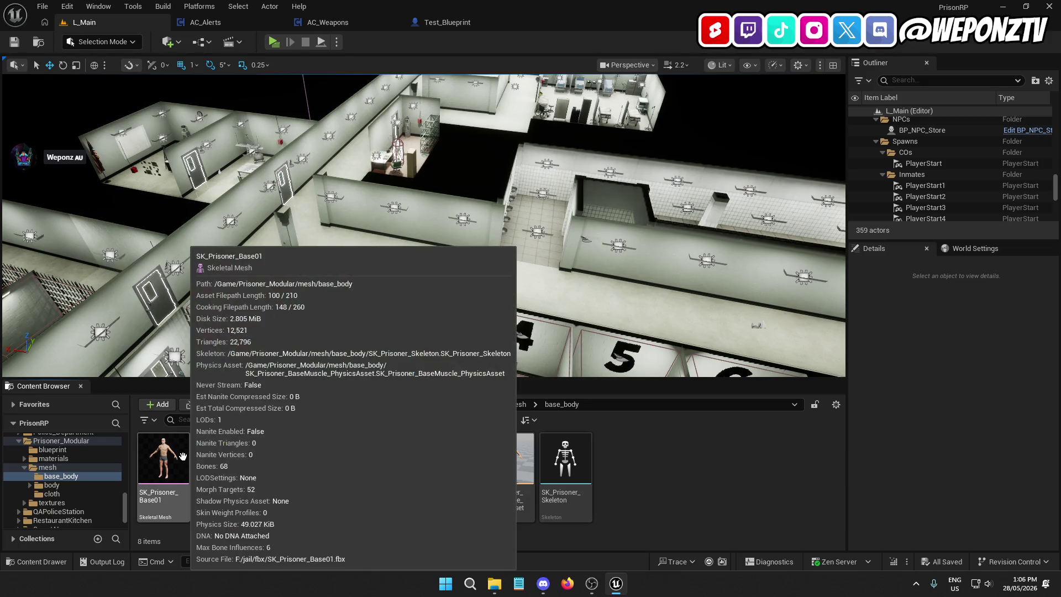
click(182, 456)
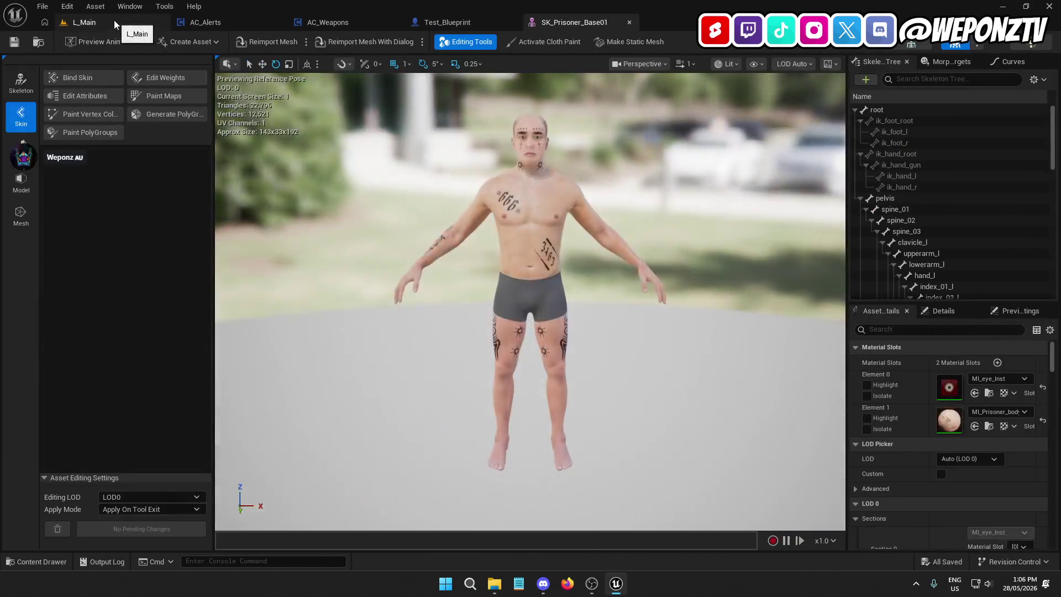
click(113, 20)
Step: Open SK_Prisoner_Base02 and SK_Prisoner_Base03, comparing them against Base01
click(224, 463)
double_click(223, 463)
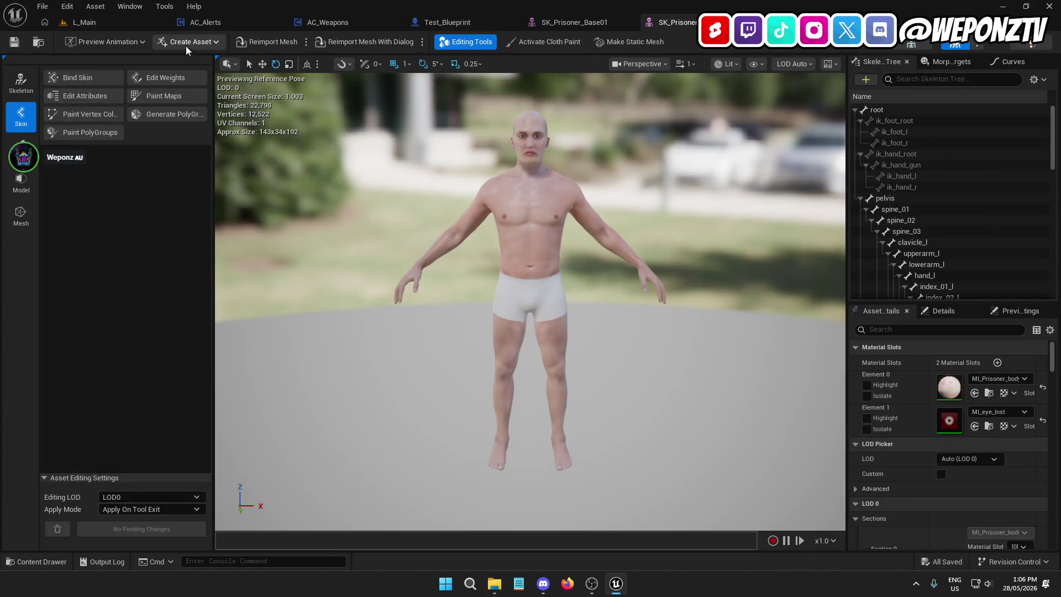
click(144, 22)
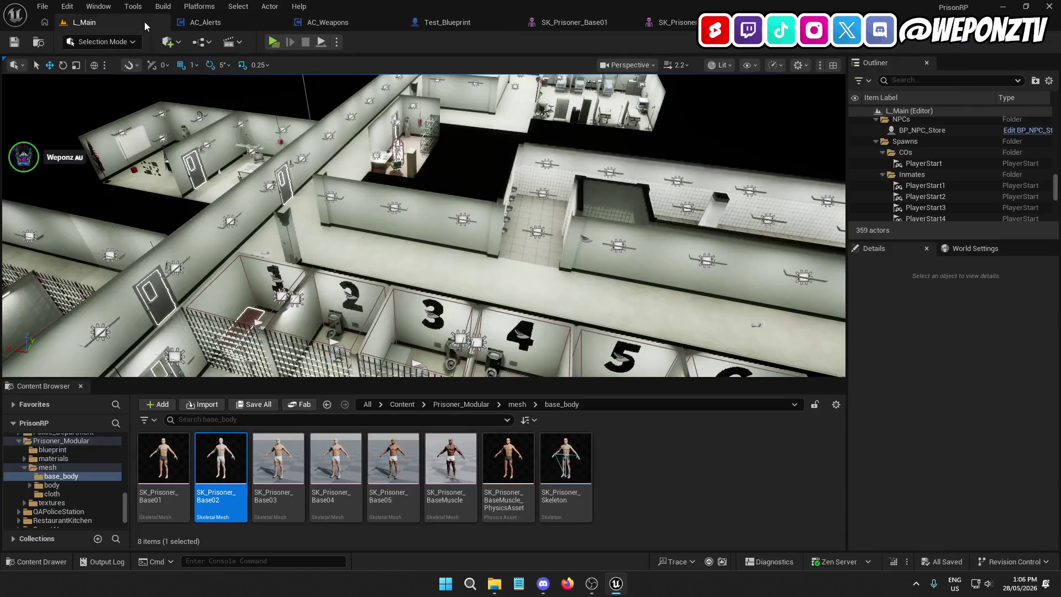
double_click(278, 463)
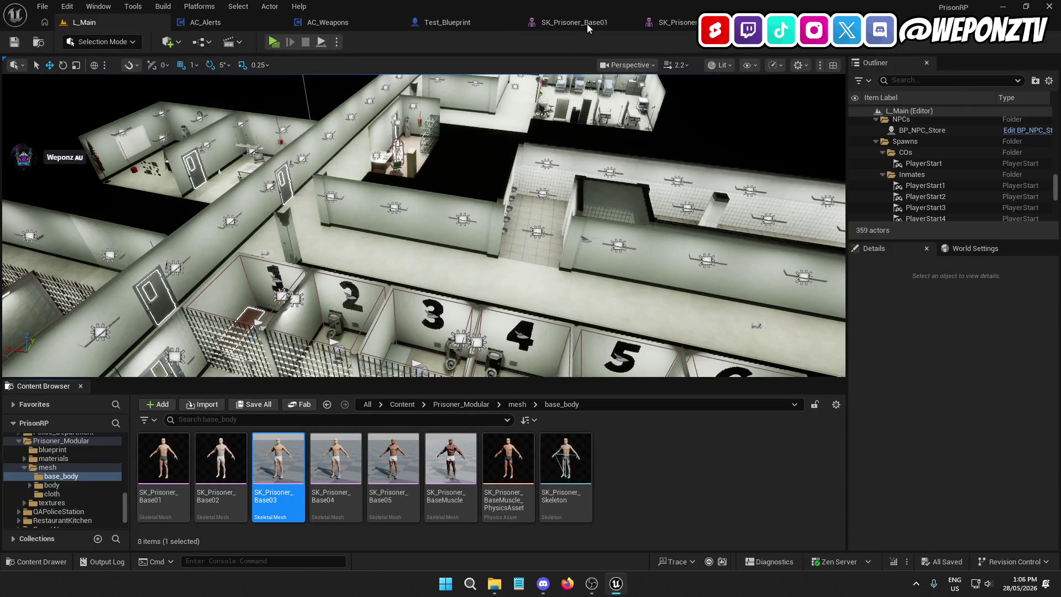
click(585, 25)
click(669, 25)
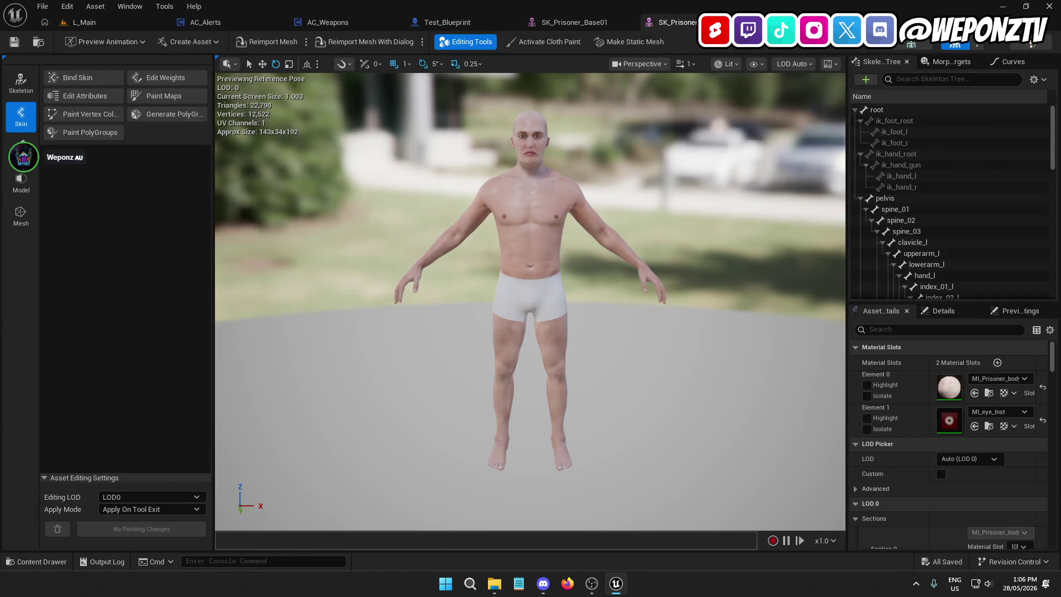
click(99, 20)
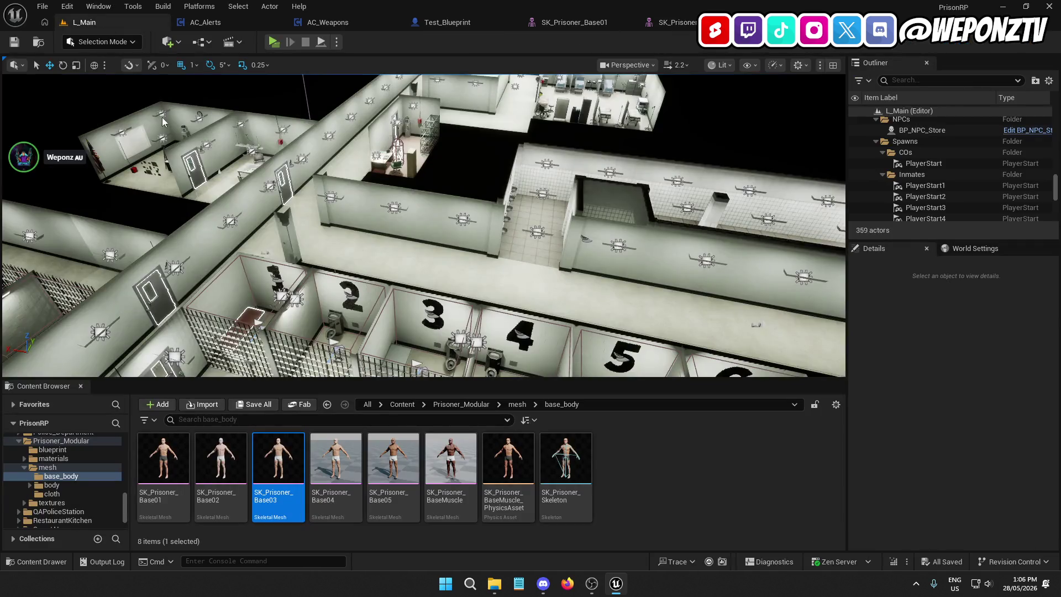
Step: Open SK_Prisoner_Base04 and Base05, then select SK_Prisoner_BaseMuscle_PhysicsAsset
double_click(326, 470)
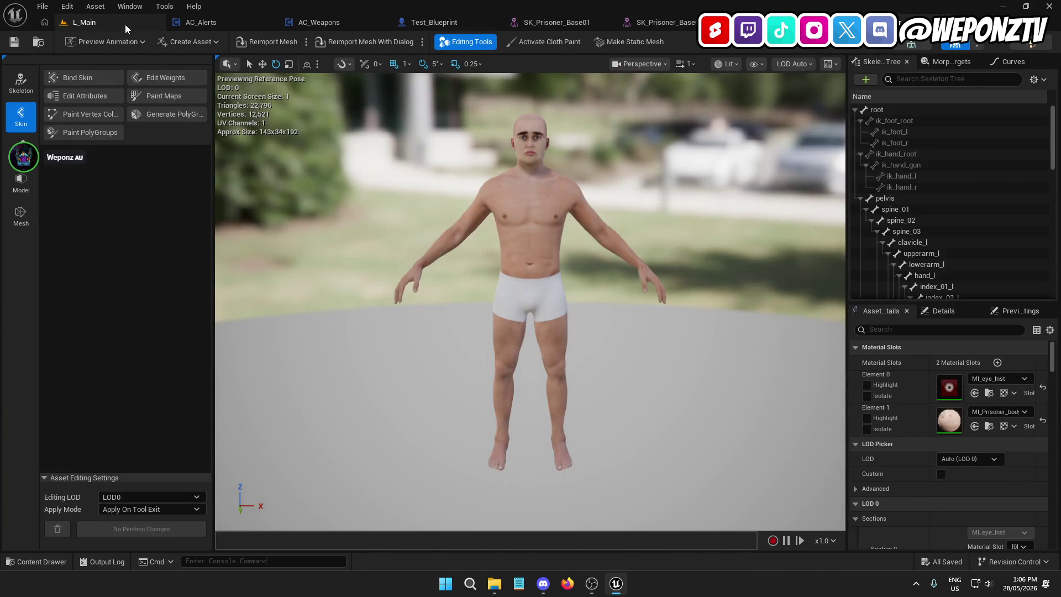
click(127, 25)
double_click(393, 459)
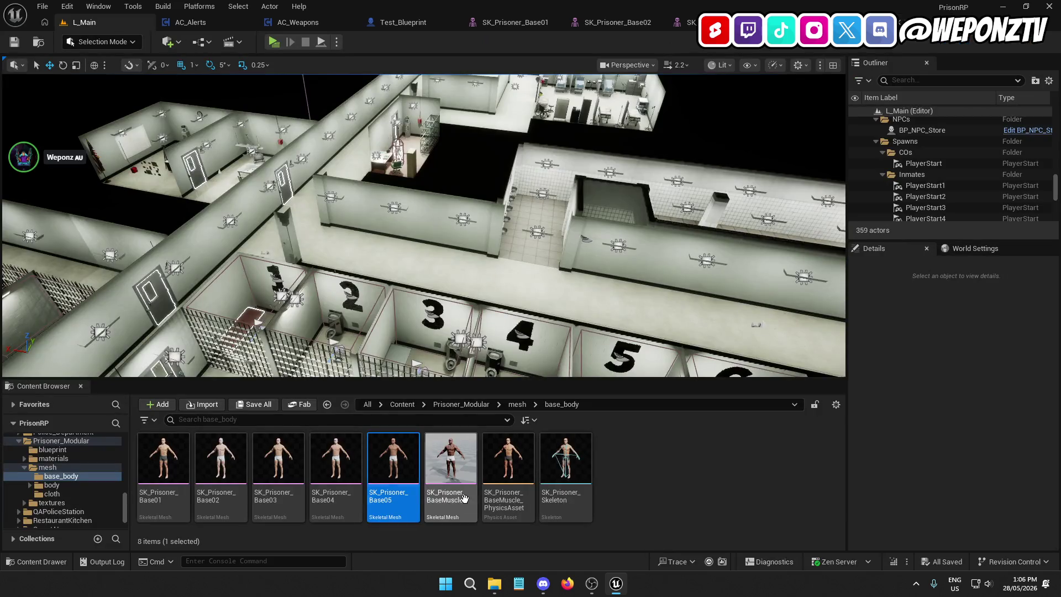
click(515, 452)
Step: Inspect SK_Prisoner_BaseMuscle_PhysicsAsset's body capsules up close, then go back to L_Main
double_click(515, 452)
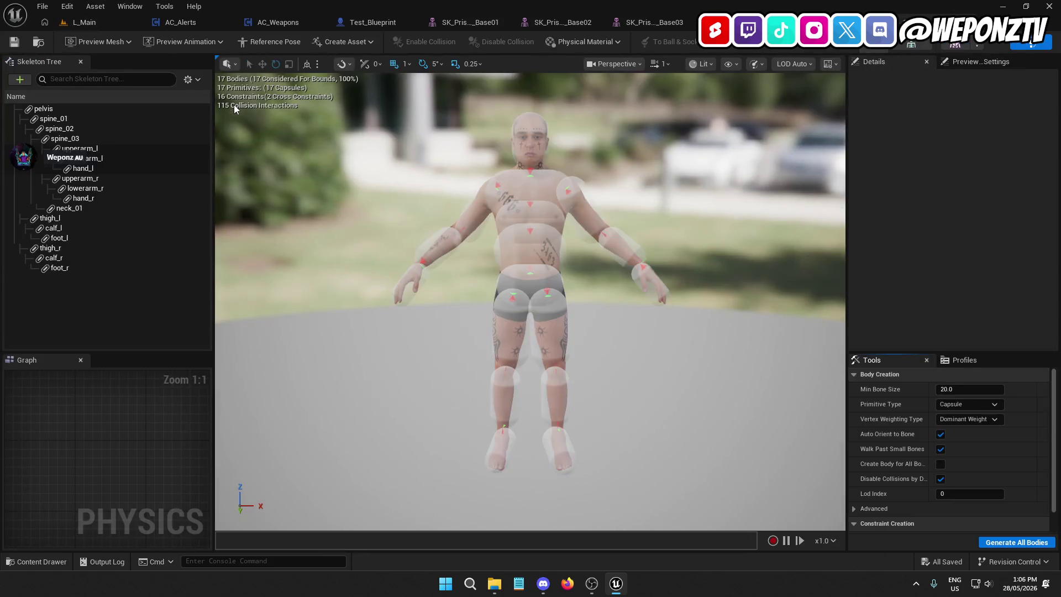
mouse_move(484, 201)
mouse_down()
mouse_move(398, 206)
mouse_move(397, 237)
mouse_up()
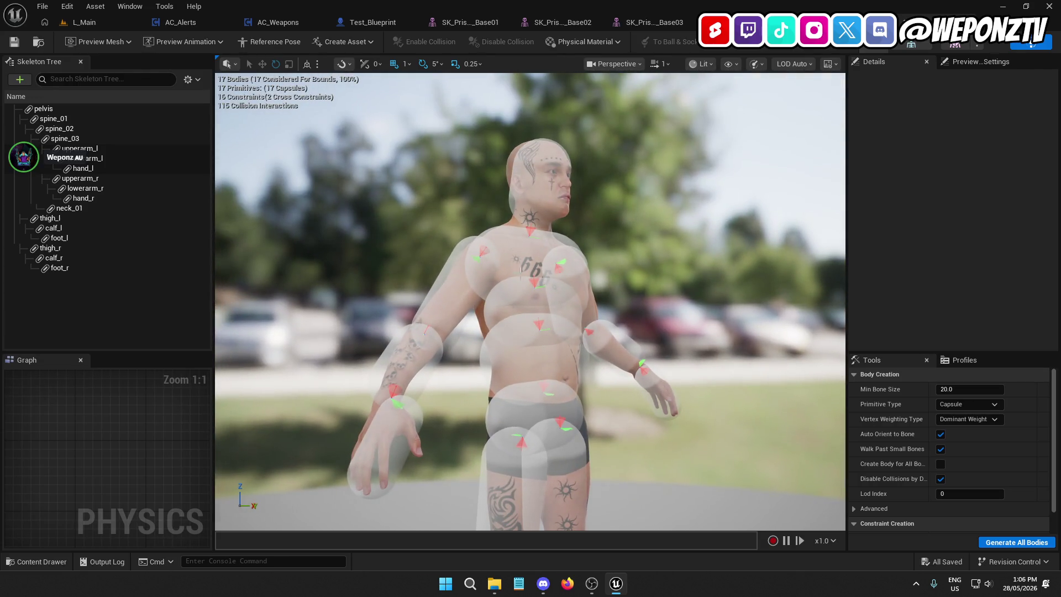
click(114, 25)
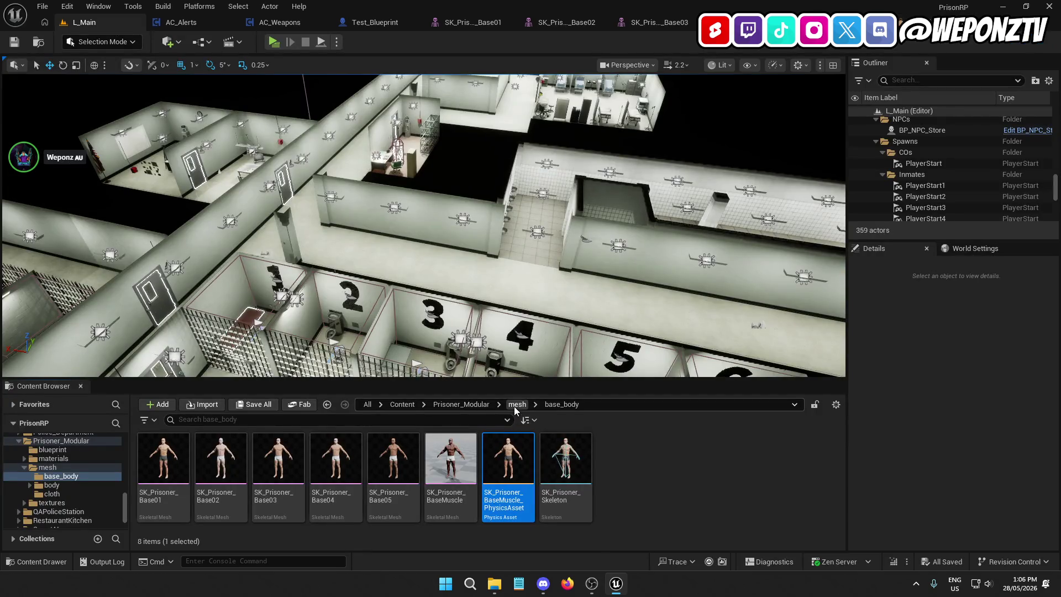
Step: Go into the cloth folder and open SK_Coverall in its mesh editor
key(Return)
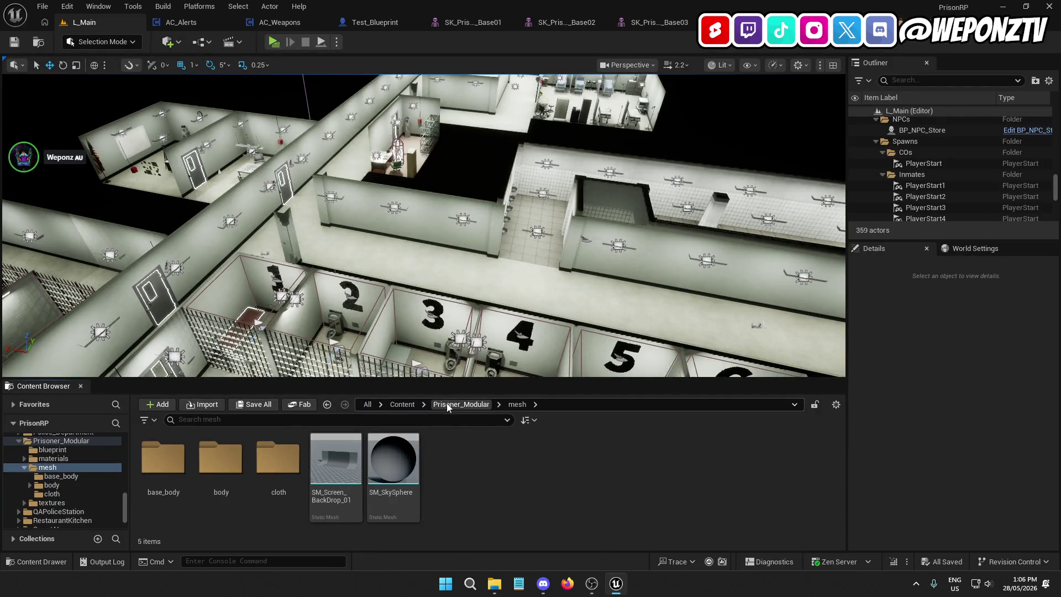
click(267, 473)
double_click(267, 473)
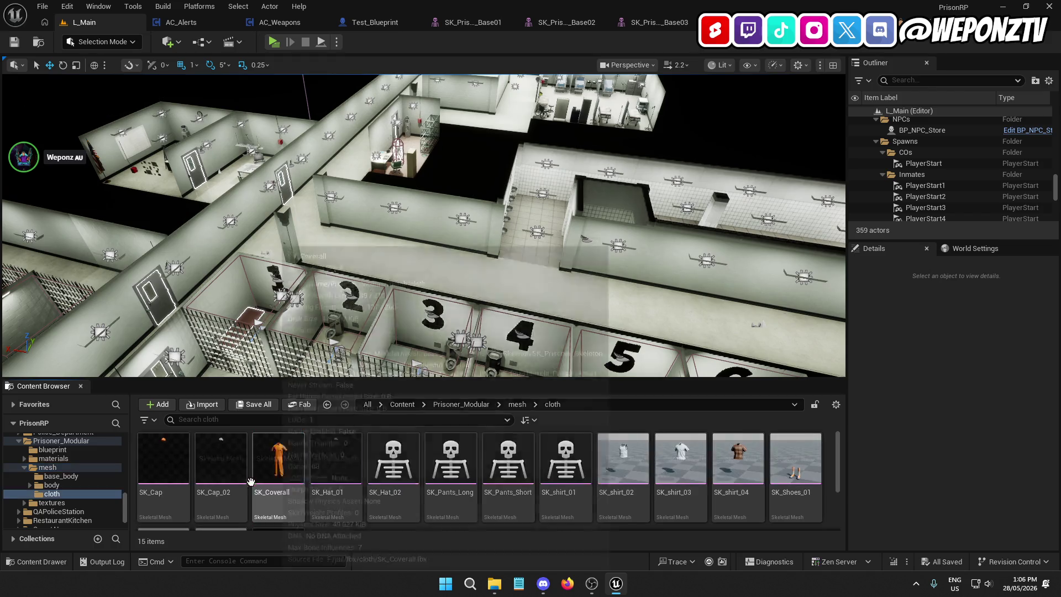
double_click(278, 464)
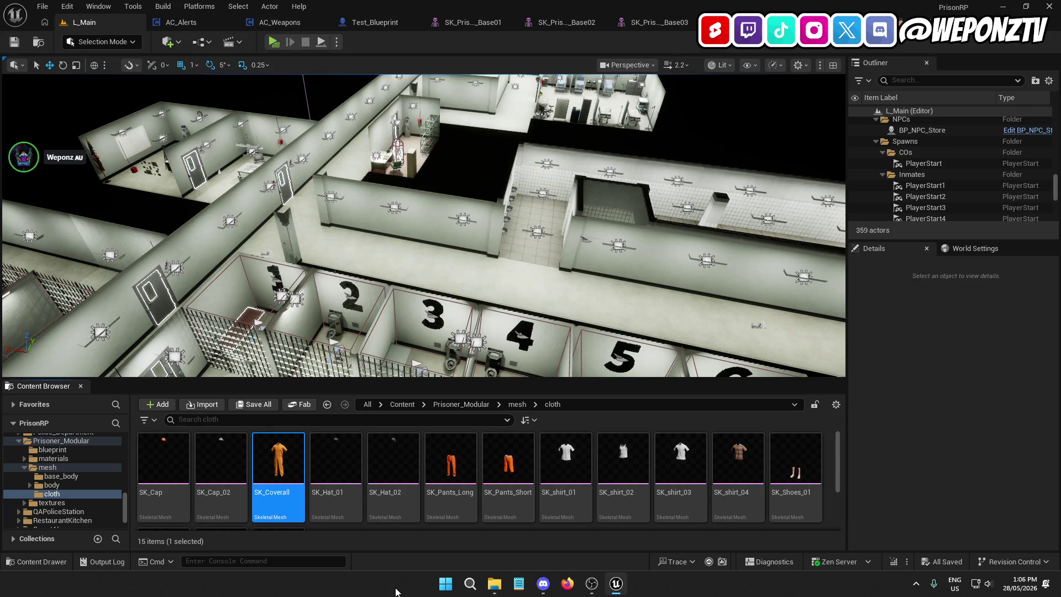
scroll(502, 398, up, 5)
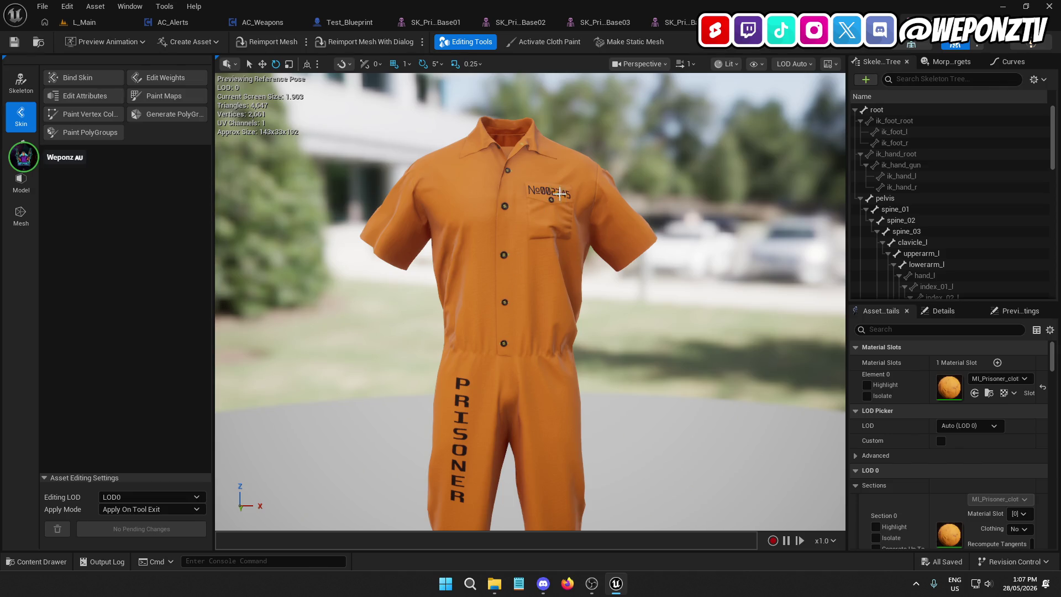
Step: Close the SK_Prisoner_Base01–04, base body and physics asset editors
click(115, 22)
click(470, 22)
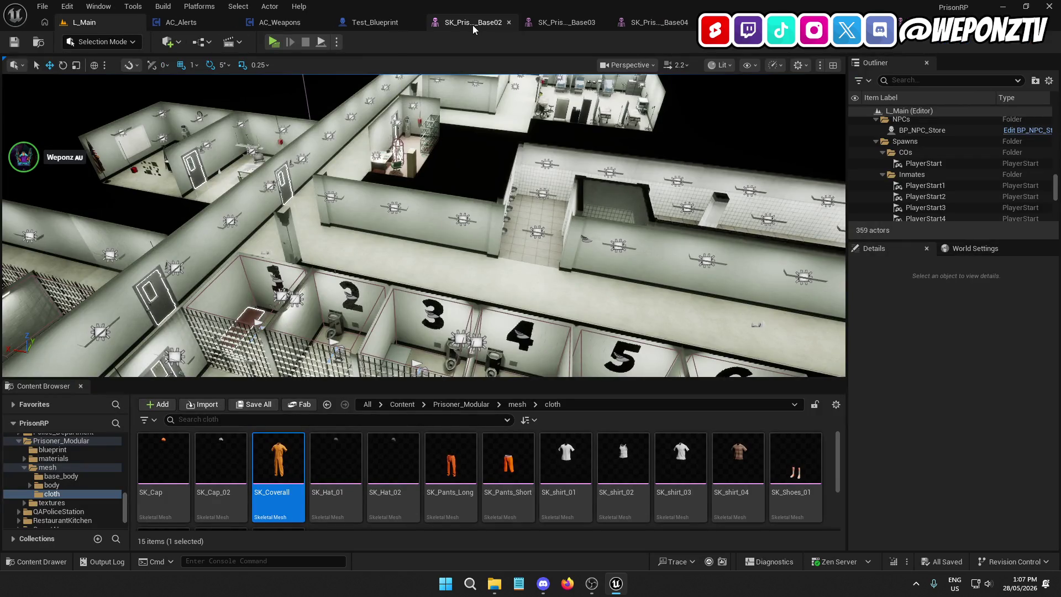
click(511, 25)
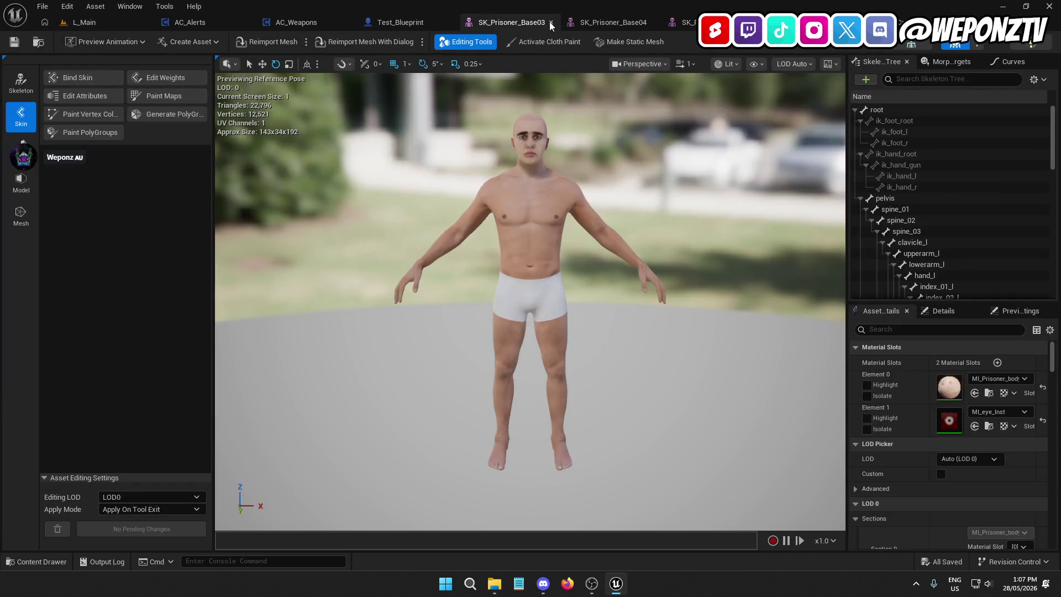
click(549, 22)
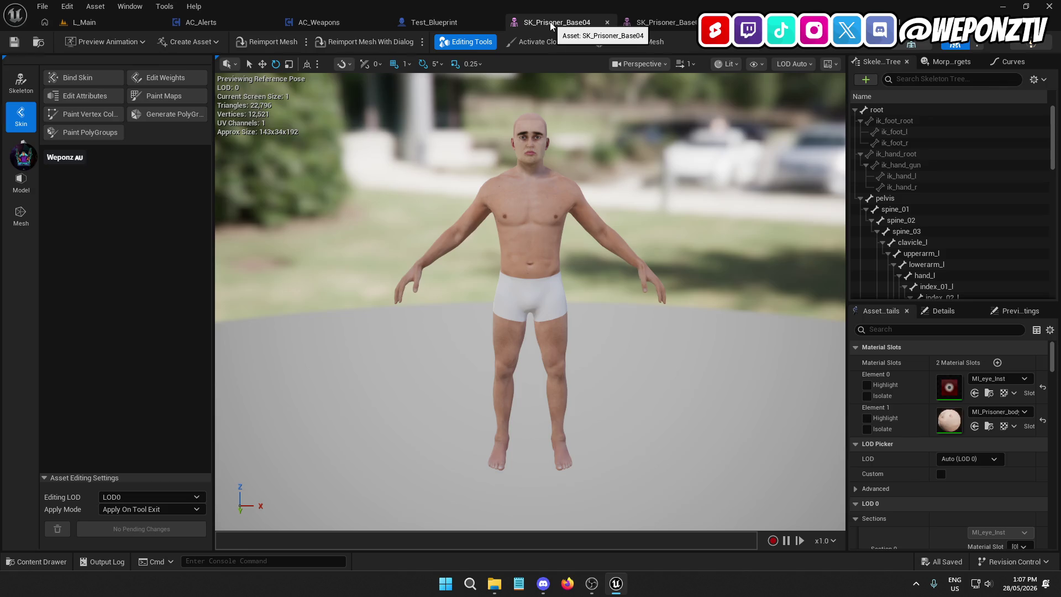
click(607, 23)
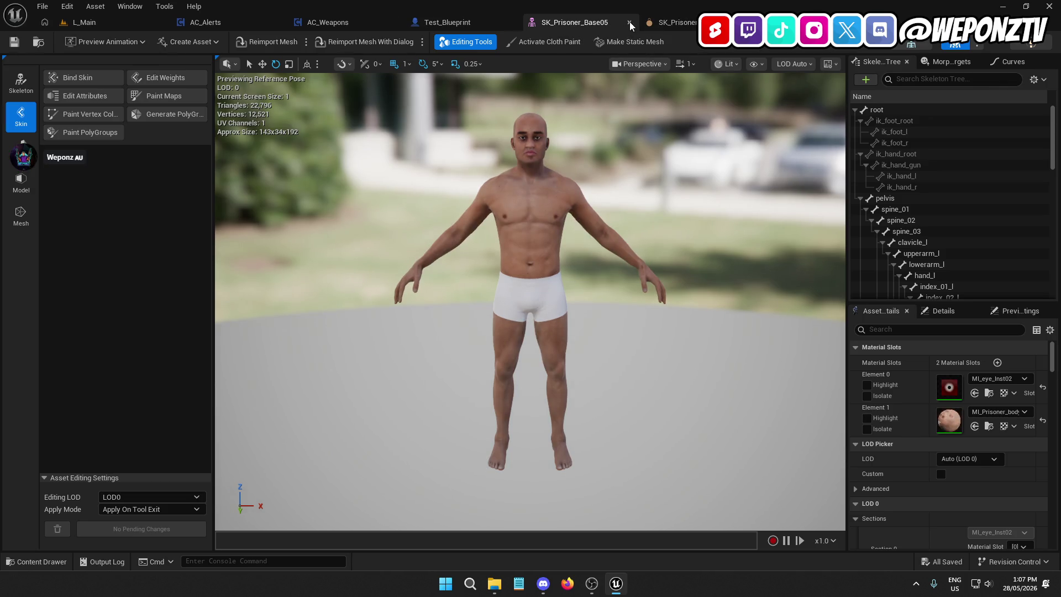
click(628, 22)
click(628, 24)
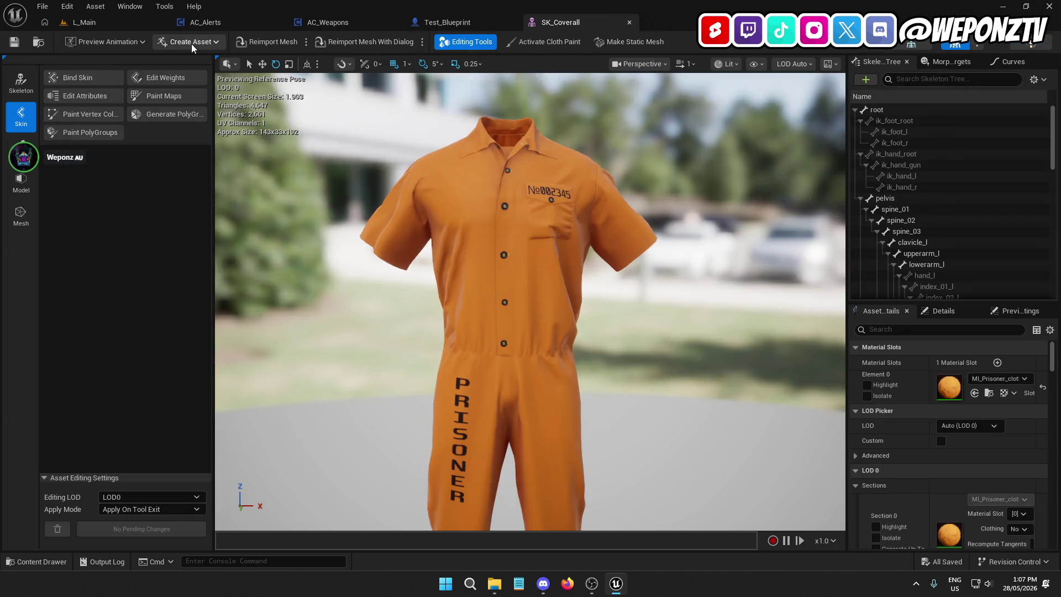
click(83, 22)
Step: Open SK_Pants_Long and SK_Pants_Short from the cloth folder
double_click(463, 474)
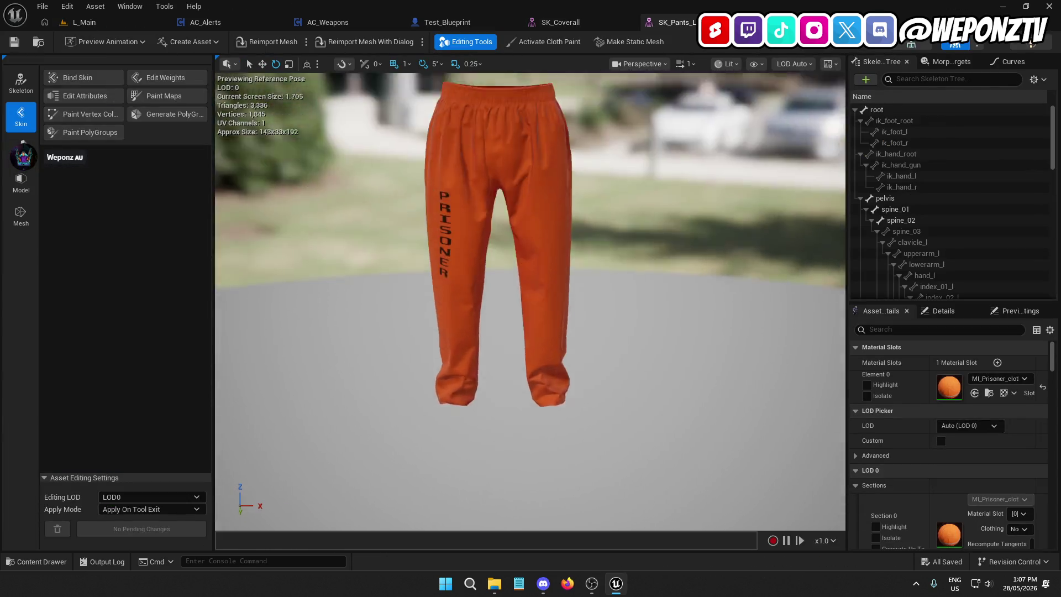
click(159, 20)
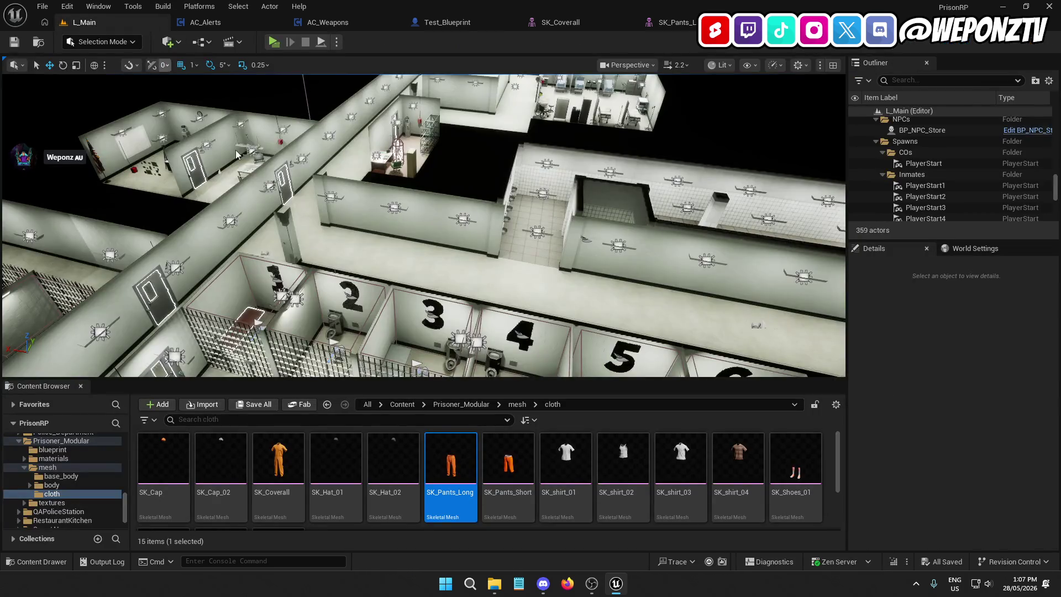
click(497, 462)
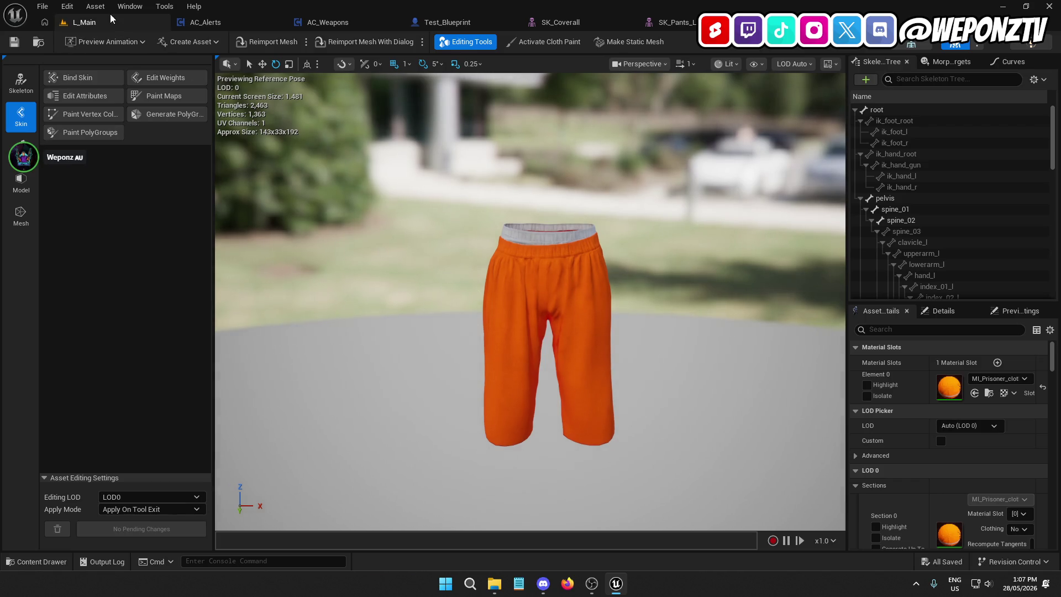
click(113, 22)
Step: Open SK_shirt_01, SK_shirt_02 and SK_shirt_03 in their mesh editors
click(565, 459)
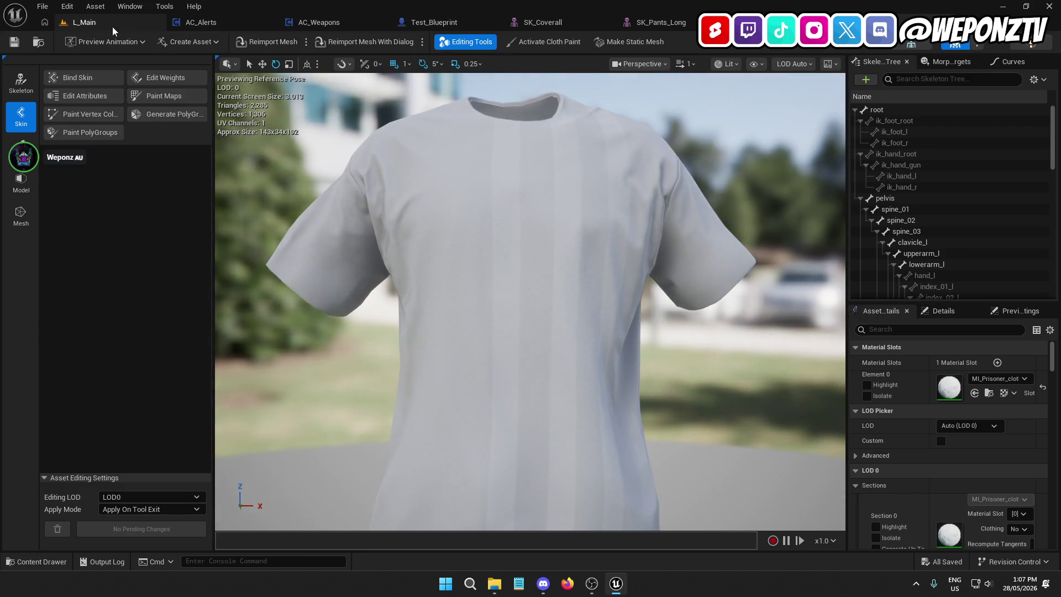
click(84, 22)
click(601, 453)
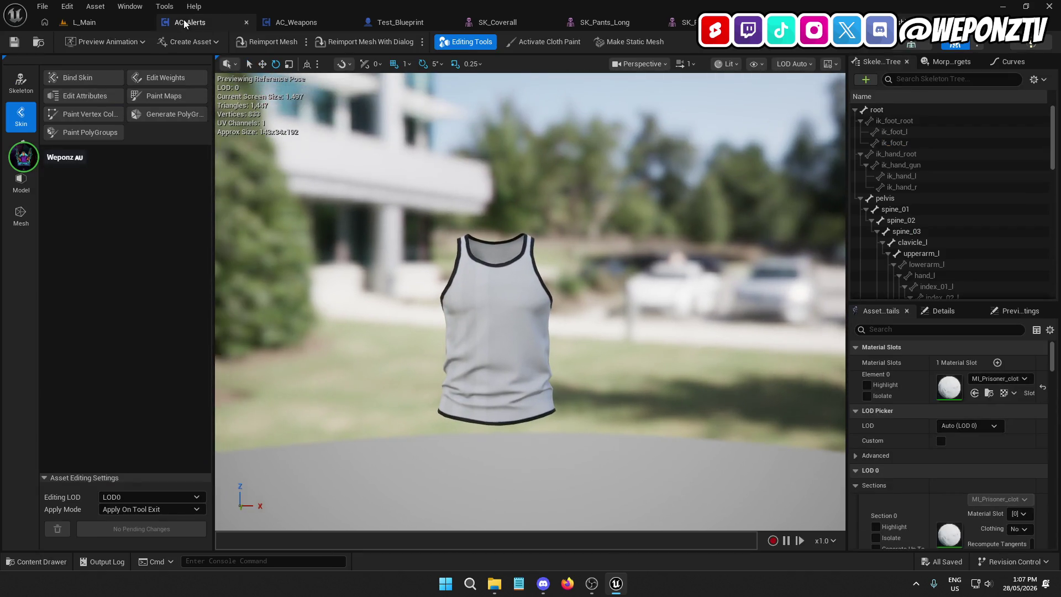
click(138, 22)
double_click(680, 459)
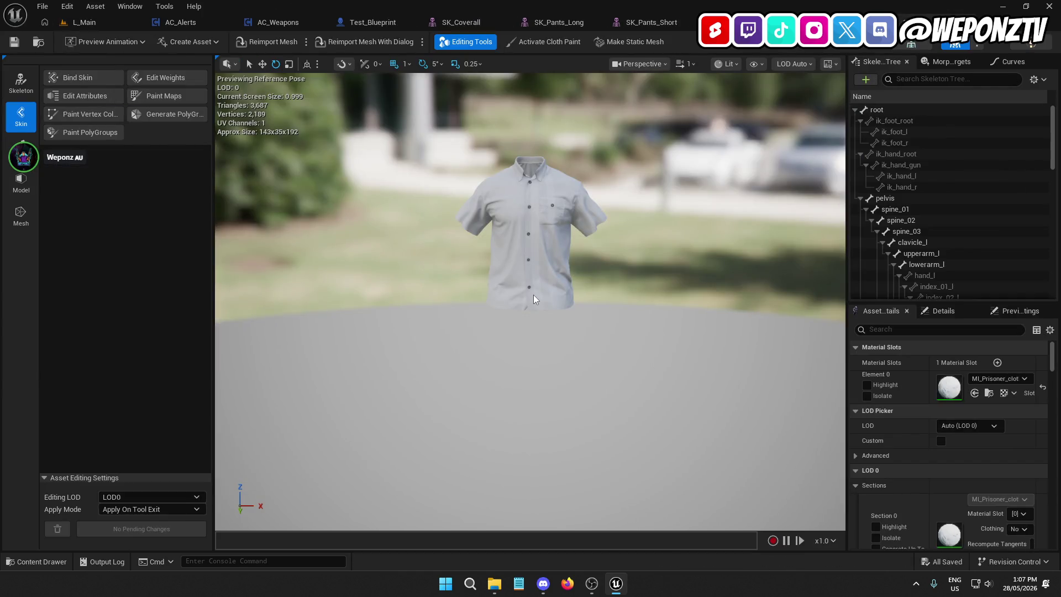
click(84, 22)
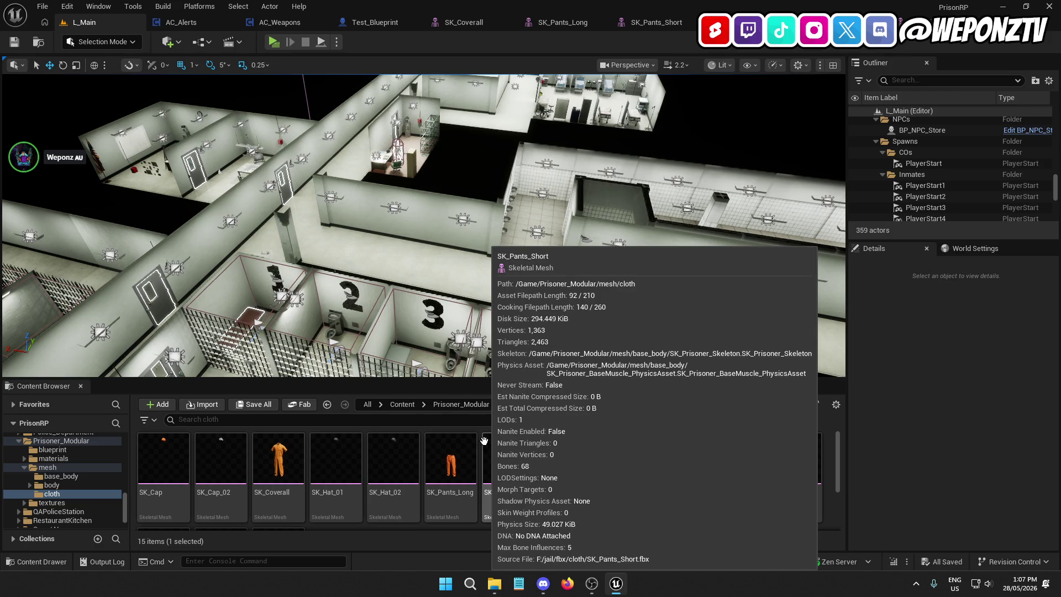
click(489, 463)
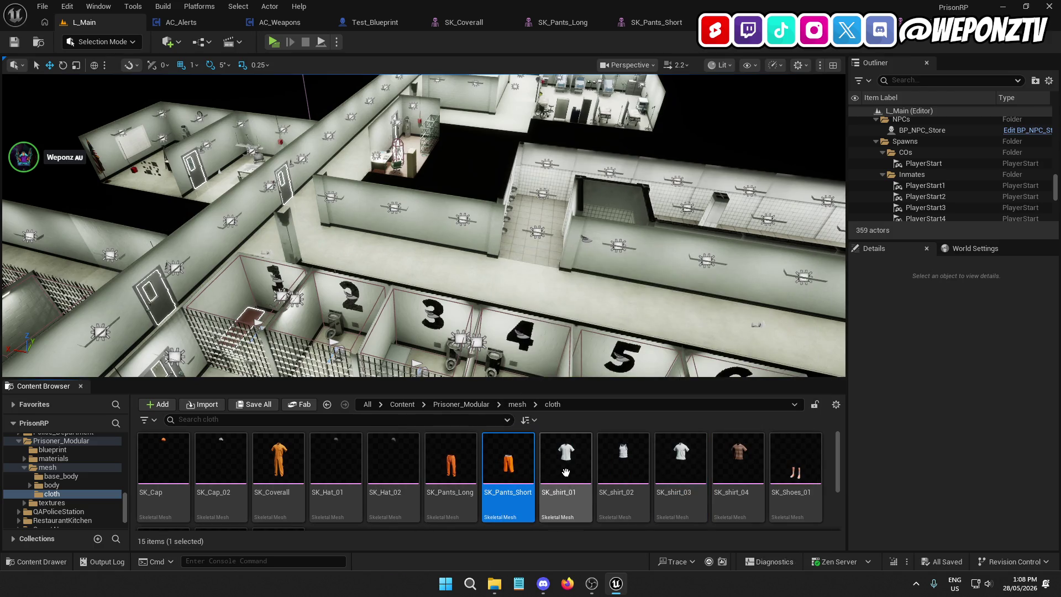
Step: Open the striped SK_shirt_04 in its mesh editor
click(681, 458)
click(740, 453)
double_click(742, 453)
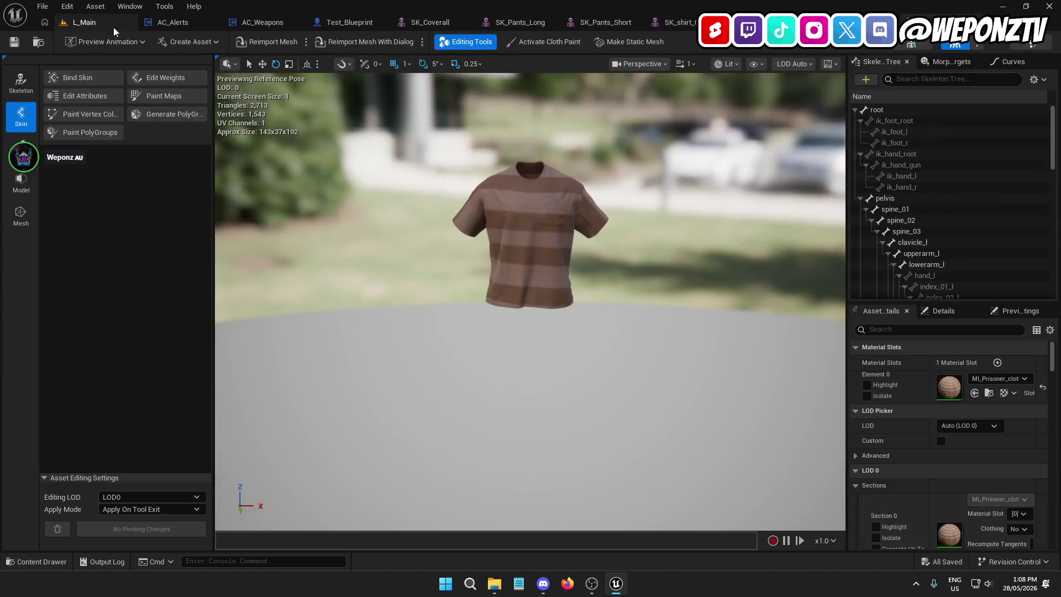
click(110, 25)
scroll(547, 475, down, 2)
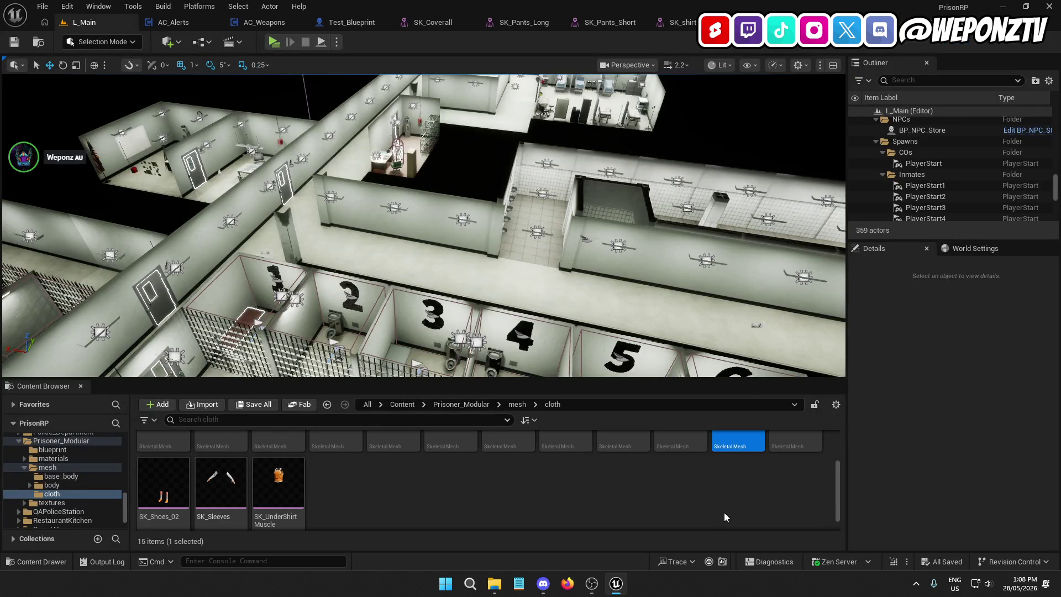
scroll(387, 475, up, 2)
Step: Open SK_Shoes_01 and SK_Shoes_02, zooming in on the shoes
double_click(804, 442)
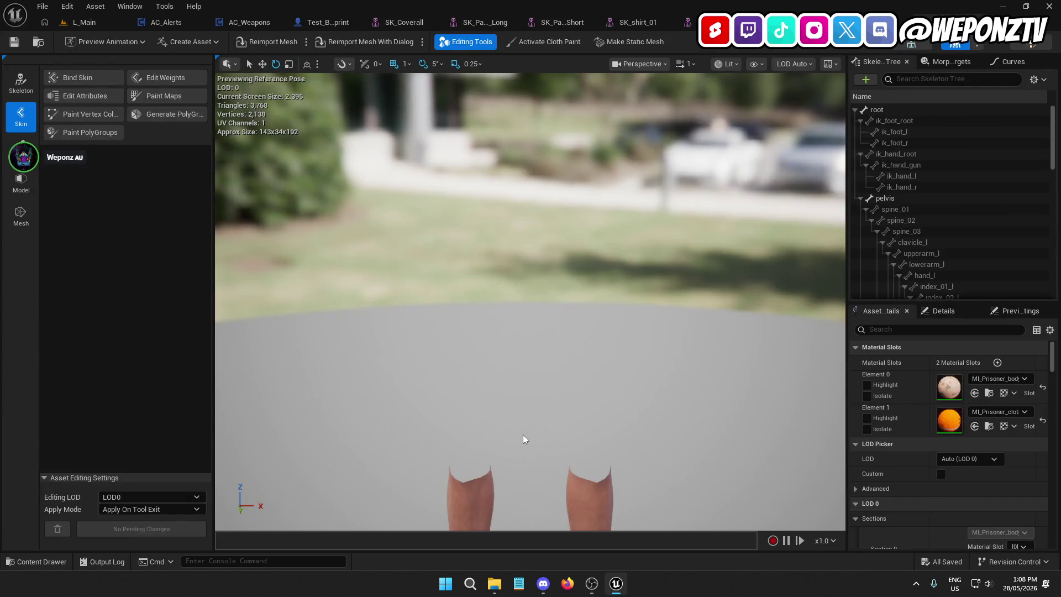
mouse_move(420, 232)
mouse_down()
mouse_move(486, 188)
mouse_move(486, 157)
mouse_up()
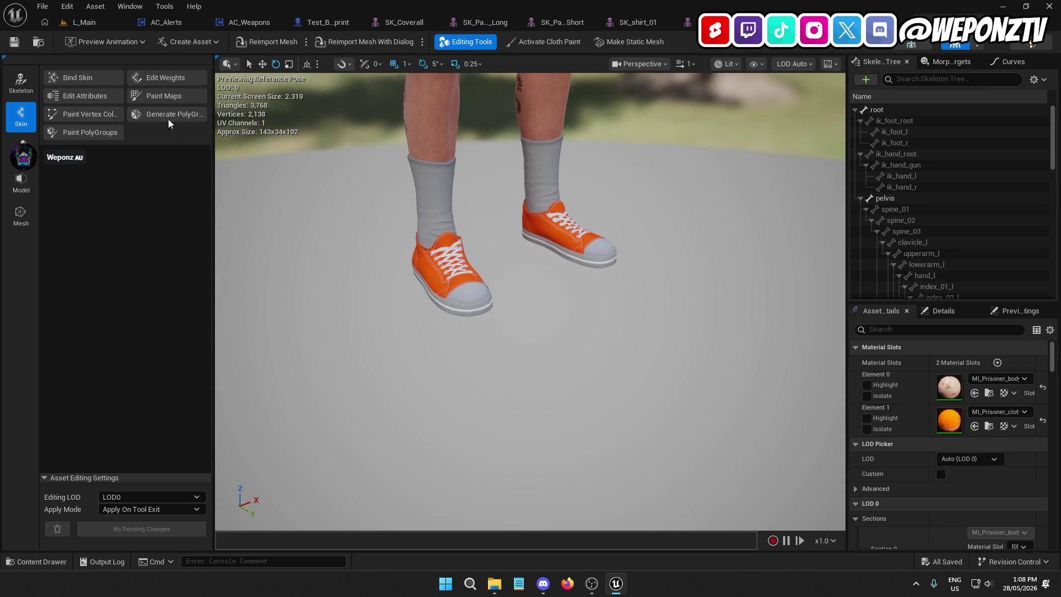
click(86, 22)
scroll(198, 470, down, 2)
double_click(178, 472)
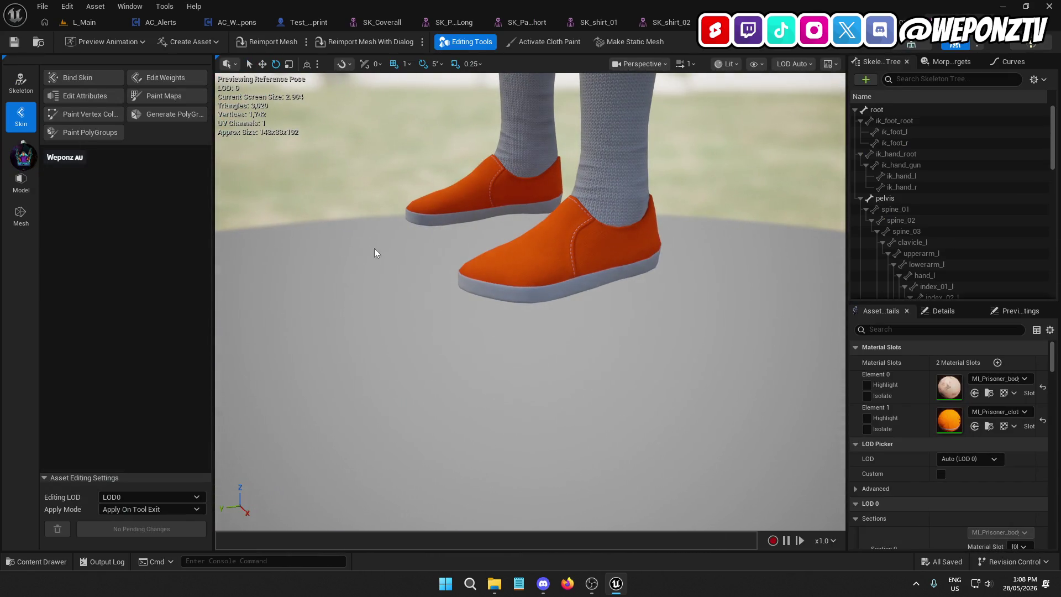
click(84, 22)
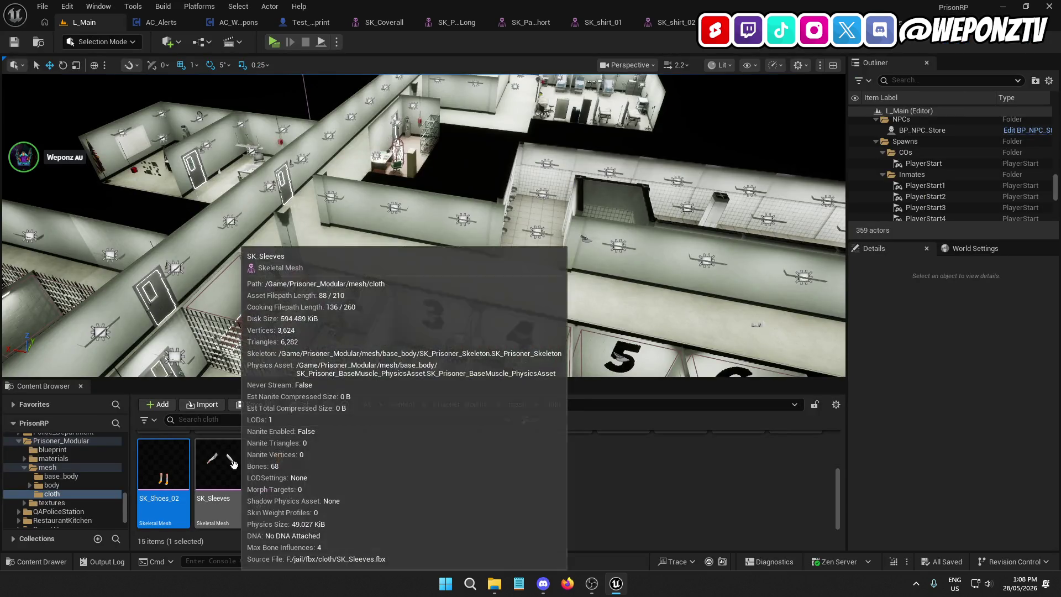
Step: Open SK_Sleeves and the orange SK_UnderShirtMuscle tank top in their editors
double_click(233, 464)
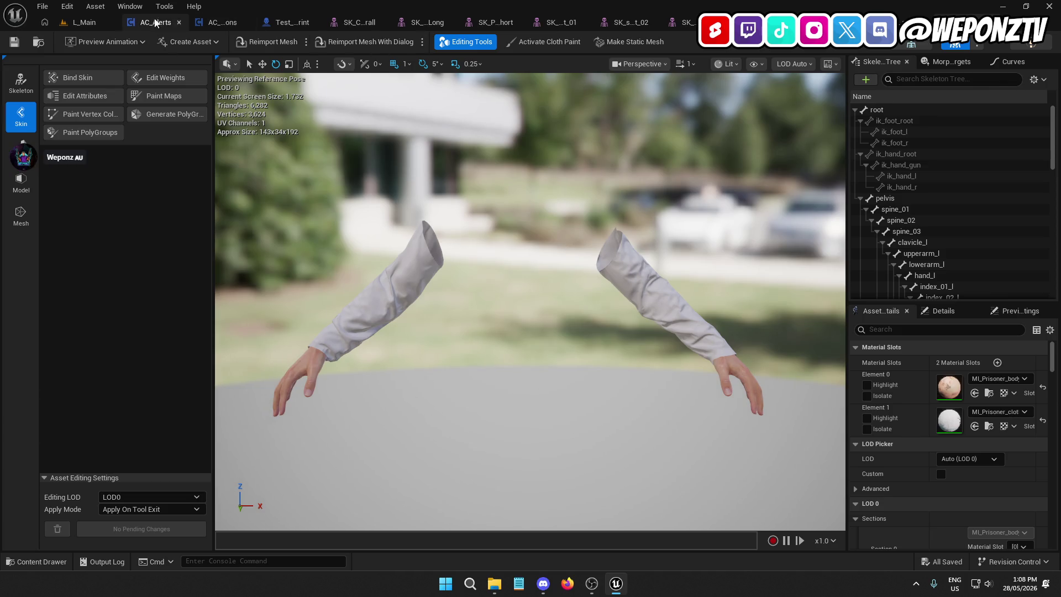
click(84, 22)
click(291, 451)
double_click(292, 452)
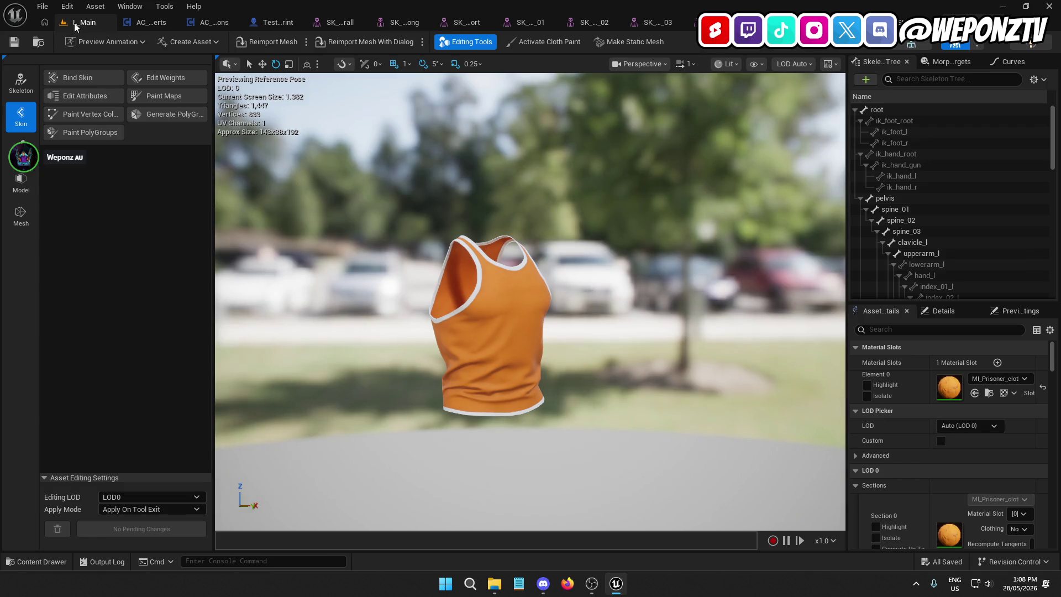
click(339, 22)
Step: Close the coverall, both pants, shirts 01–04, both shoes, sleeves and undershirt editors
click(397, 25)
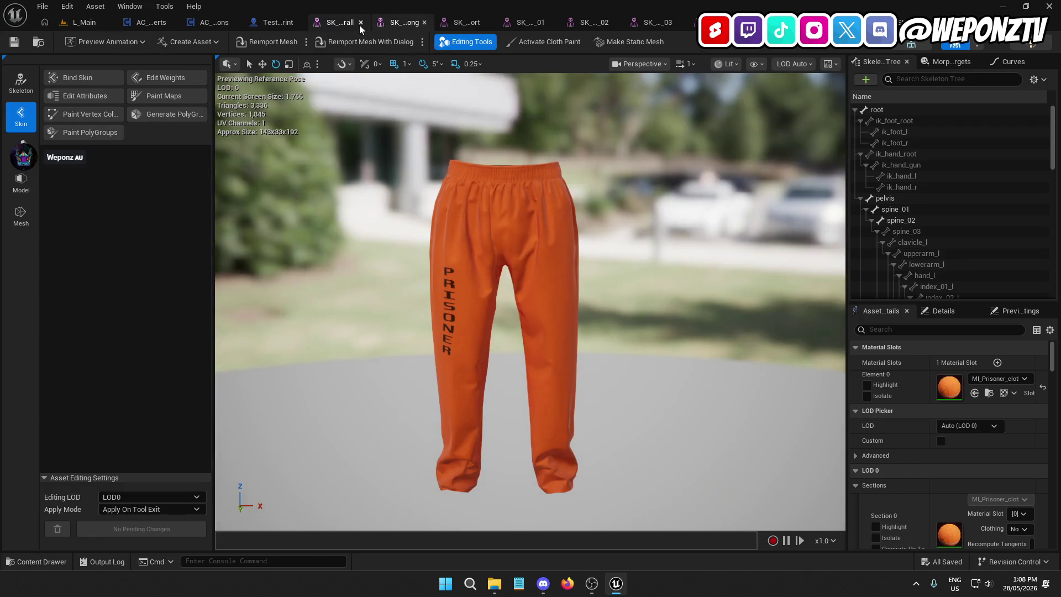
click(362, 25)
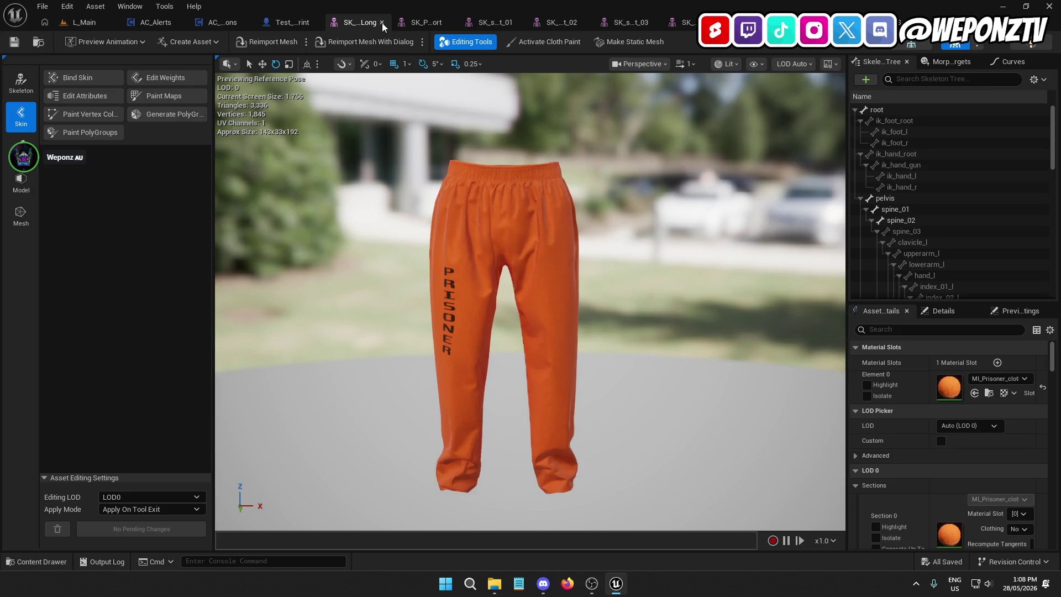
click(382, 22)
click(404, 24)
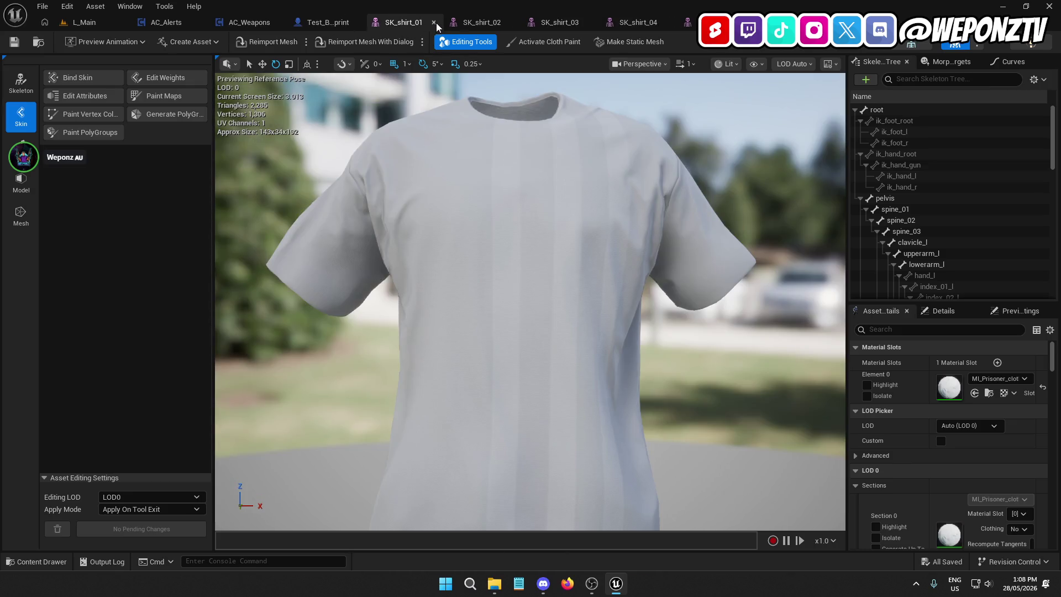
click(436, 22)
click(468, 23)
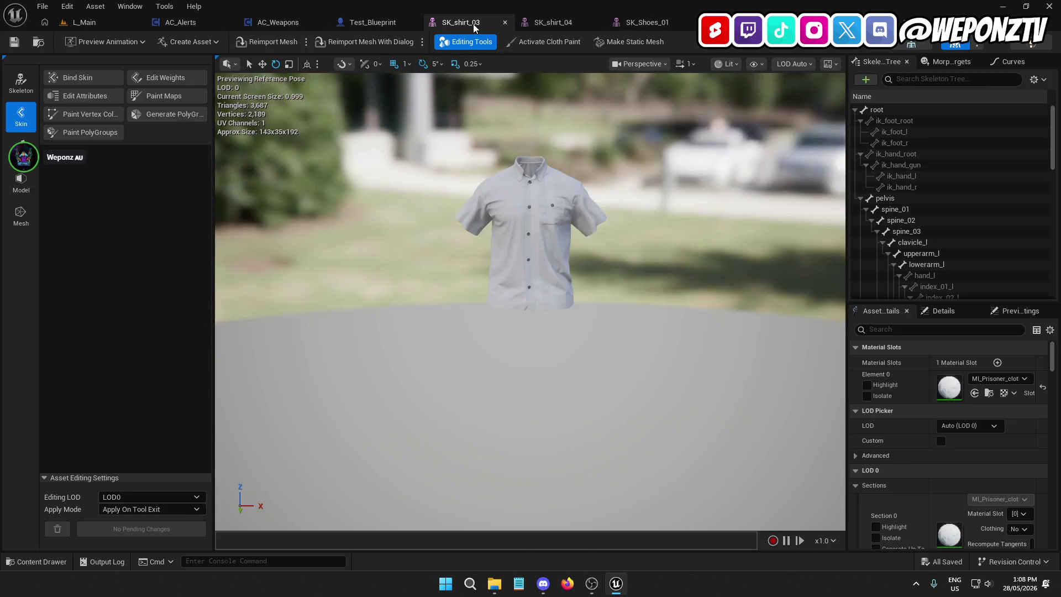
click(503, 23)
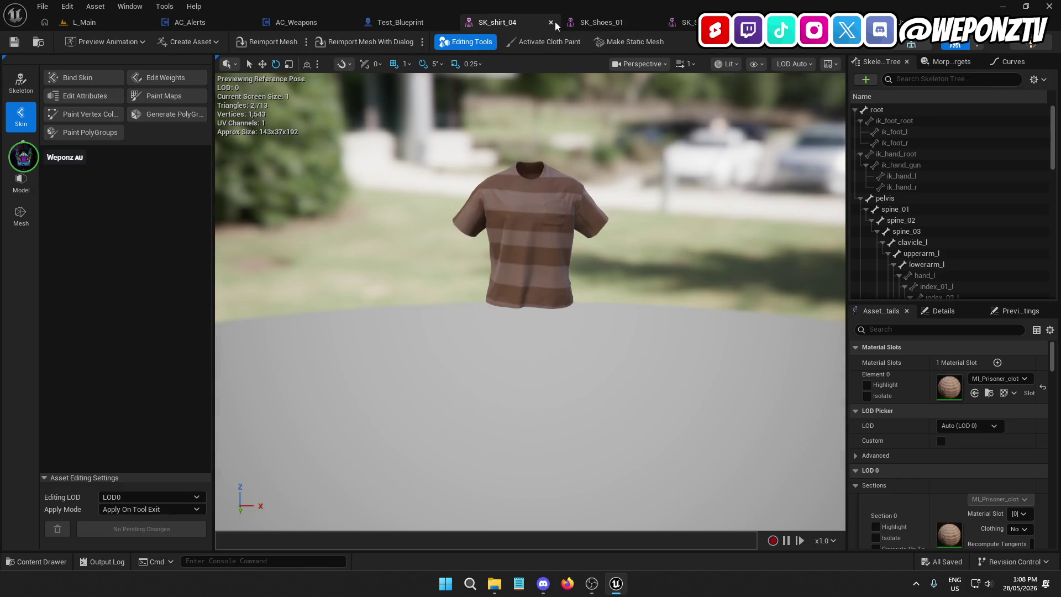
click(552, 22)
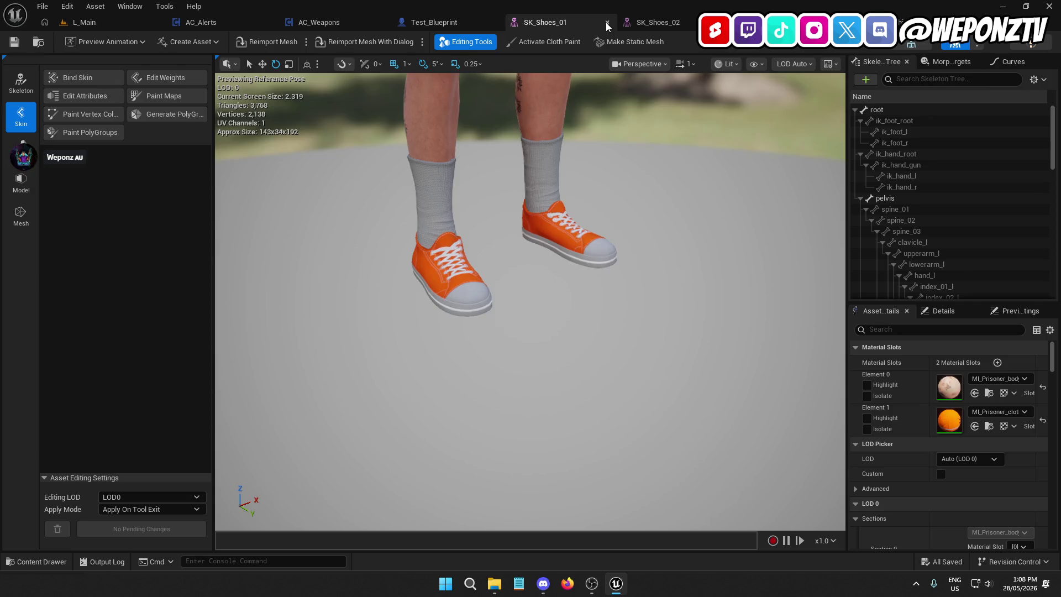
click(607, 23)
click(629, 22)
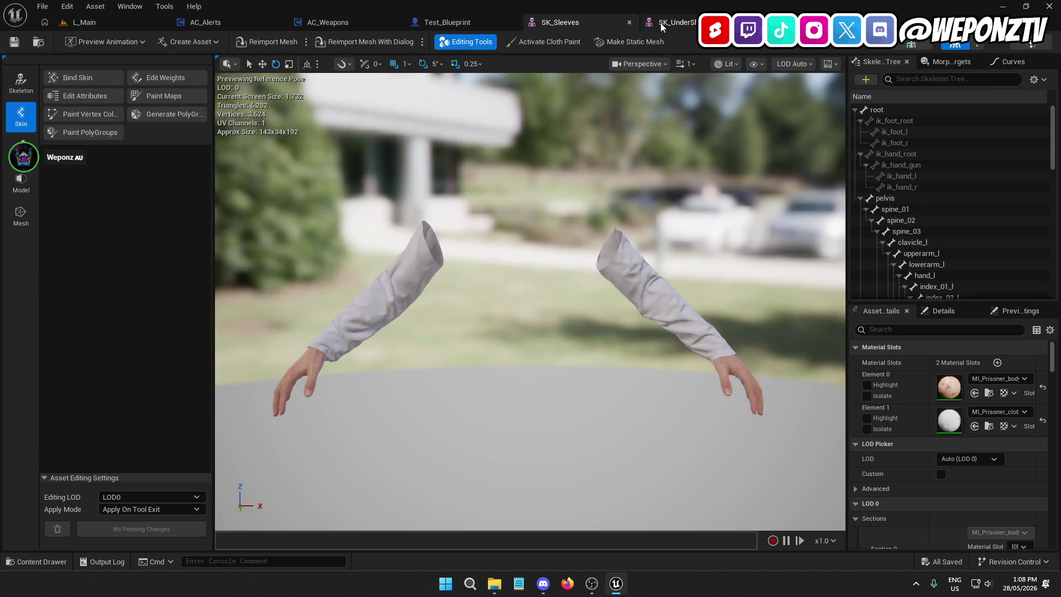
click(630, 23)
click(628, 23)
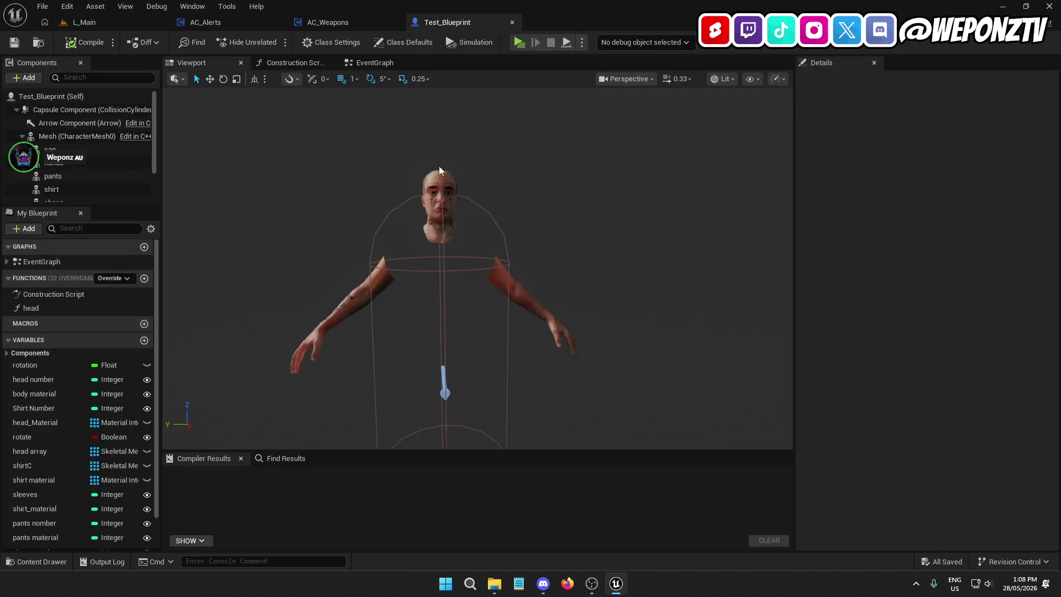
Step: Check the muscle undershirt's actions and select the prisoner skeleton's spine_03 bone
click(84, 23)
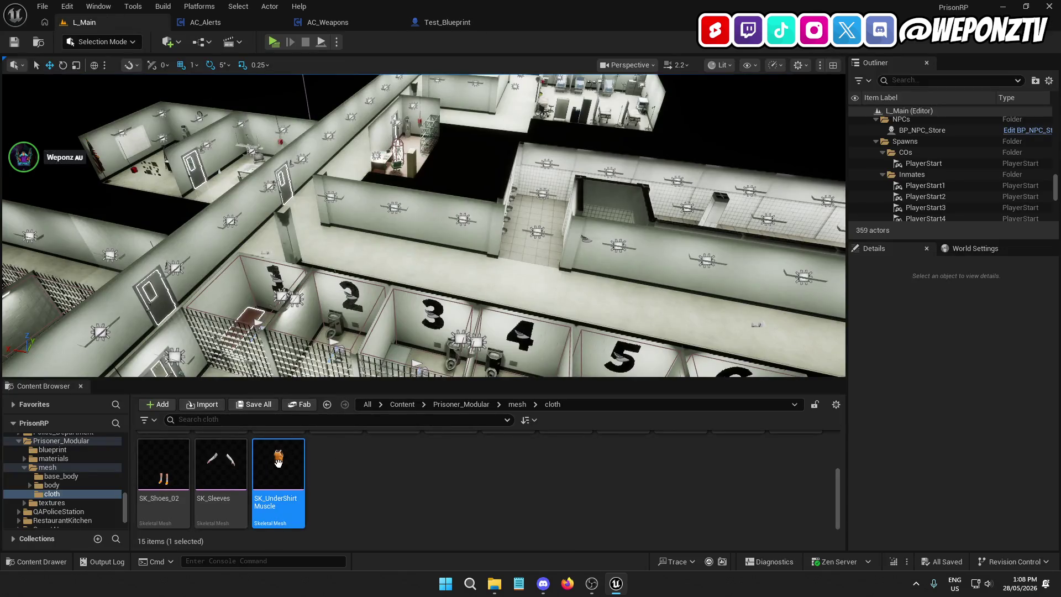
right_click(278, 461)
click(496, 494)
right_click(276, 463)
click(276, 463)
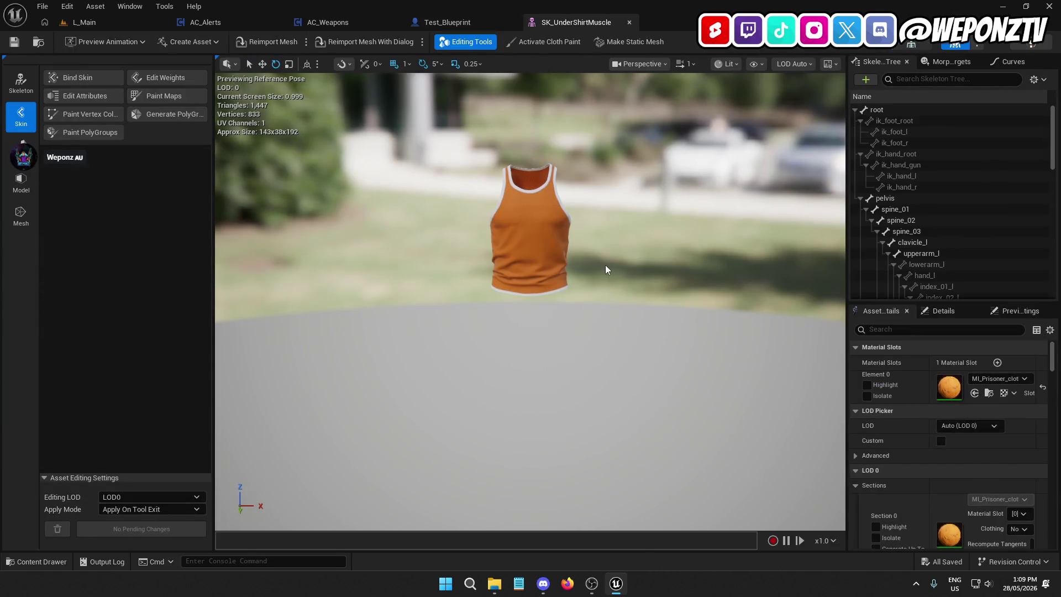
click(64, 219)
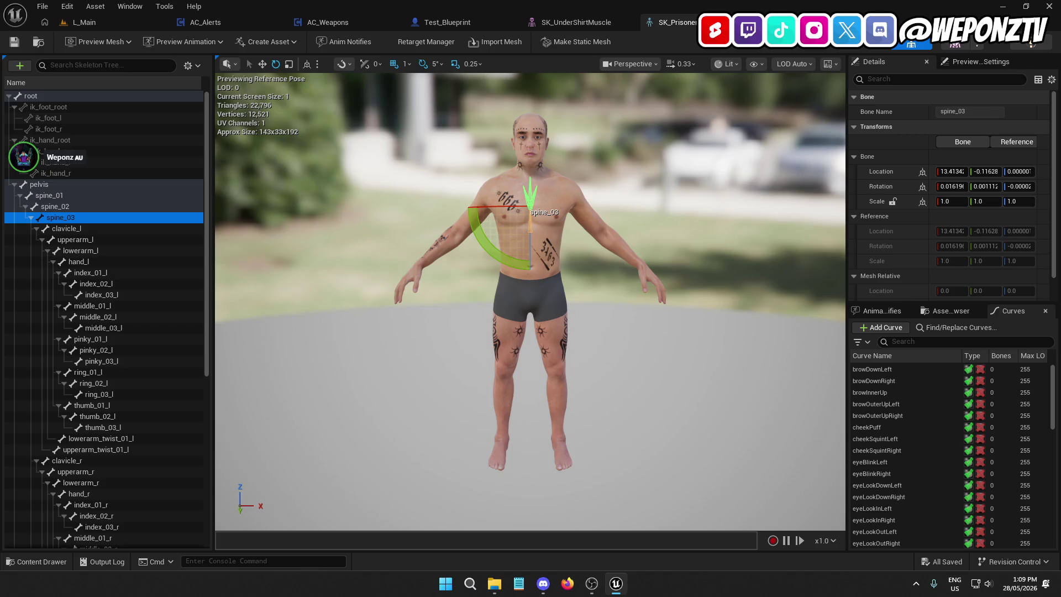
Step: Close the prisoner base and undershirt editors and show AC_Weapons' WeaponLineTrace graph
middle_click(666, 17)
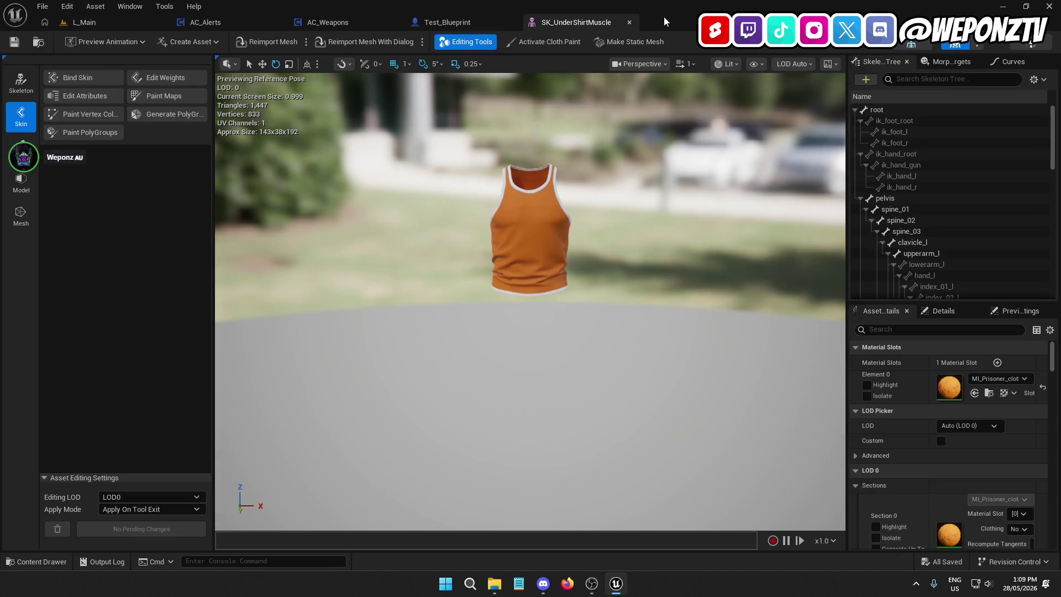
click(628, 23)
click(352, 22)
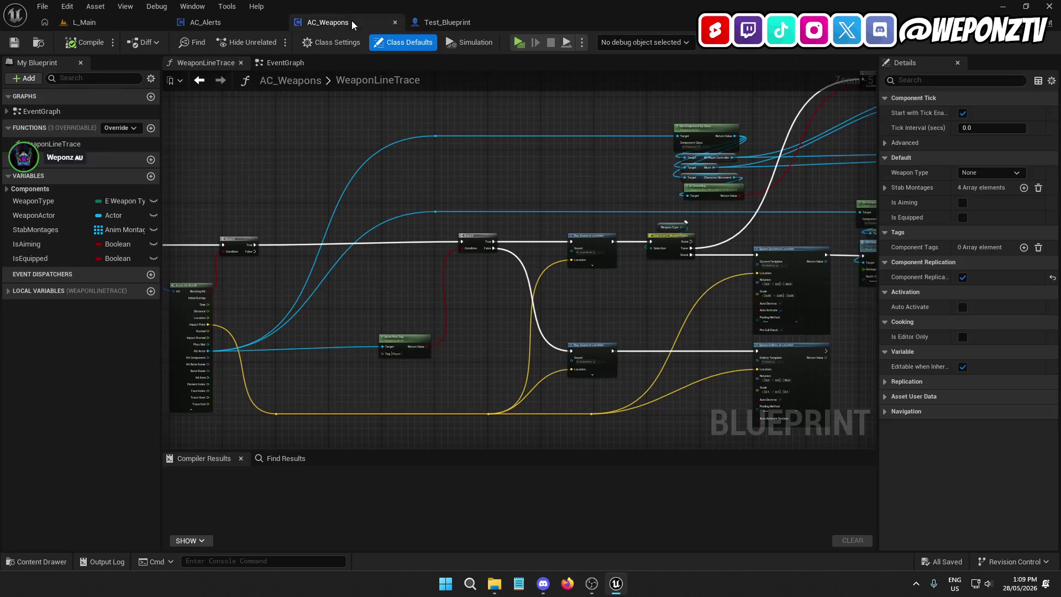
Step: Zoom out and pan across the WeaponLineTrace graph, then go back to L_Main
scroll(348, 174, down, 3)
drag(348, 174, 313, 176)
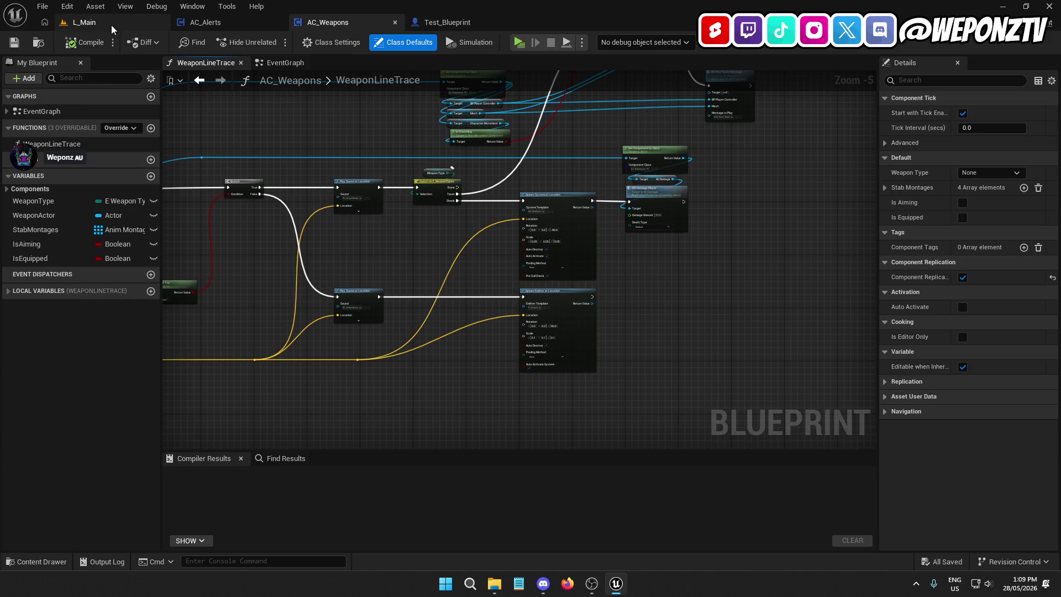
mouse_move(300, 135)
mouse_down()
mouse_move(326, 155)
mouse_move(475, 194)
mouse_move(639, 187)
mouse_move(801, 160)
mouse_up()
click(137, 26)
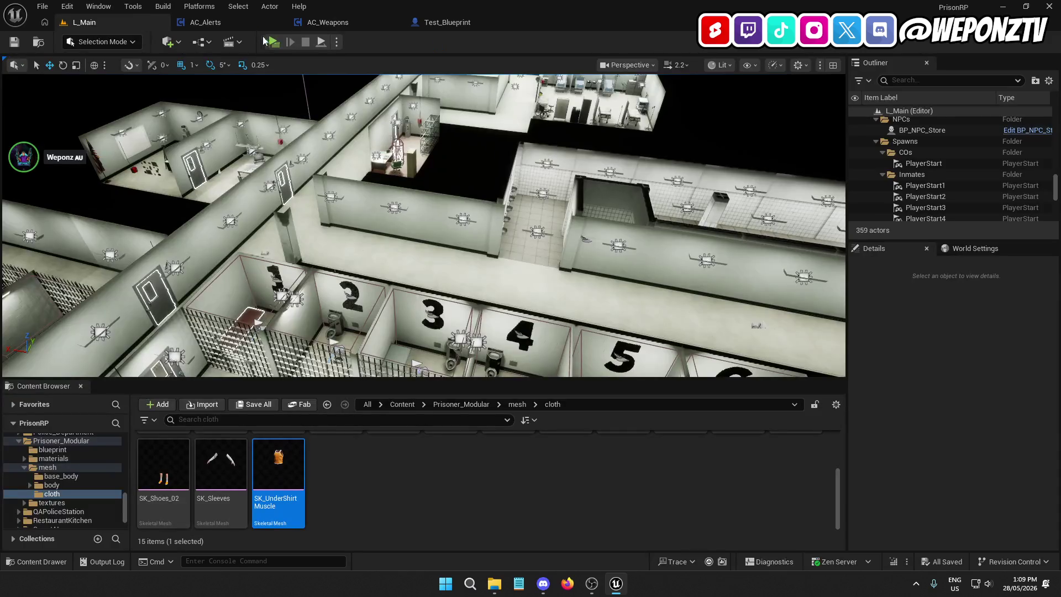
click(272, 43)
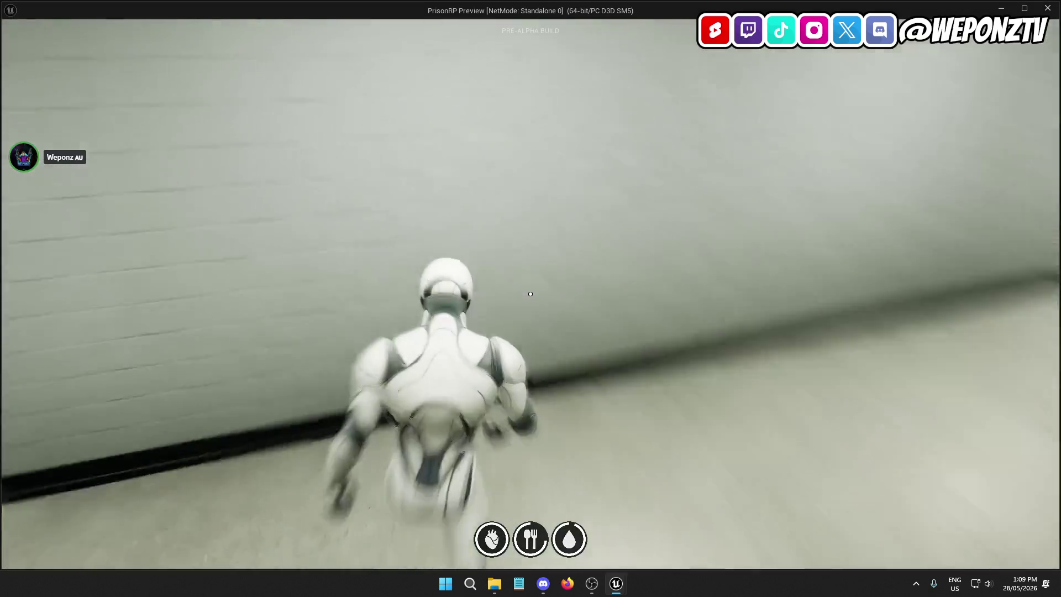
key(1)
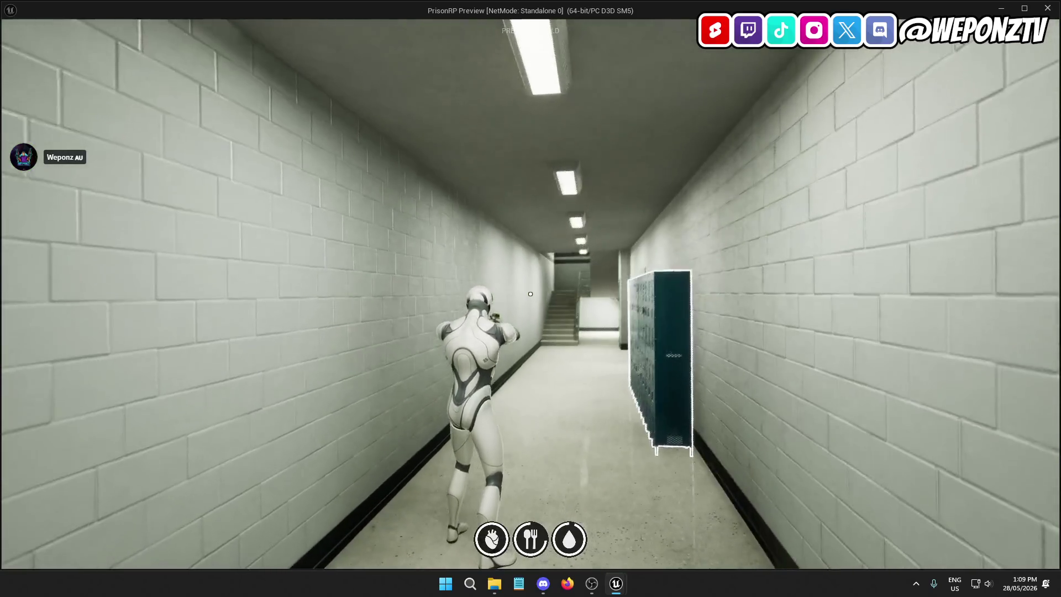
key(w)
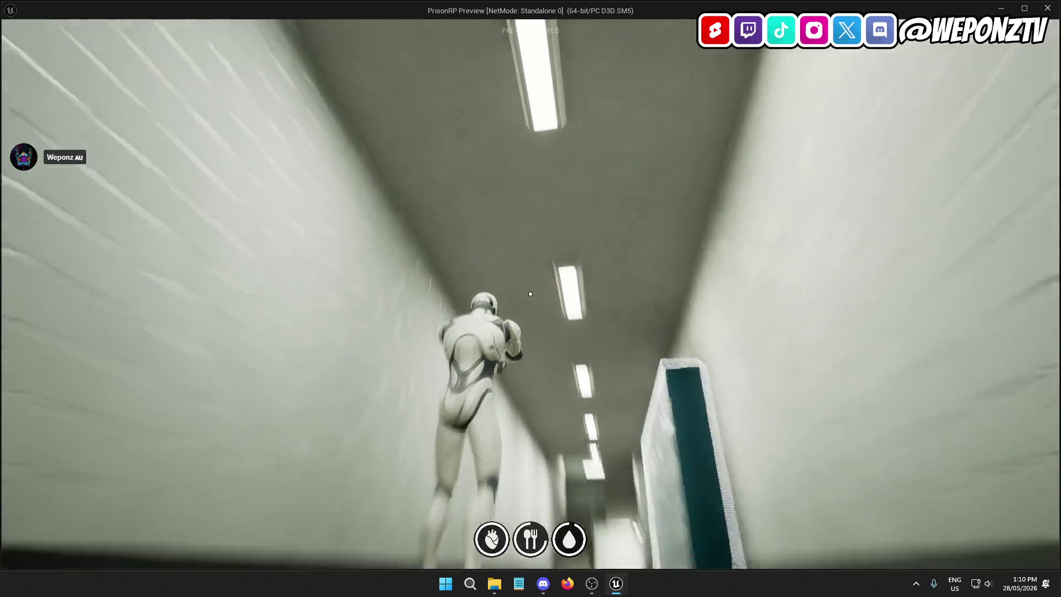
key(w)
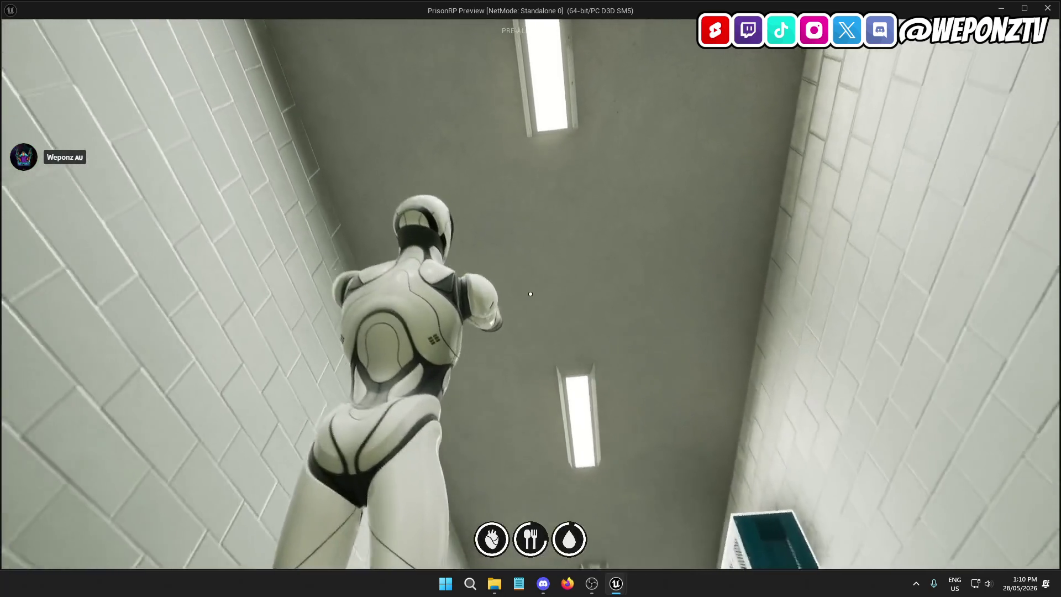
key(w)
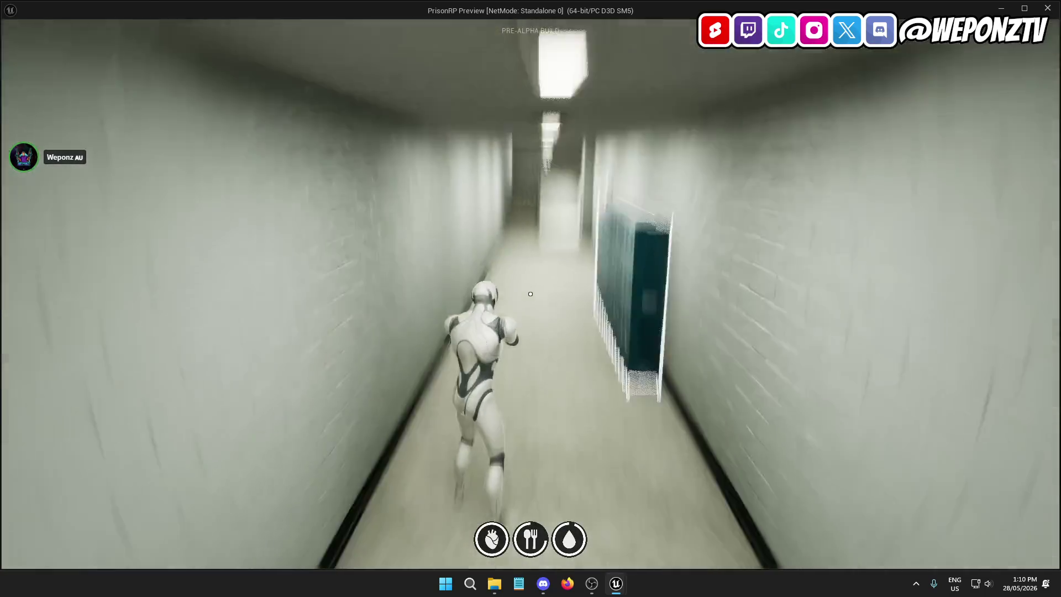
key(w)
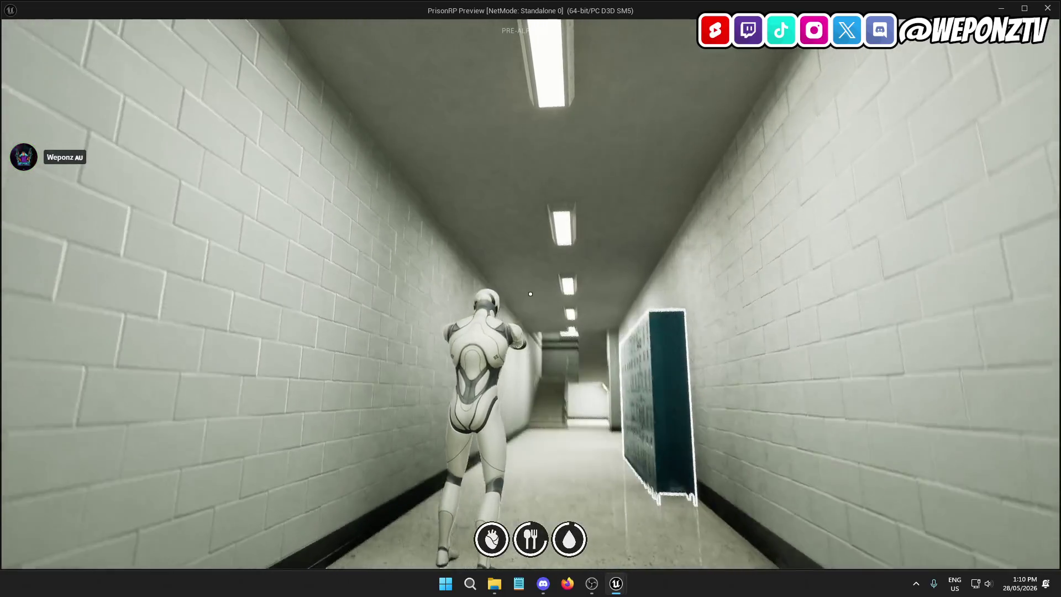
key(w)
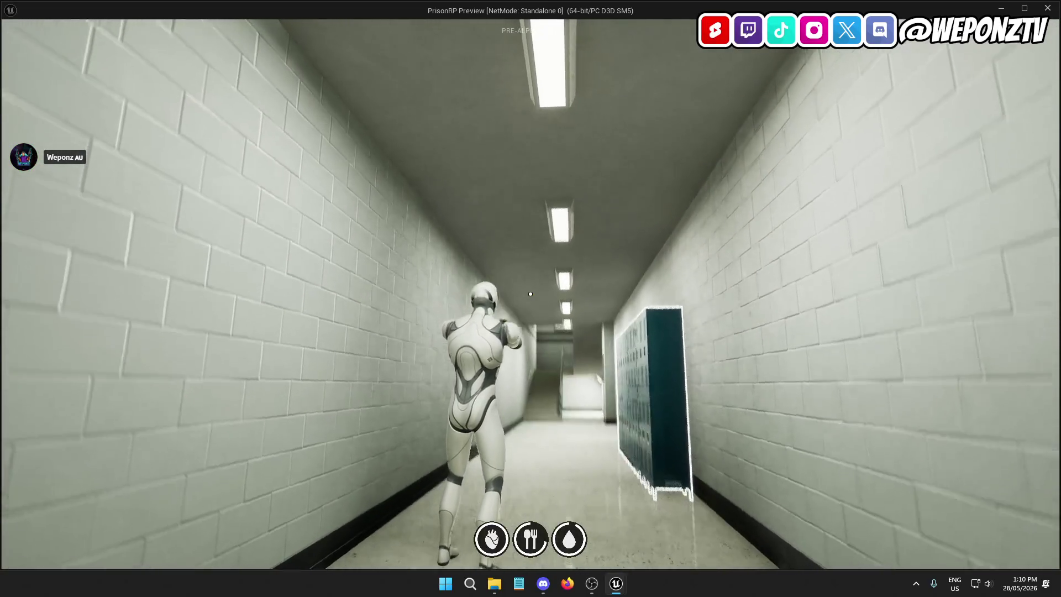
key(w)
key(w)
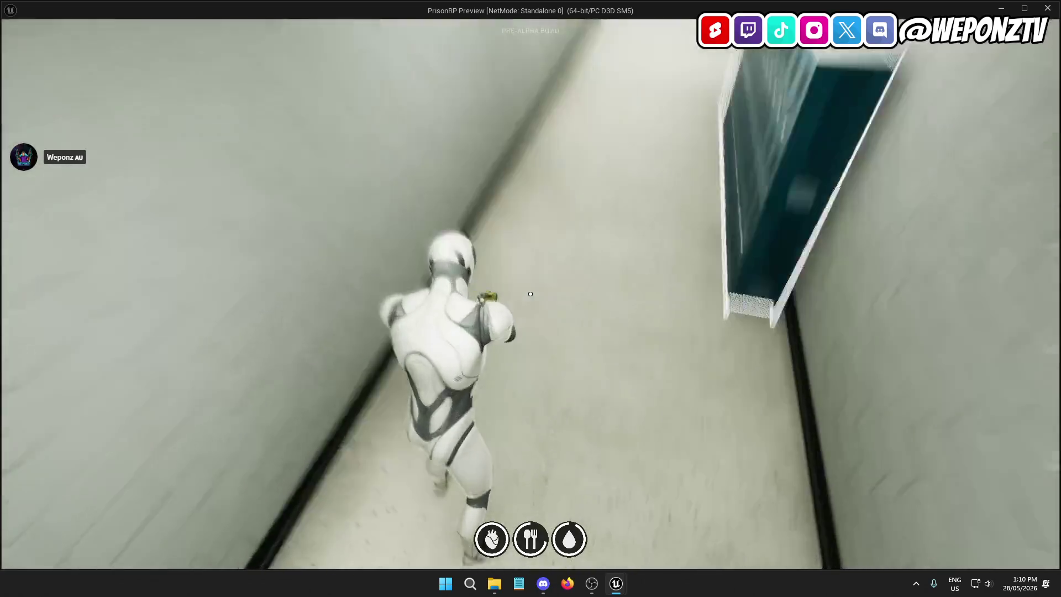
key(w)
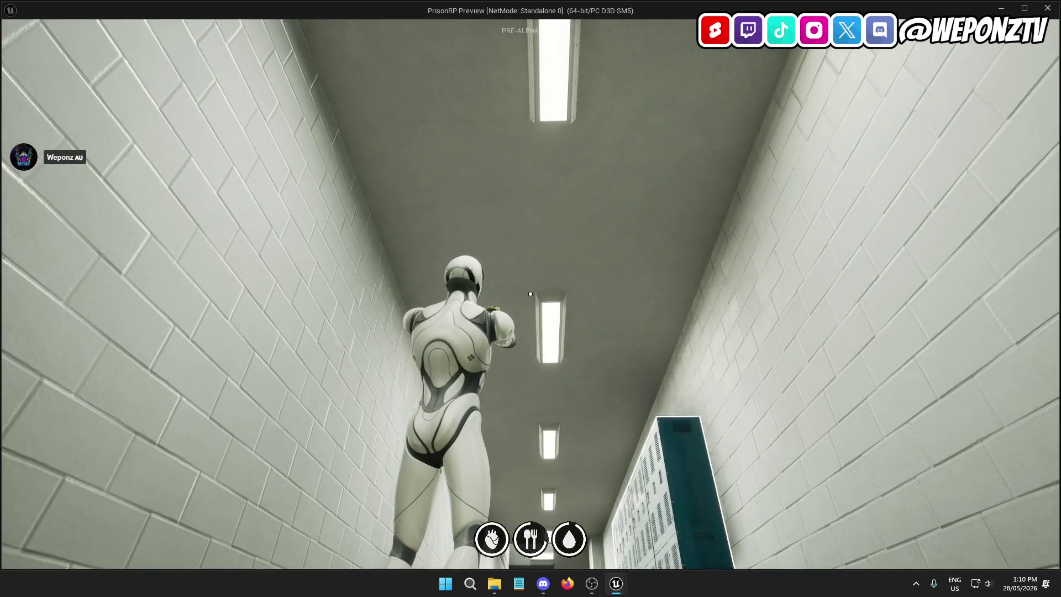
key(w)
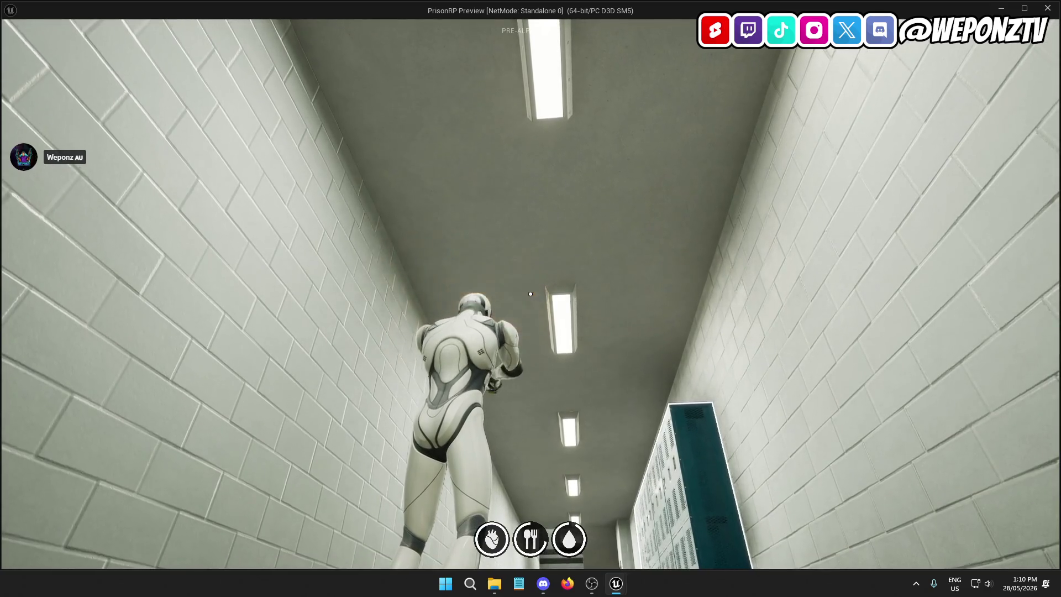
key(w)
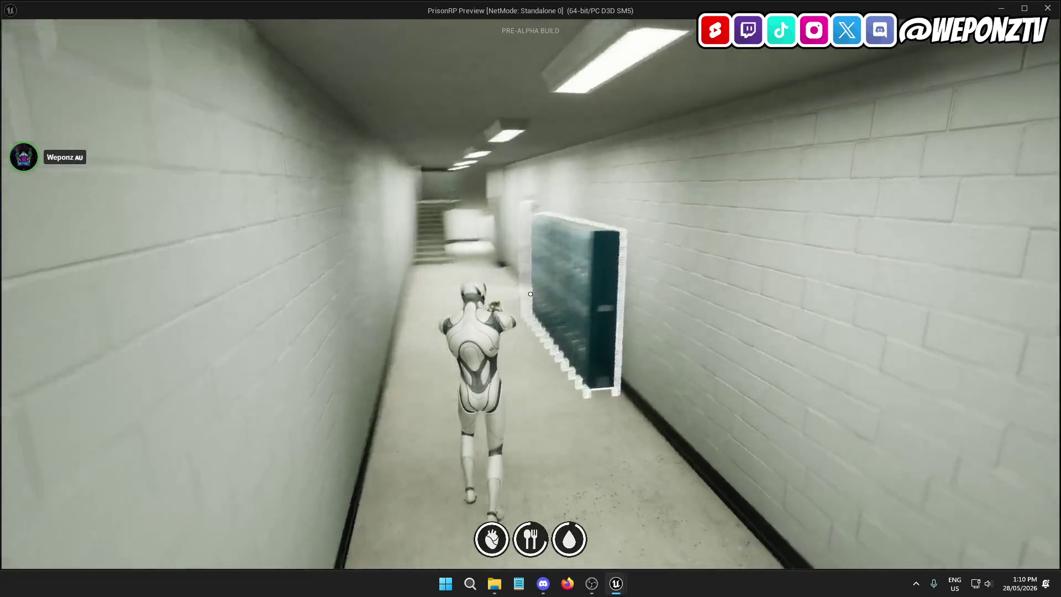
key(Escape)
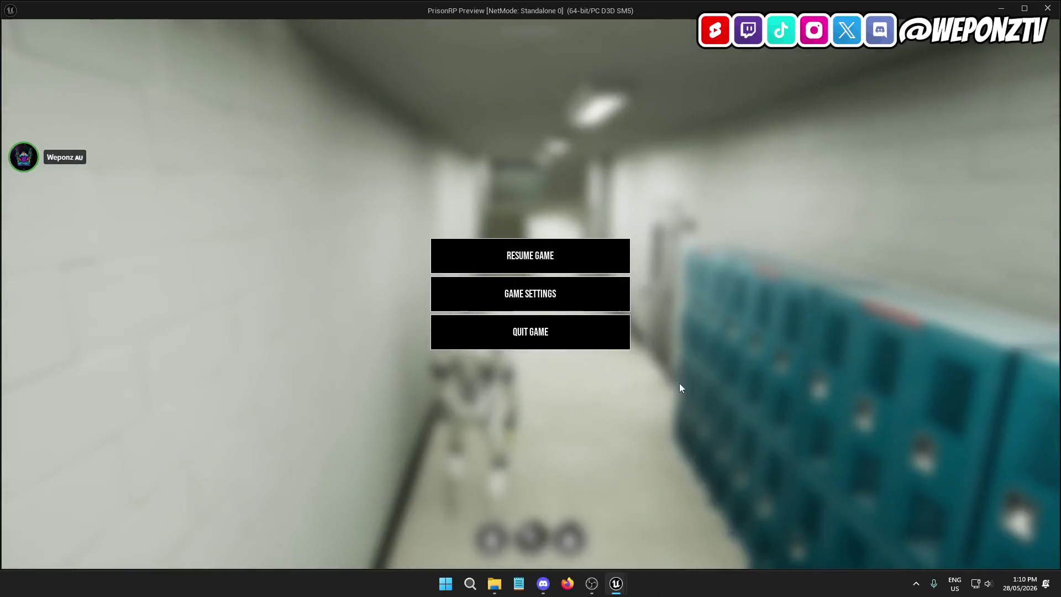
click(540, 338)
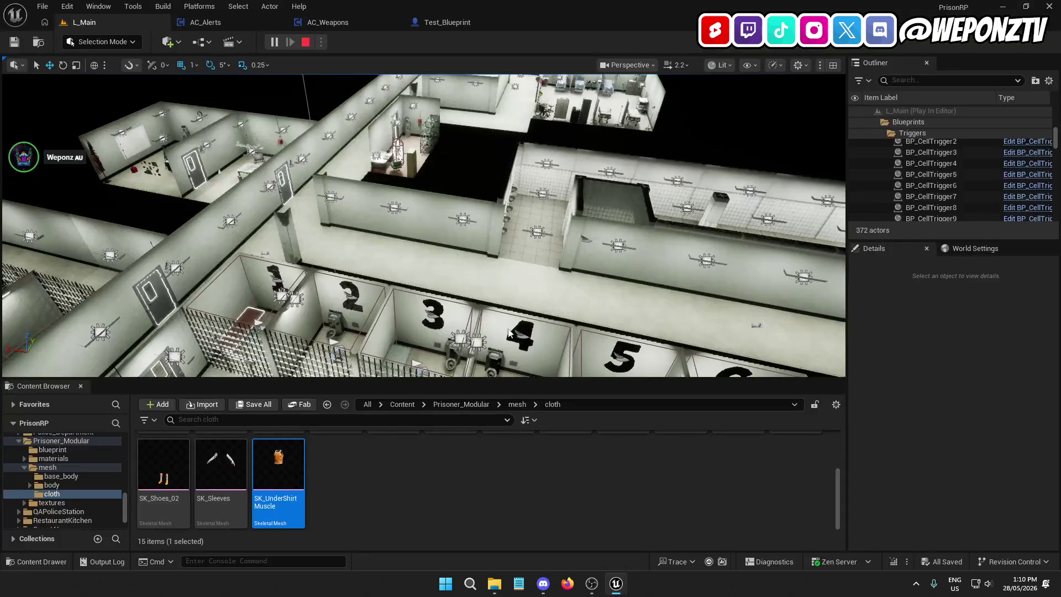
Step: Open ABP_PlayerCharacter from _Core > Animations > Player
click(402, 405)
scroll(207, 445, up, 3)
double_click(164, 464)
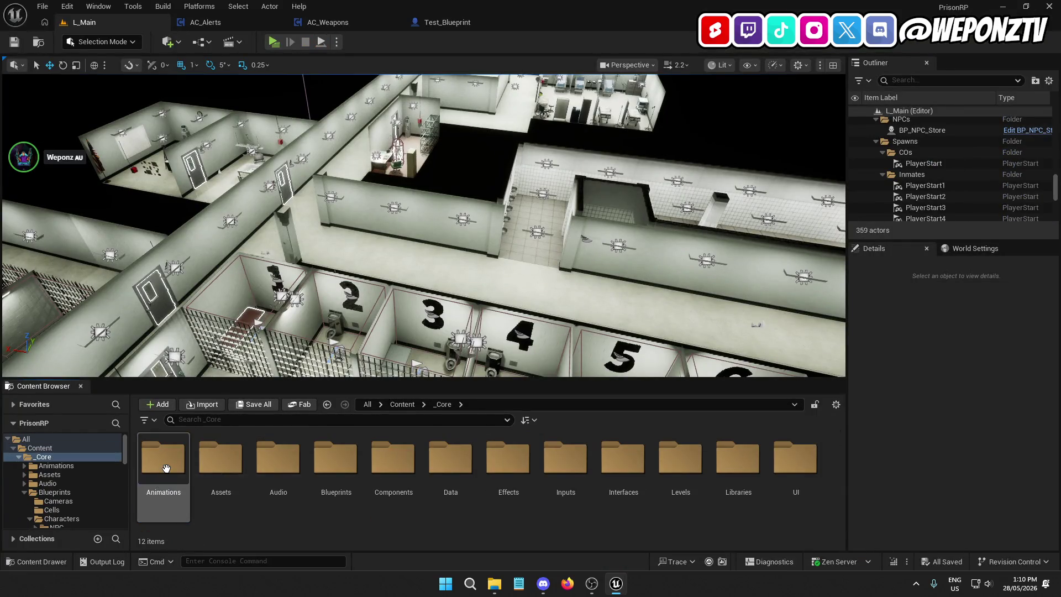
double_click(165, 466)
double_click(166, 460)
double_click(299, 470)
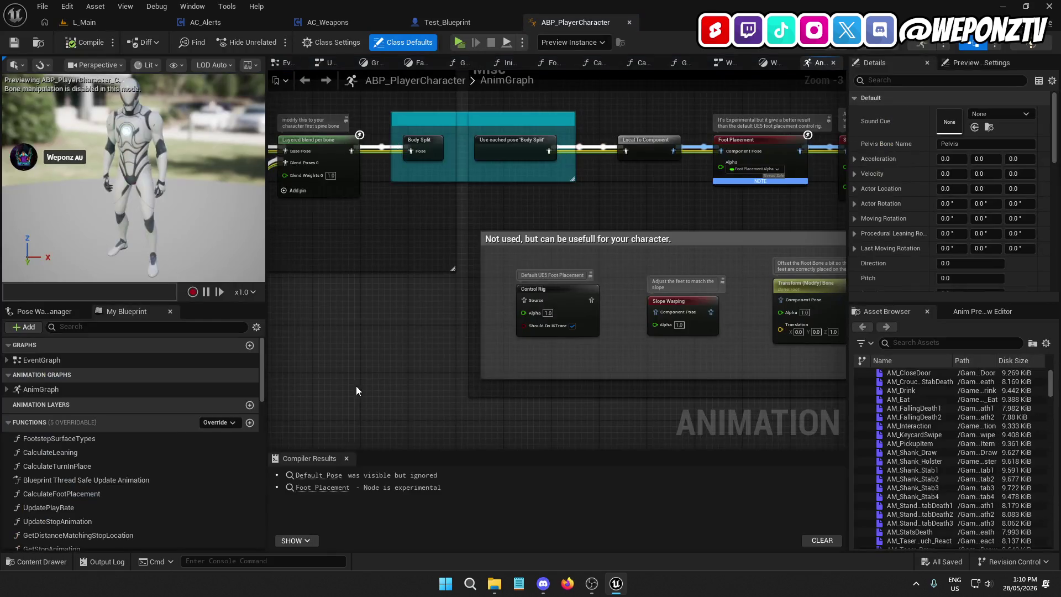
Step: Enter the WeaponsOverlay state machine and its Weapons state graph
scroll(448, 324, down, 2)
drag(422, 344, 739, 239)
scroll(443, 295, up, 4)
double_click(345, 280)
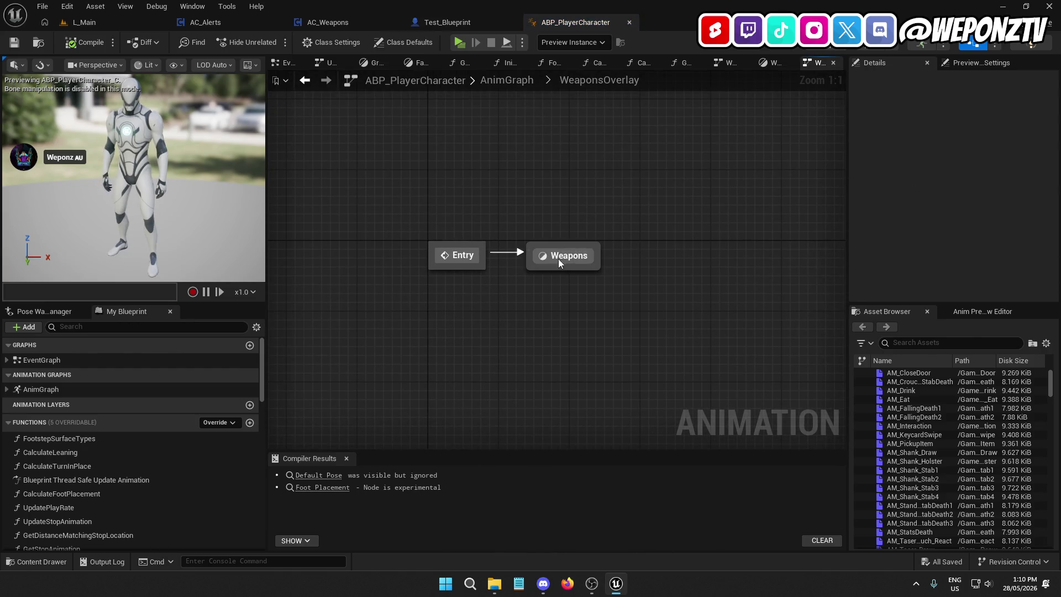
double_click(558, 258)
Step: Review the Procedural Spine Aiming and Blend Poses nodes, then start another play-test from L_Main
scroll(387, 221, up, 3)
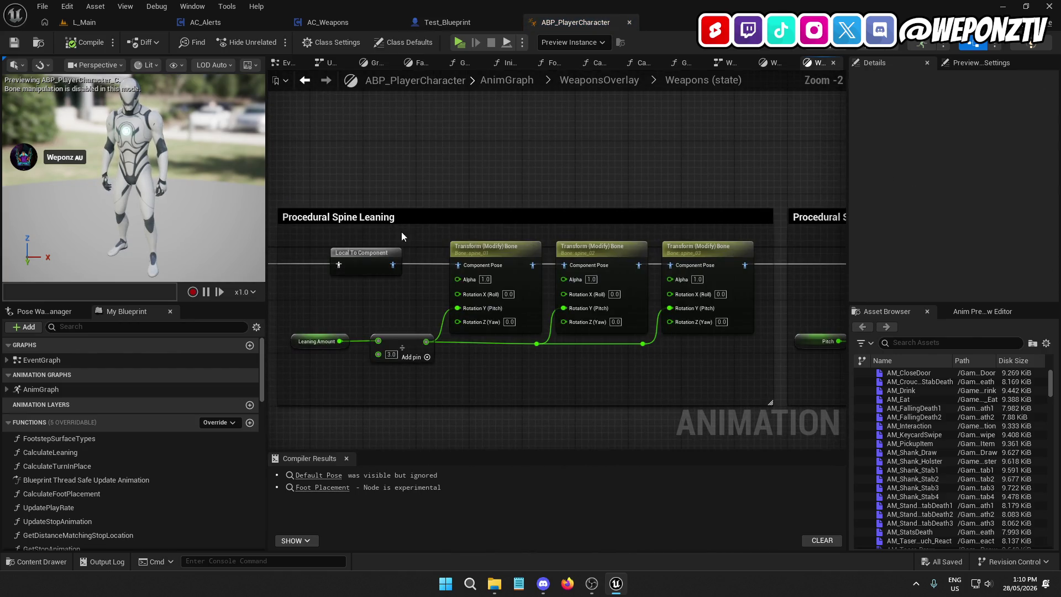
mouse_move(664, 236)
mouse_down()
mouse_move(134, 245)
mouse_move(718, 249)
mouse_move(672, 250)
mouse_up()
scroll(632, 322, down, 4)
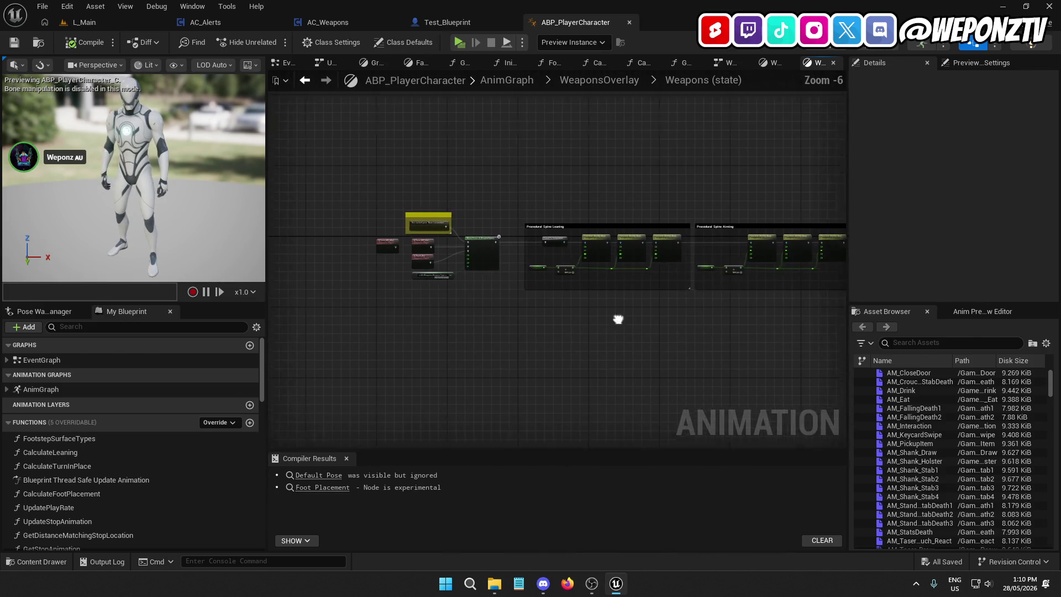
scroll(612, 304, up, 1)
mouse_move(458, 272)
mouse_down()
mouse_move(421, 403)
mouse_move(437, 386)
mouse_move(504, 379)
mouse_move(715, 385)
mouse_up()
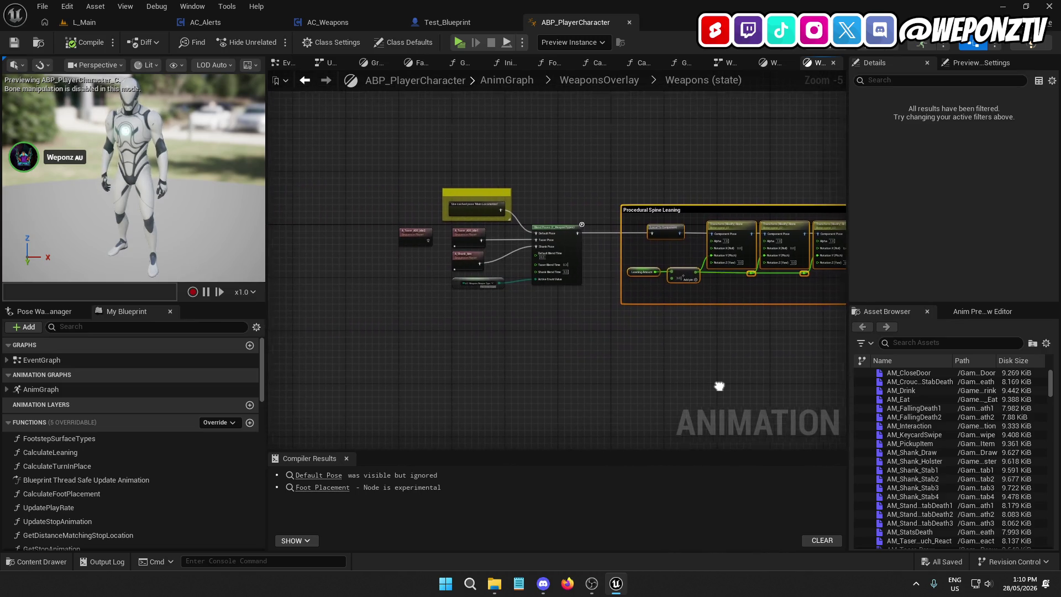
scroll(460, 262, up, 4)
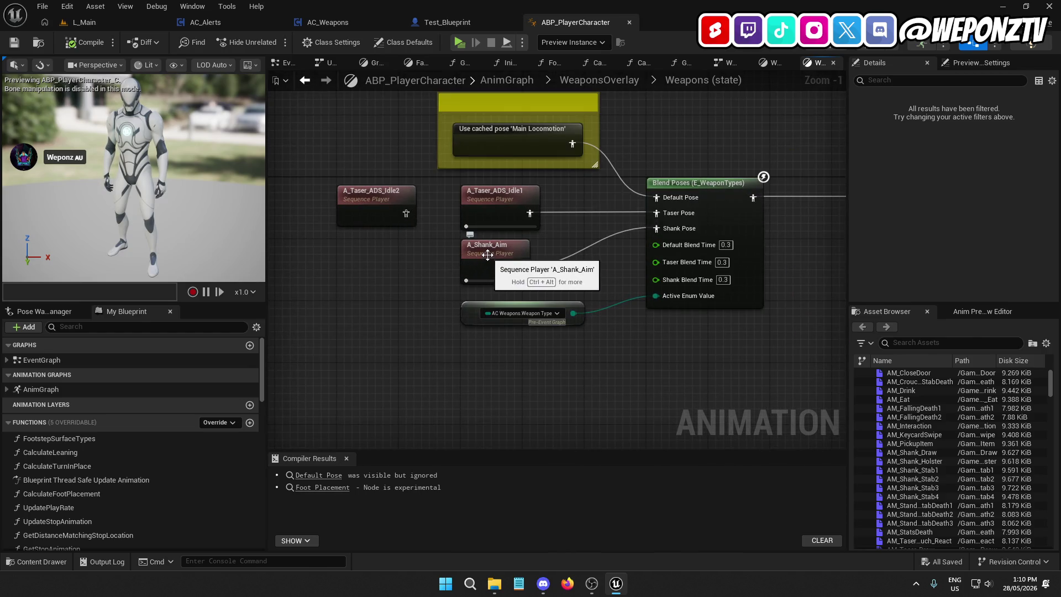
click(160, 23)
click(273, 41)
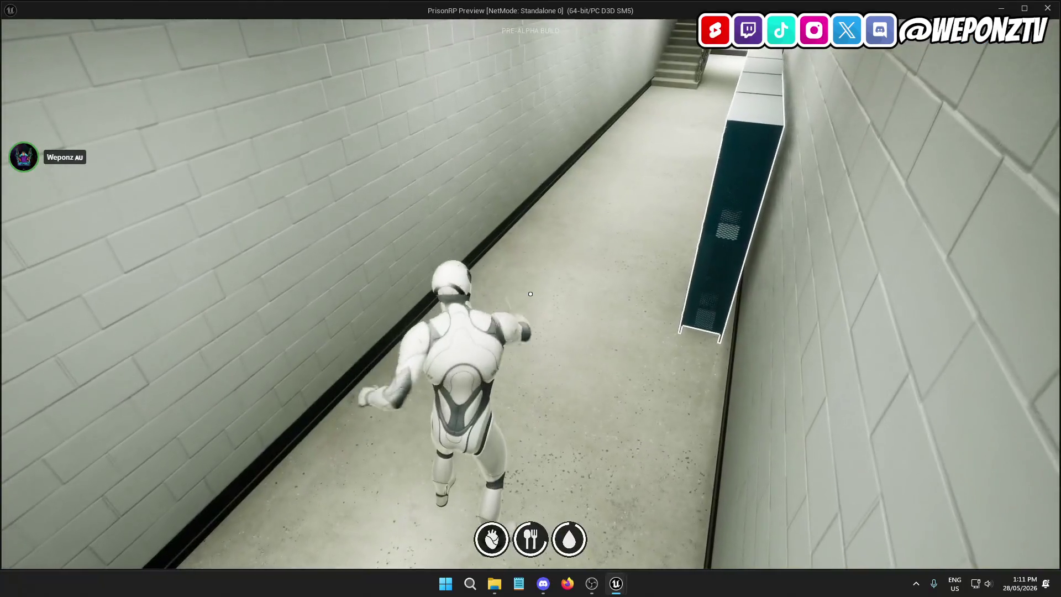
click(531, 294)
click(531, 293)
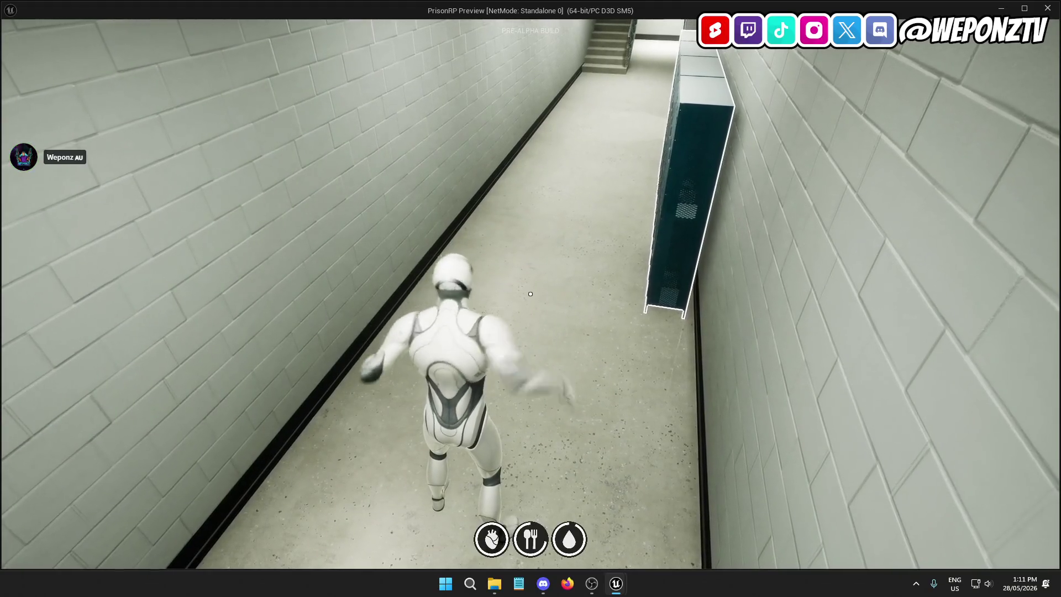
click(530, 294)
key(Escape)
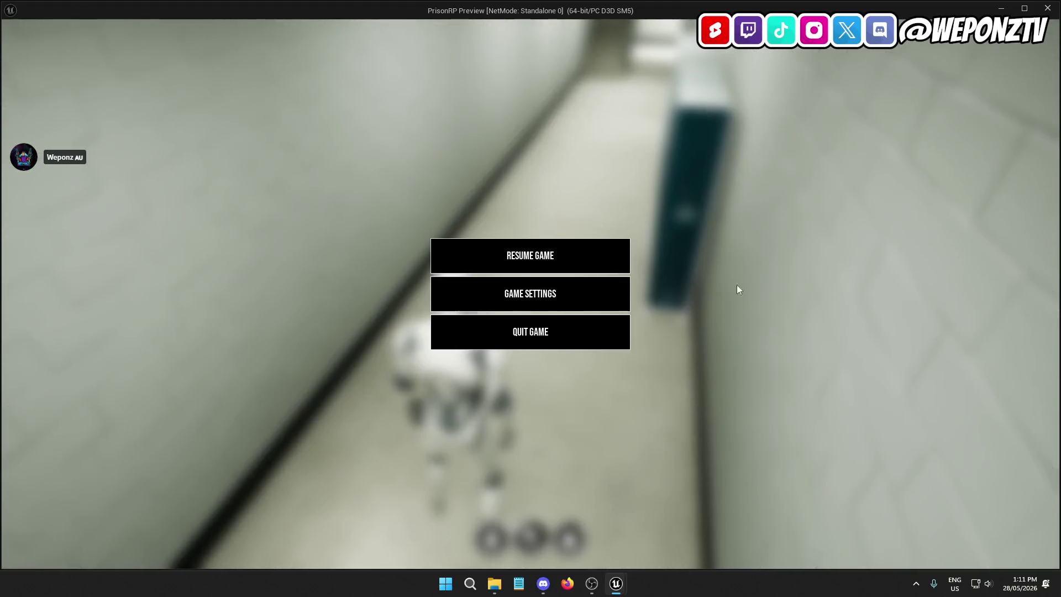
click(530, 254)
key(Escape)
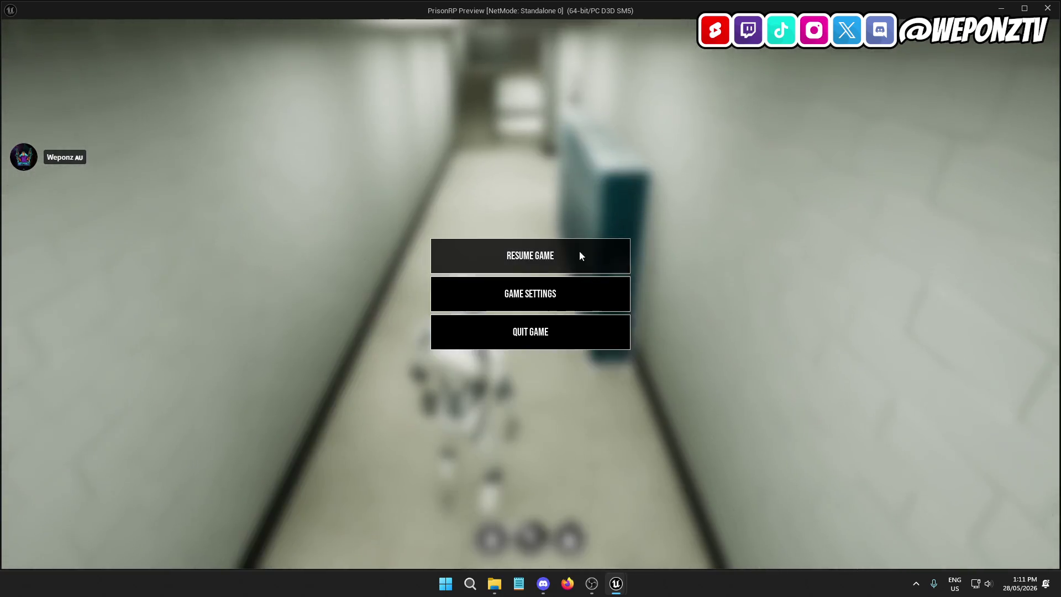
click(563, 326)
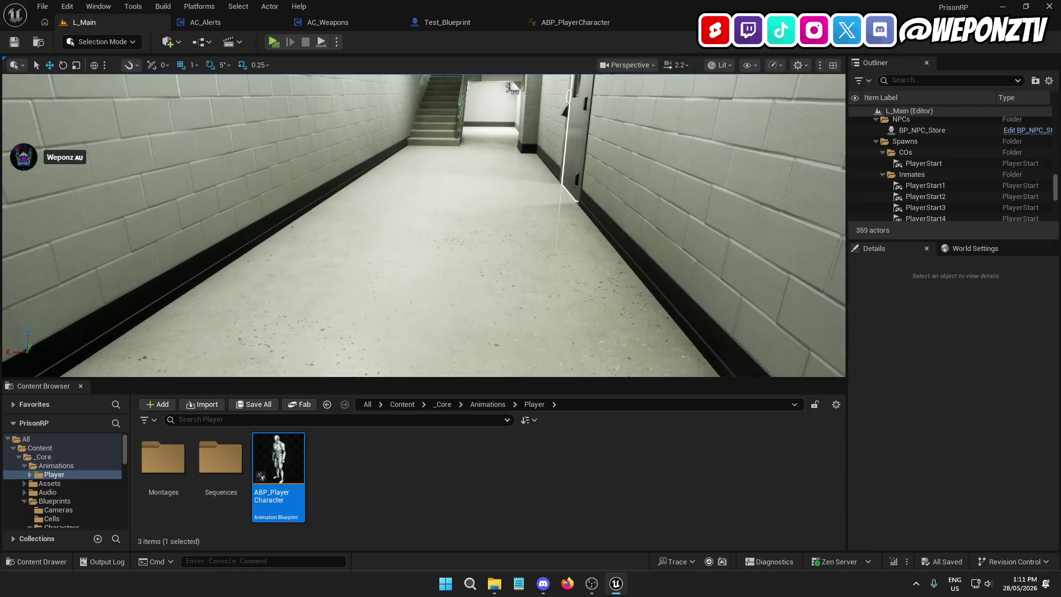
Step: Place BP_PlayerCharacter from _Core > Blueprints > Characters > Player into the corridor
click(443, 405)
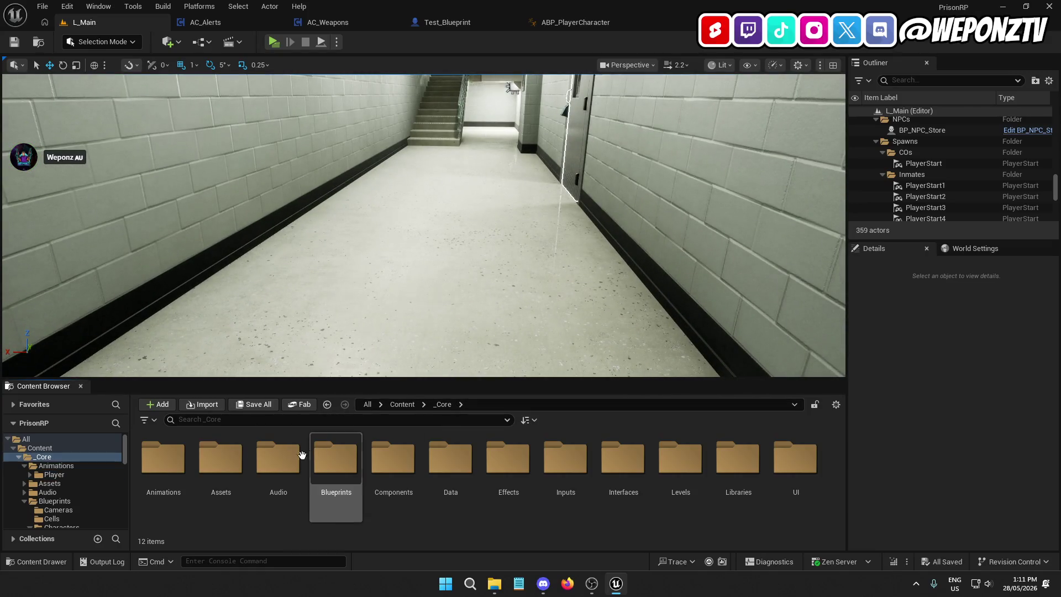
double_click(330, 456)
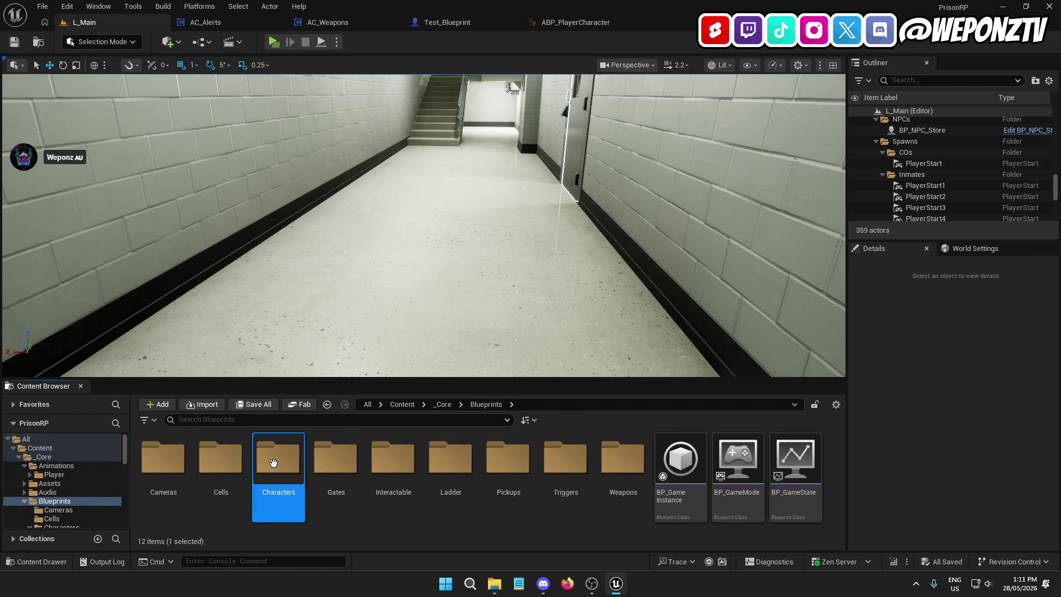
double_click(272, 463)
double_click(209, 458)
mouse_move(169, 463)
mouse_down()
mouse_move(414, 298)
mouse_move(339, 307)
mouse_up()
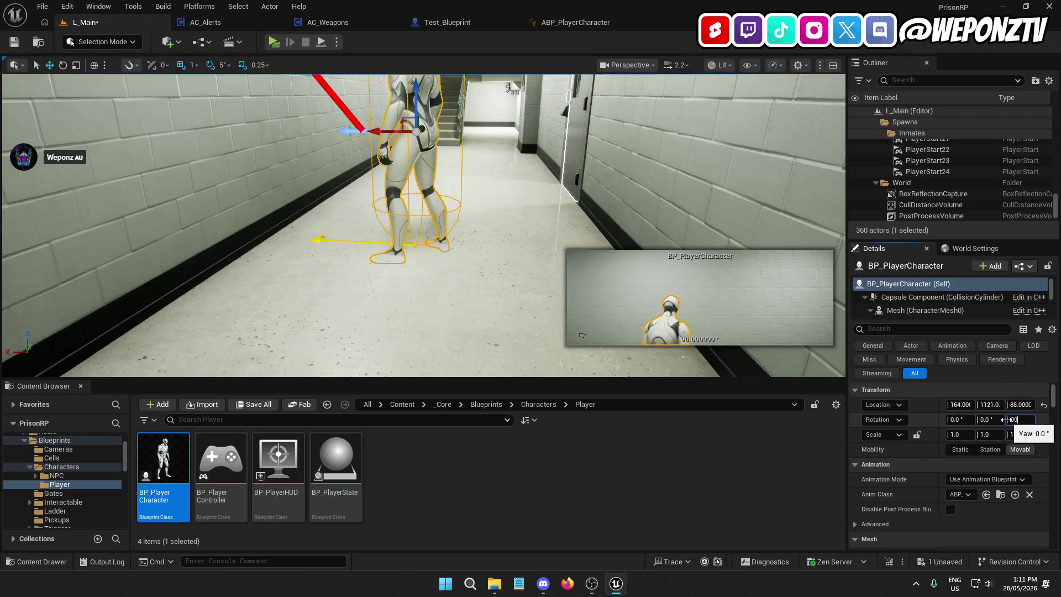
Step: Turn the character to about -90° yaw and save the L_Main map
key(Return)
text(-90)
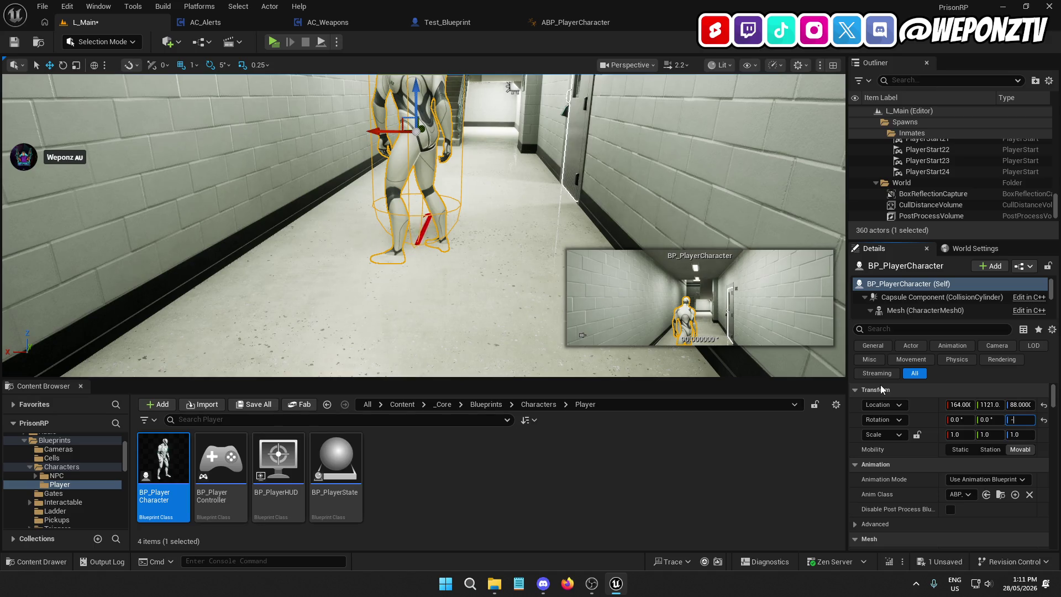
key(Return)
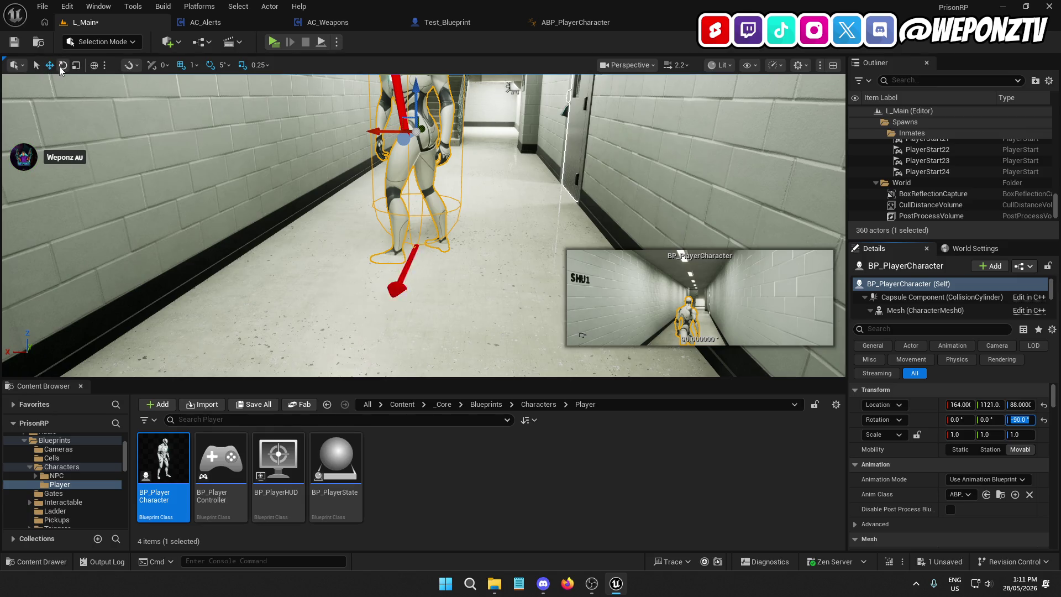
drag(425, 136, 361, 137)
drag(513, 87, 513, 87)
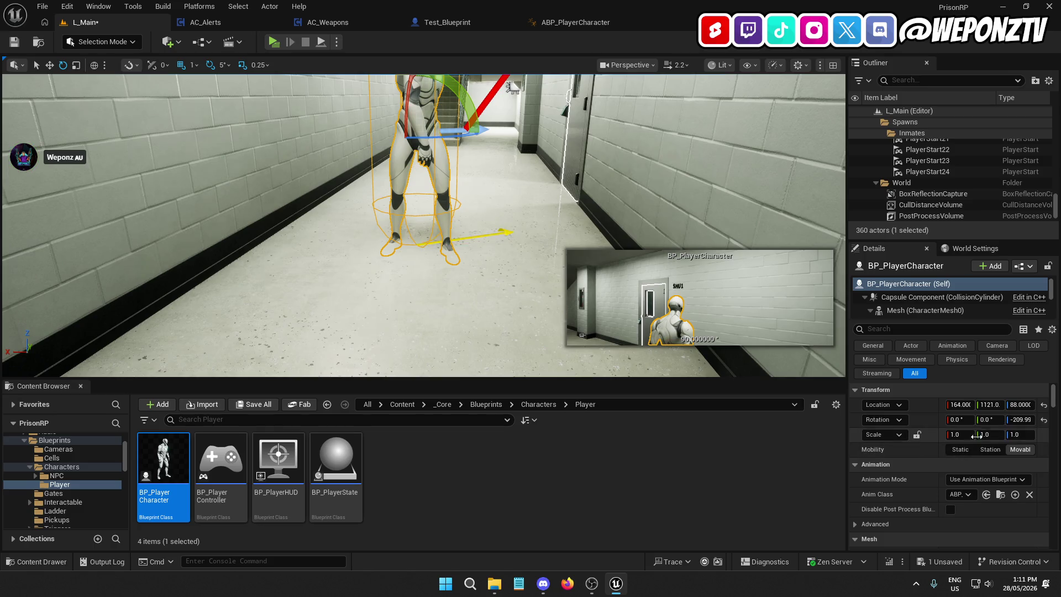
click(1043, 421)
mouse_move(425, 133)
mouse_down()
mouse_move(365, 135)
mouse_move(387, 134)
mouse_up()
click(11, 45)
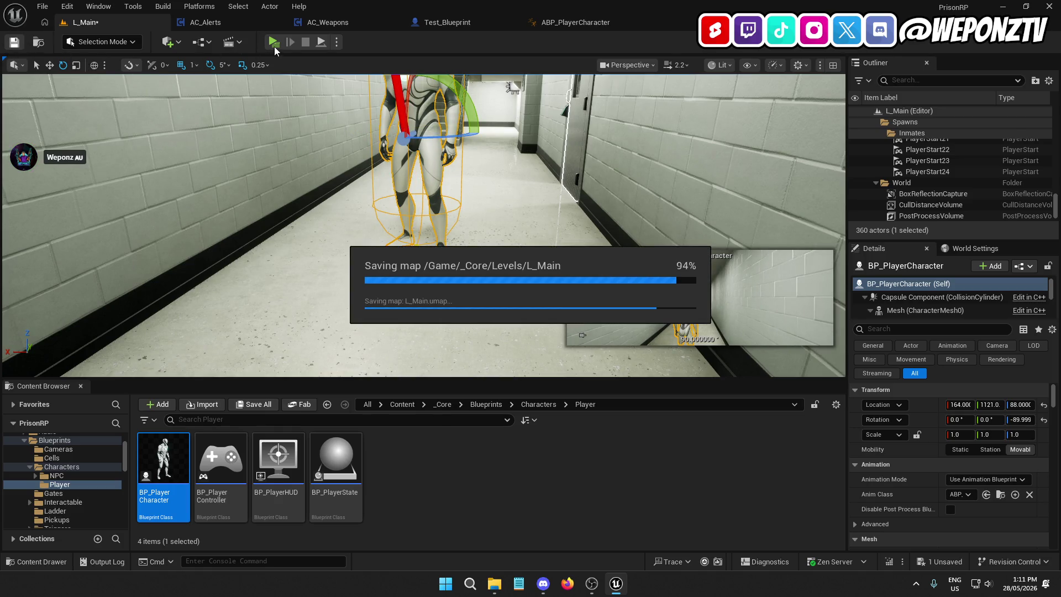
click(273, 41)
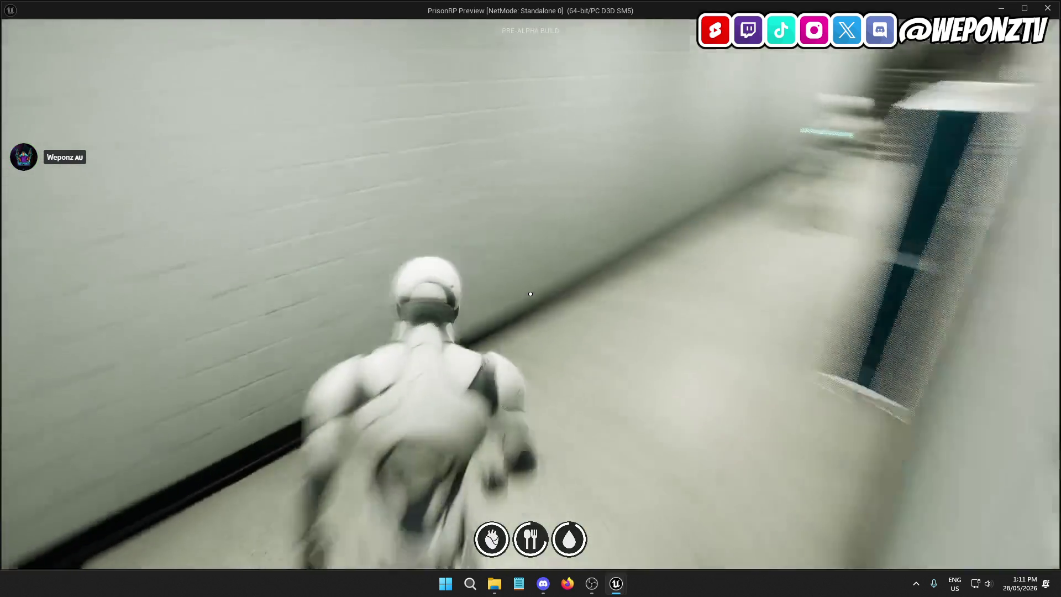
key(w)
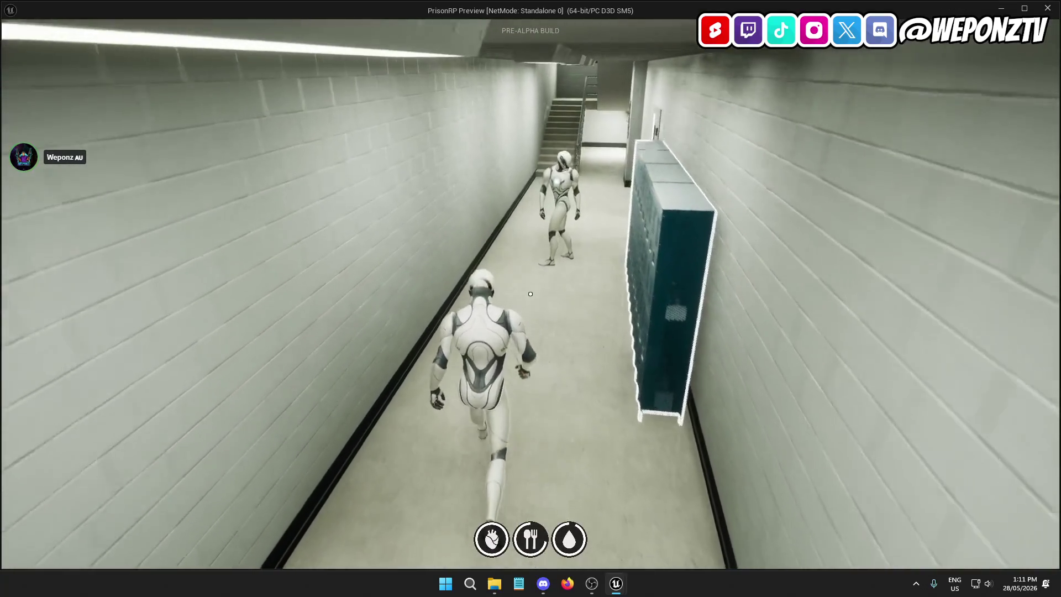
key(w)
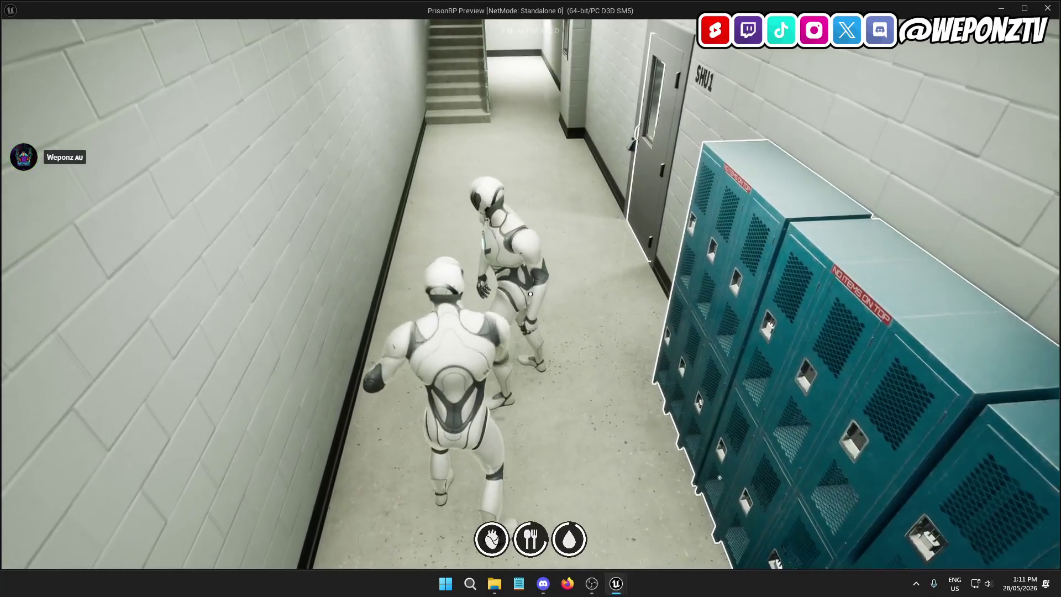
click(530, 293)
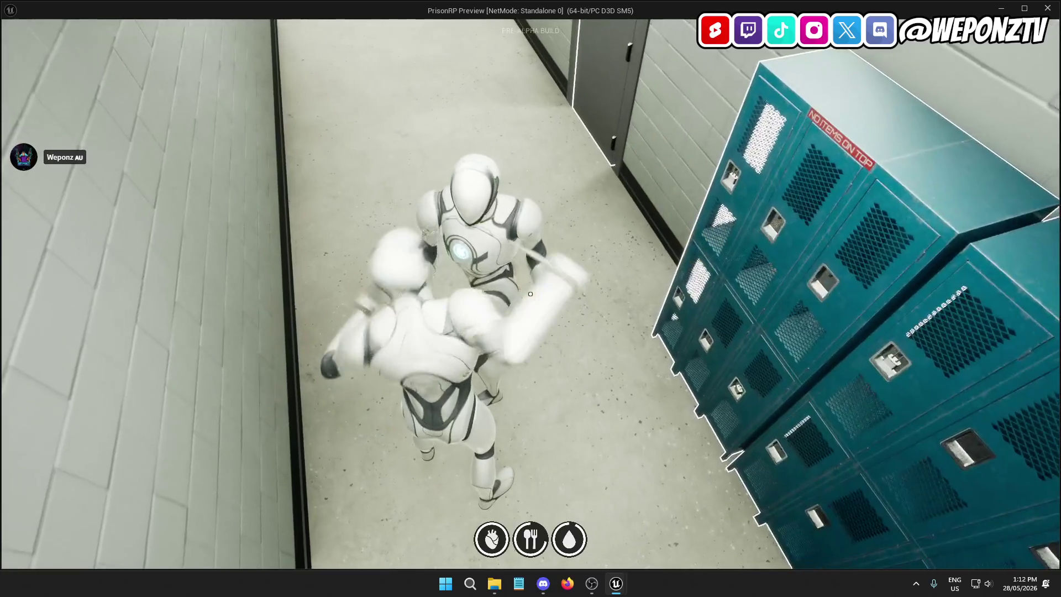
click(530, 293)
click(530, 293)
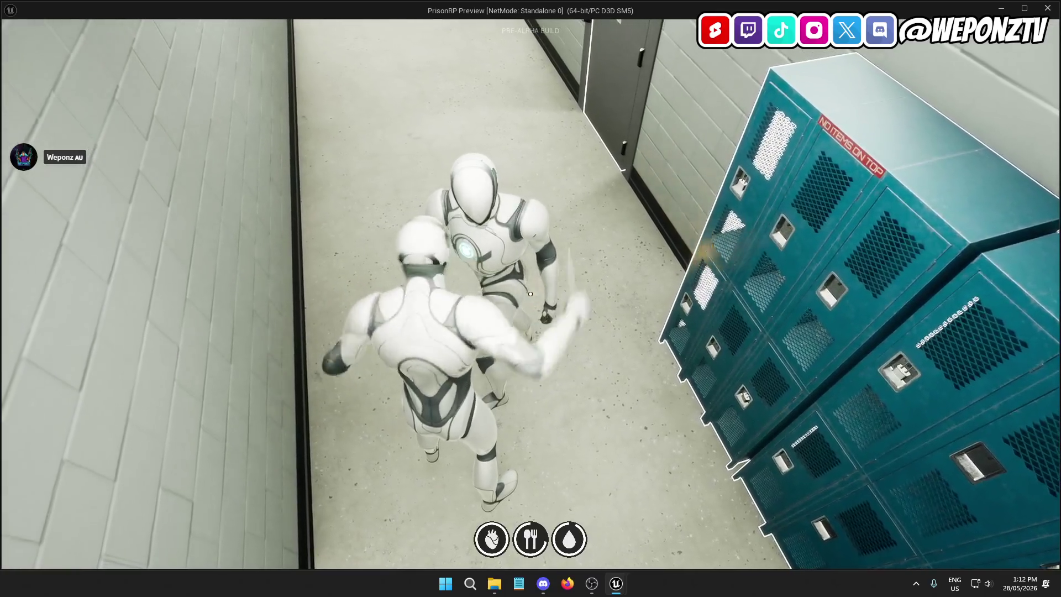
click(530, 294)
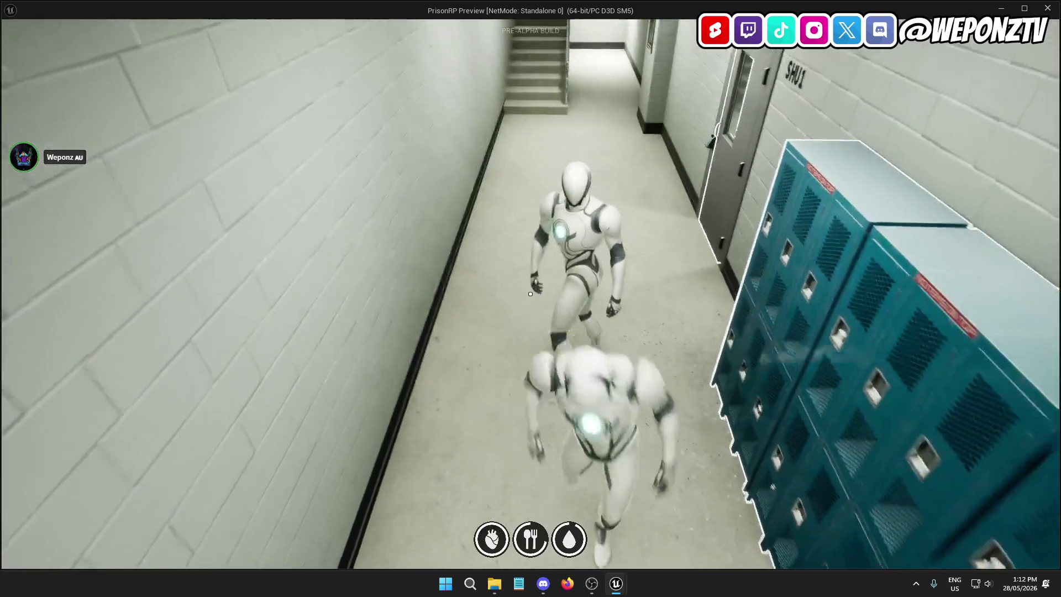
click(530, 294)
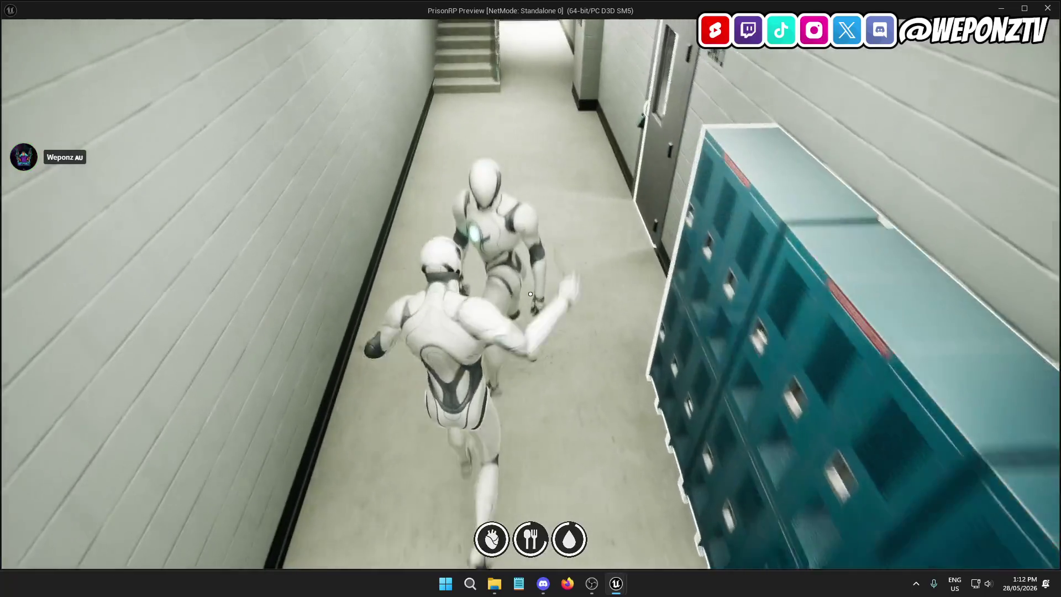
click(529, 293)
click(530, 293)
click(529, 293)
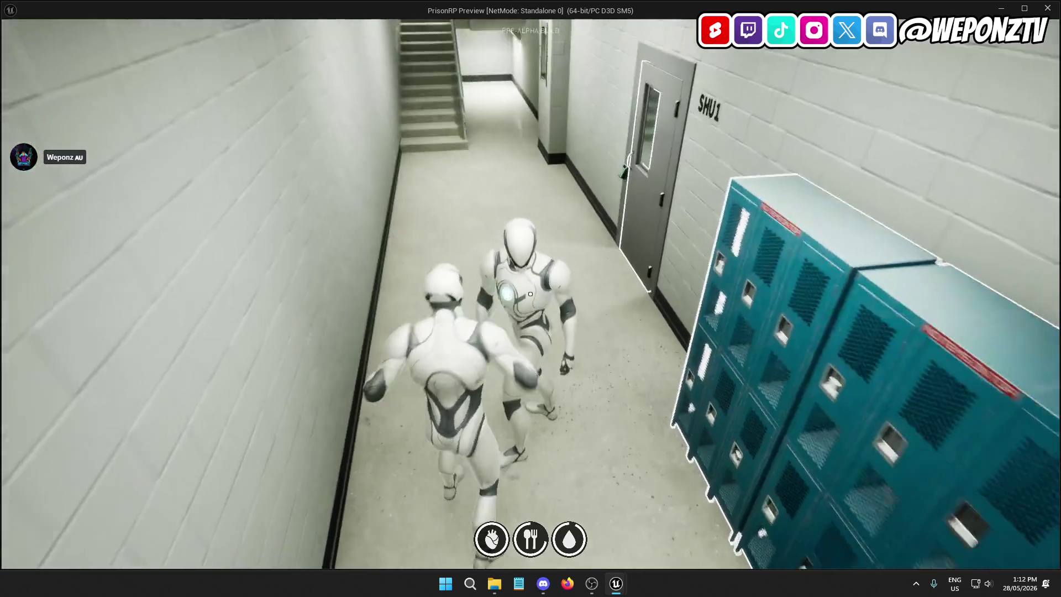
key(Escape)
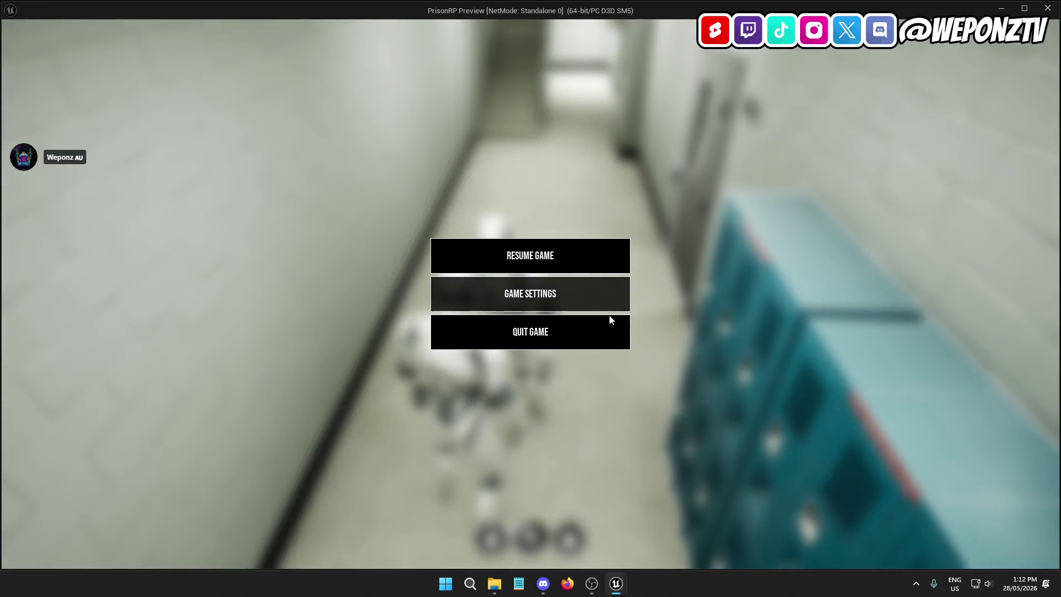
click(614, 330)
Step: Open the AC_Weapons blueprint from _Core > Components > Player
click(444, 405)
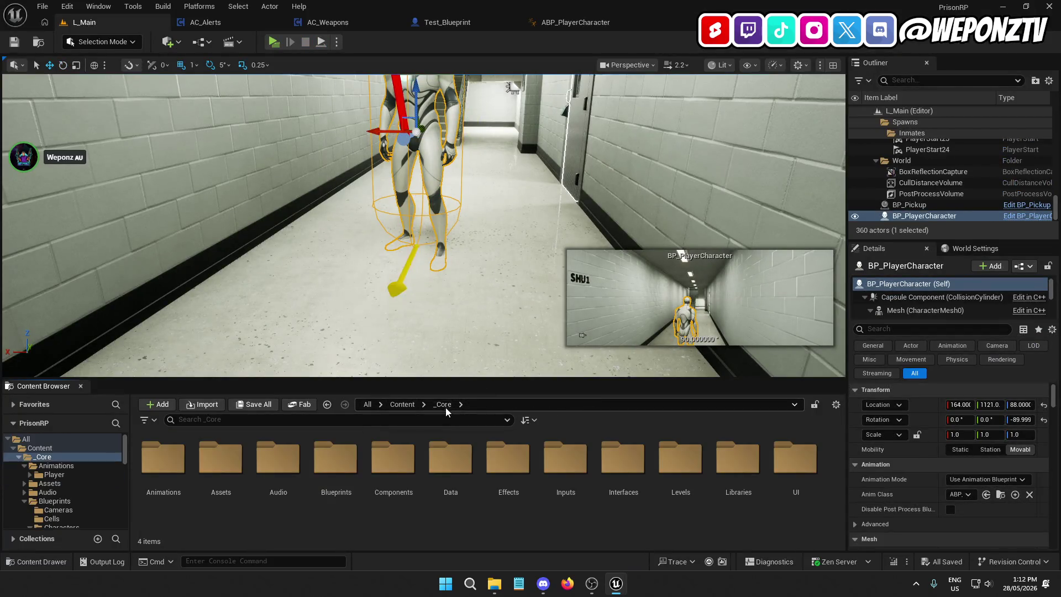
double_click(393, 458)
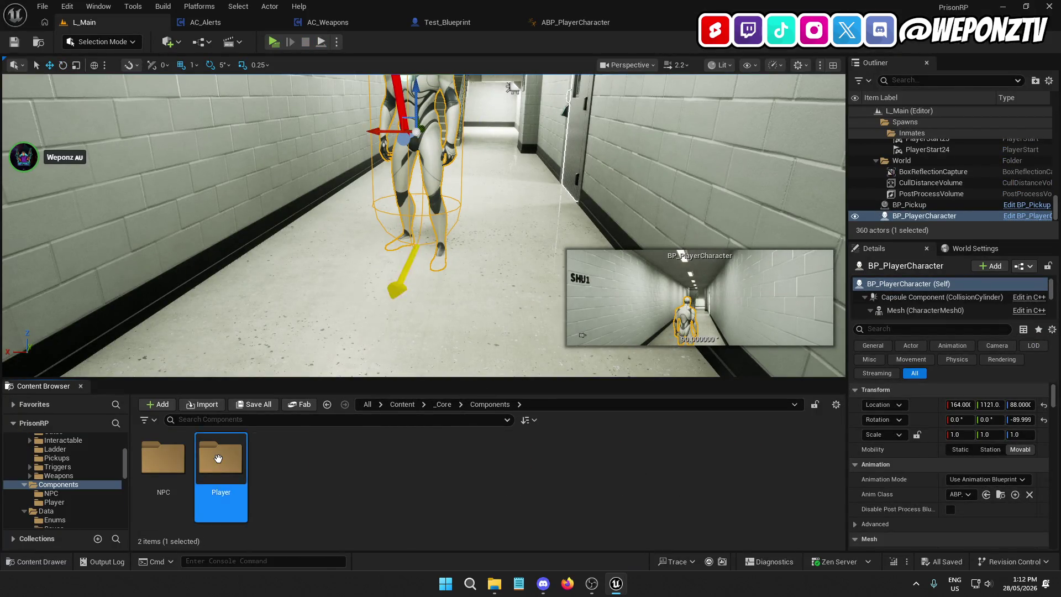
double_click(218, 458)
scroll(753, 492, down, 2)
double_click(221, 467)
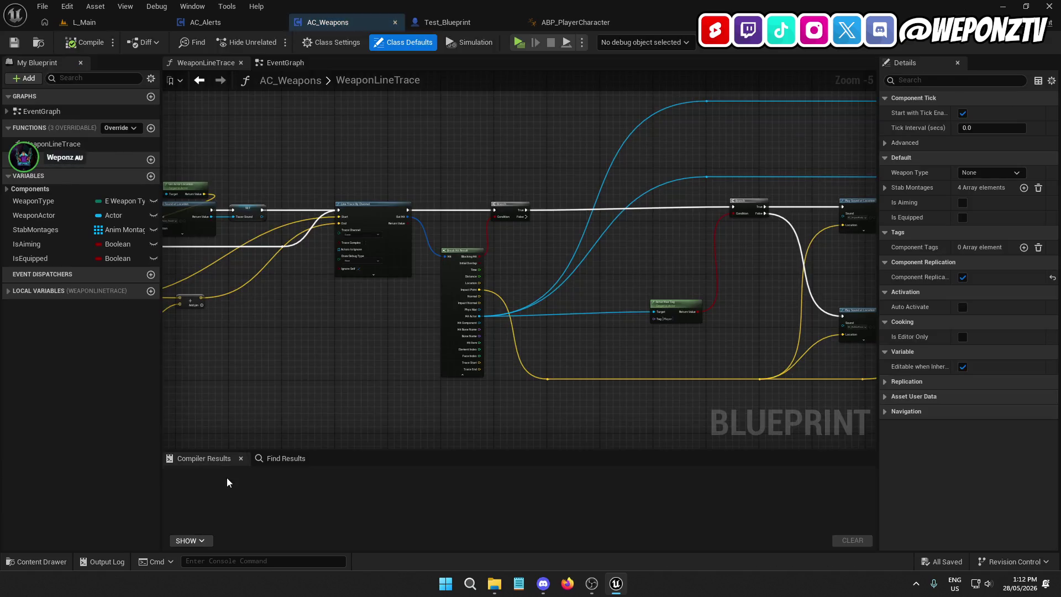
scroll(493, 267, up, 4)
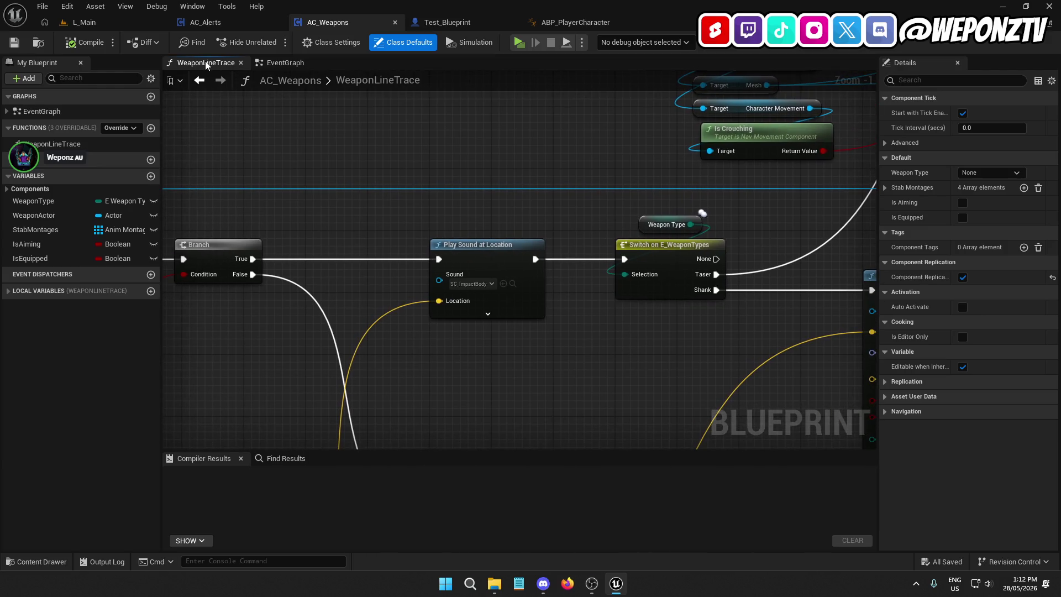
Step: Return to AC_Weapons and pan across its WeaponLineTrace graph
click(121, 24)
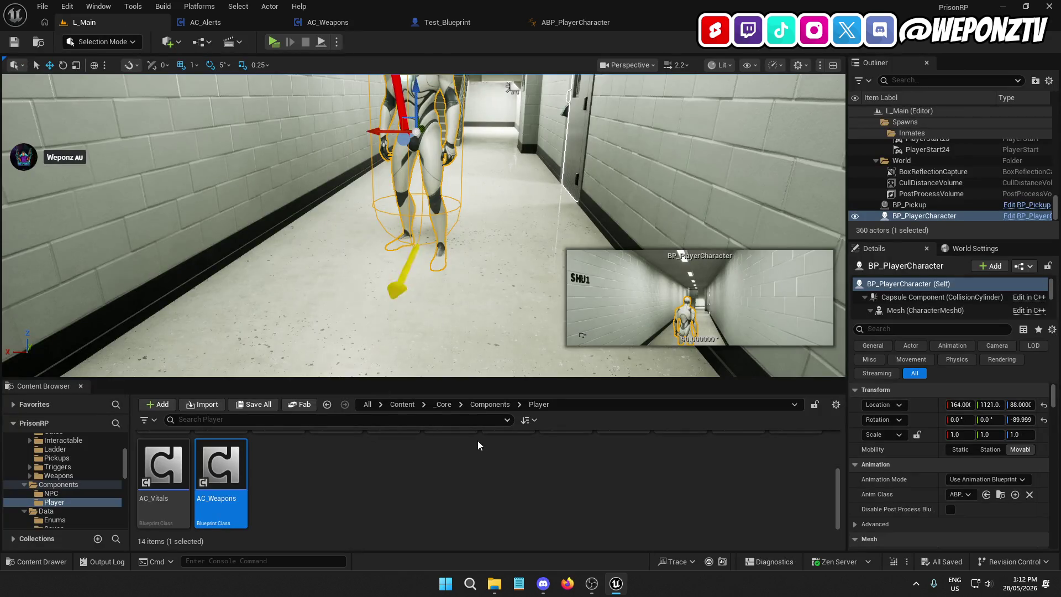
click(445, 404)
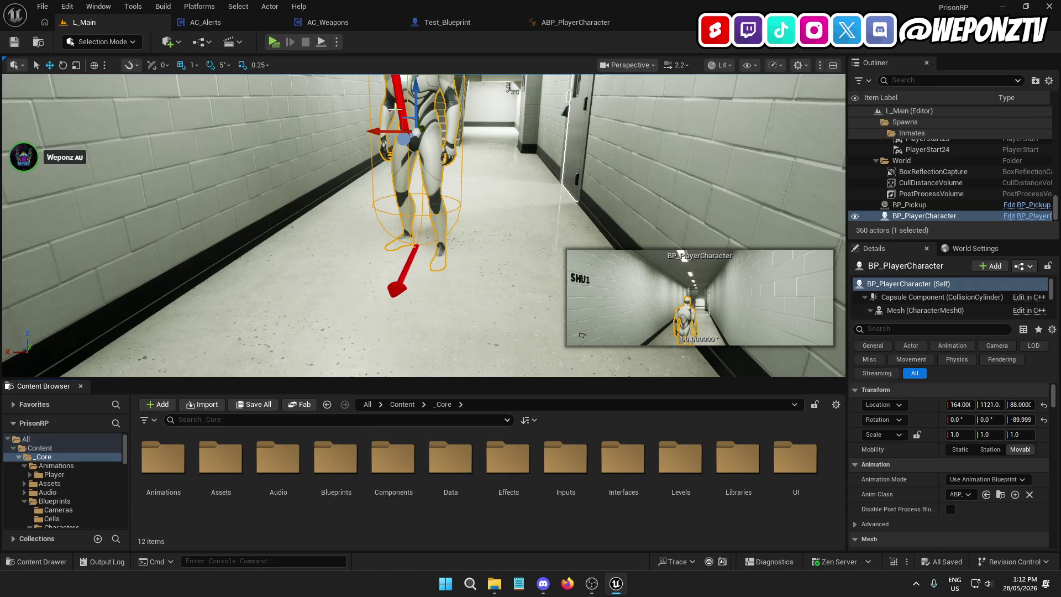
click(315, 21)
scroll(548, 192, down, 5)
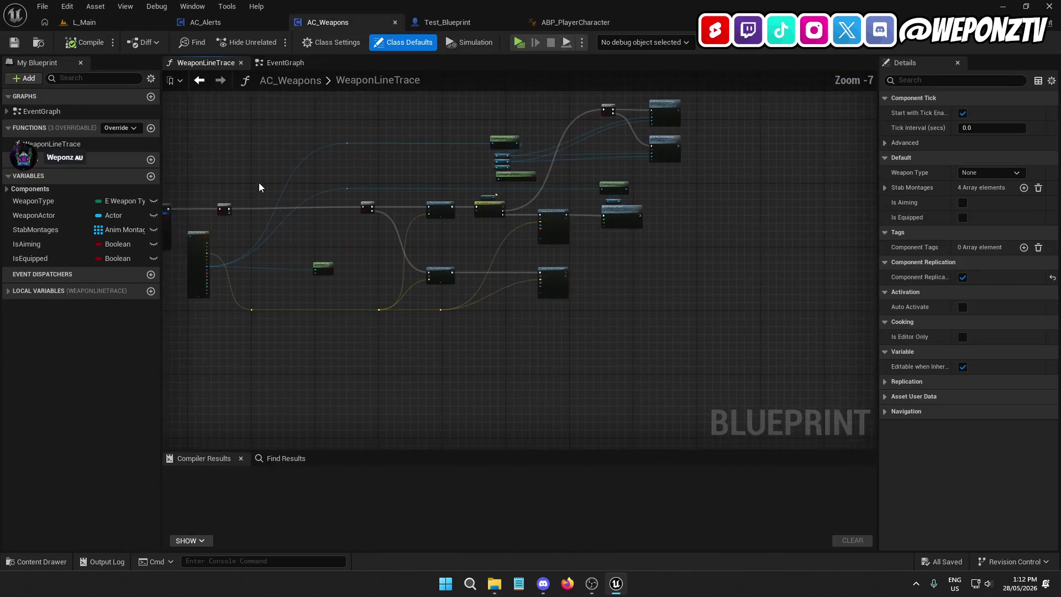
mouse_move(675, 194)
mouse_down()
mouse_move(784, 124)
mouse_move(876, 452)
mouse_up()
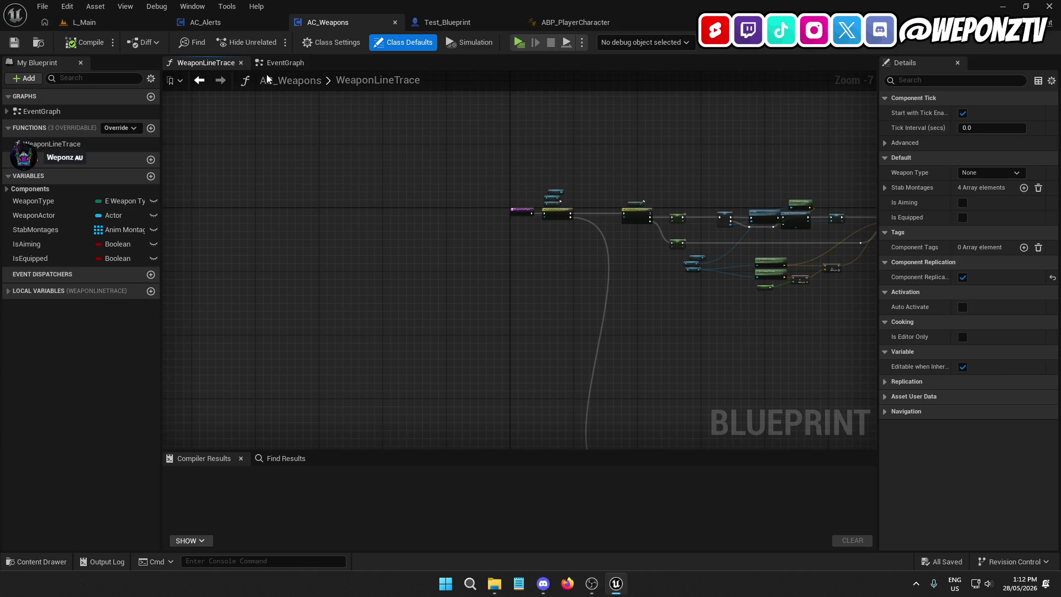
Step: Review the EventGraph's key input and L key equip nodes, then open WeaponLineTrace
click(279, 63)
scroll(415, 145, down, 2)
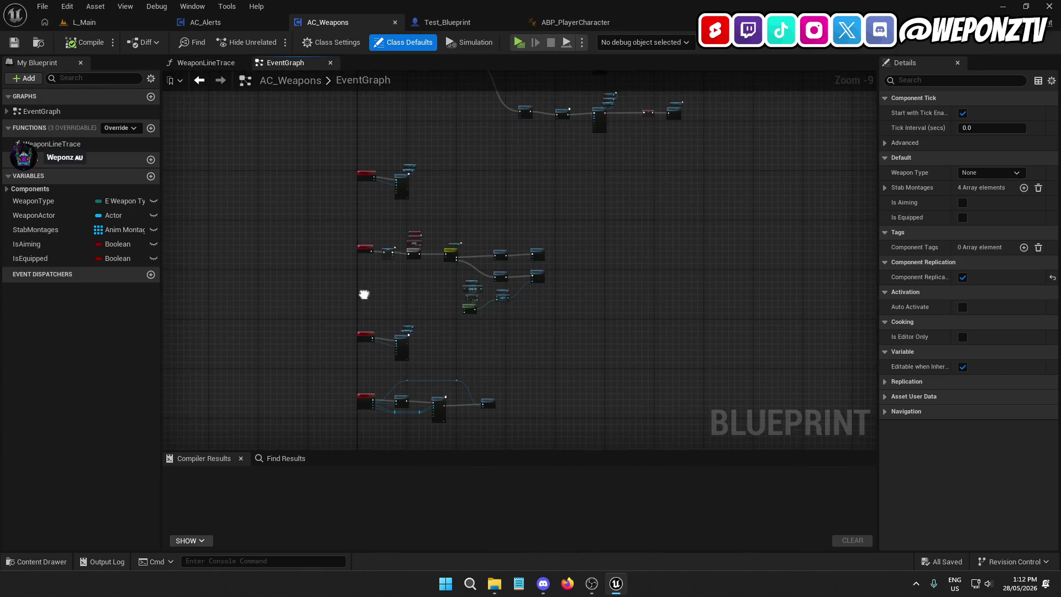
drag(363, 294, 406, 107)
scroll(431, 210, up, 8)
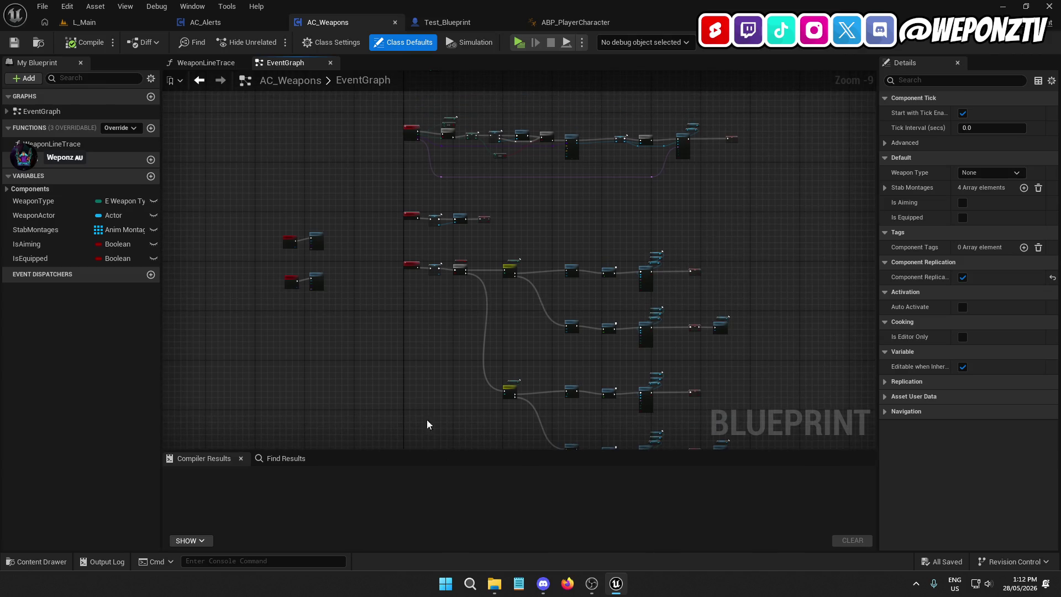
drag(298, 289, 362, 212)
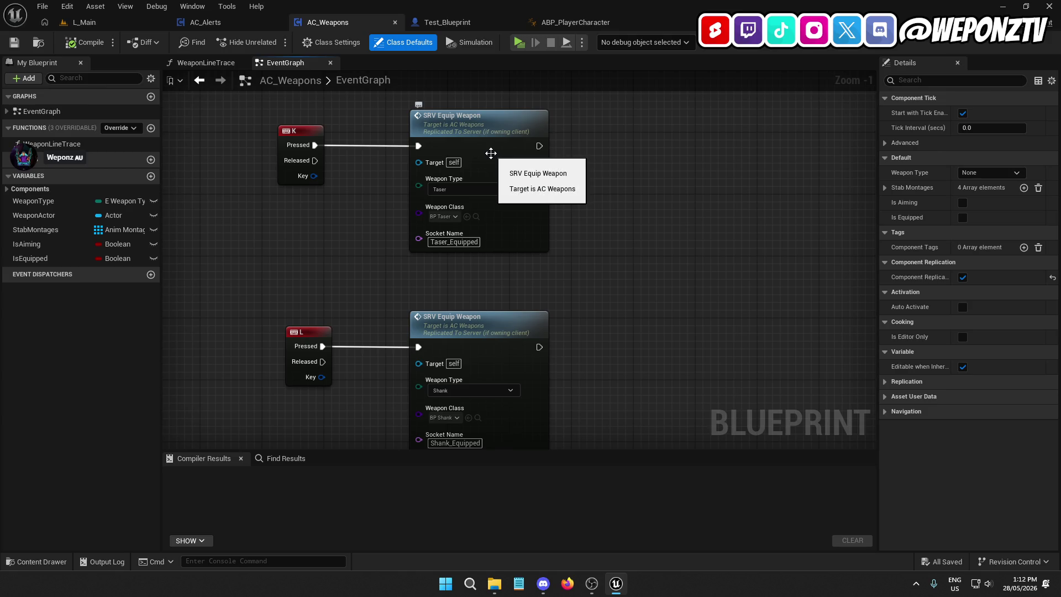
double_click(62, 143)
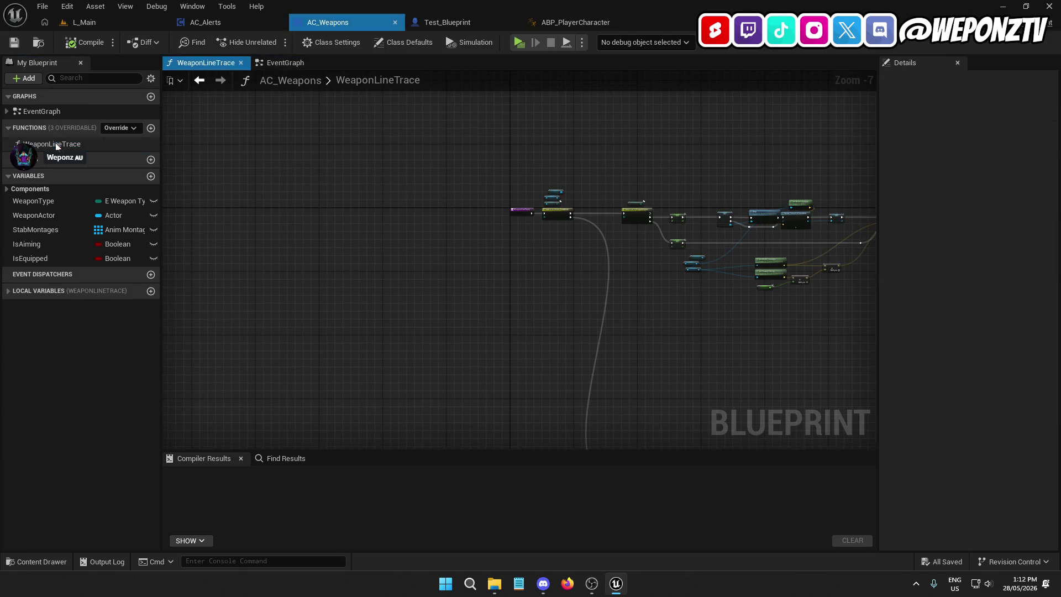
scroll(208, 239, up, 4)
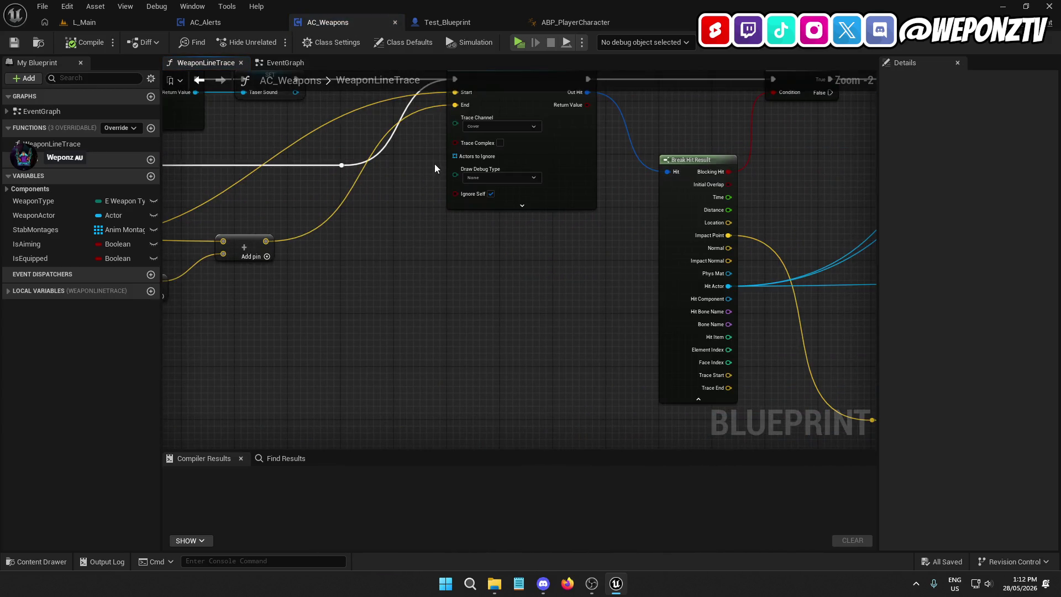
click(493, 127)
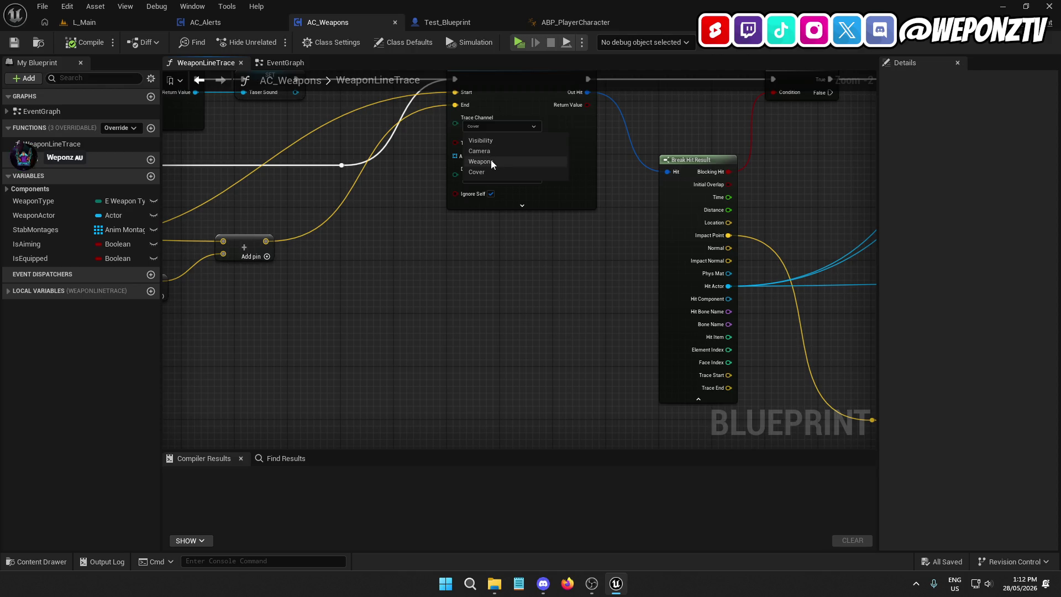
click(491, 140)
scroll(509, 320, down, 4)
scroll(626, 276, up, 5)
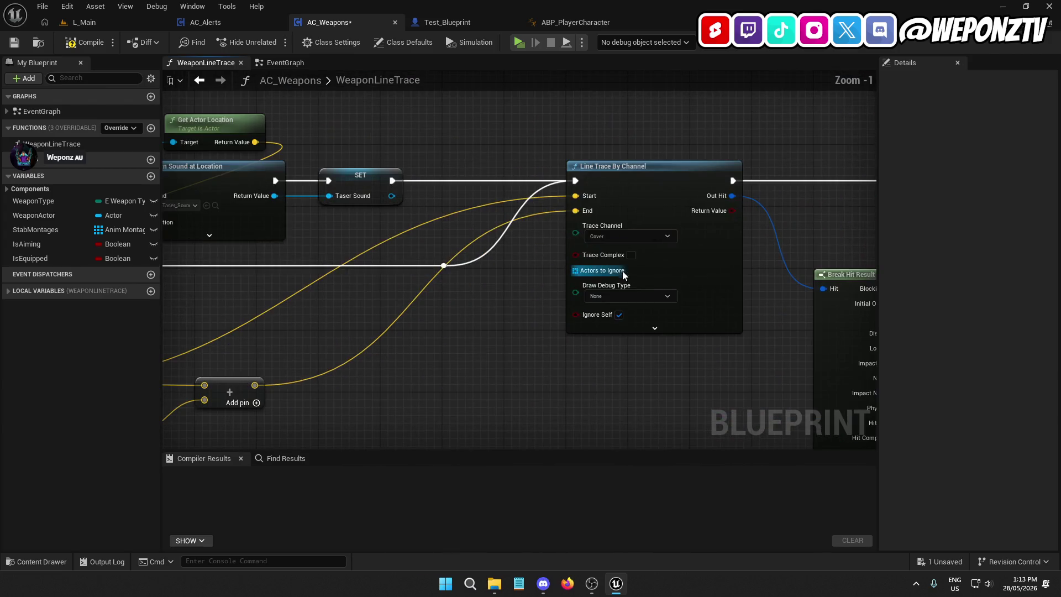
scroll(607, 255, down, 5)
scroll(263, 274, up, 2)
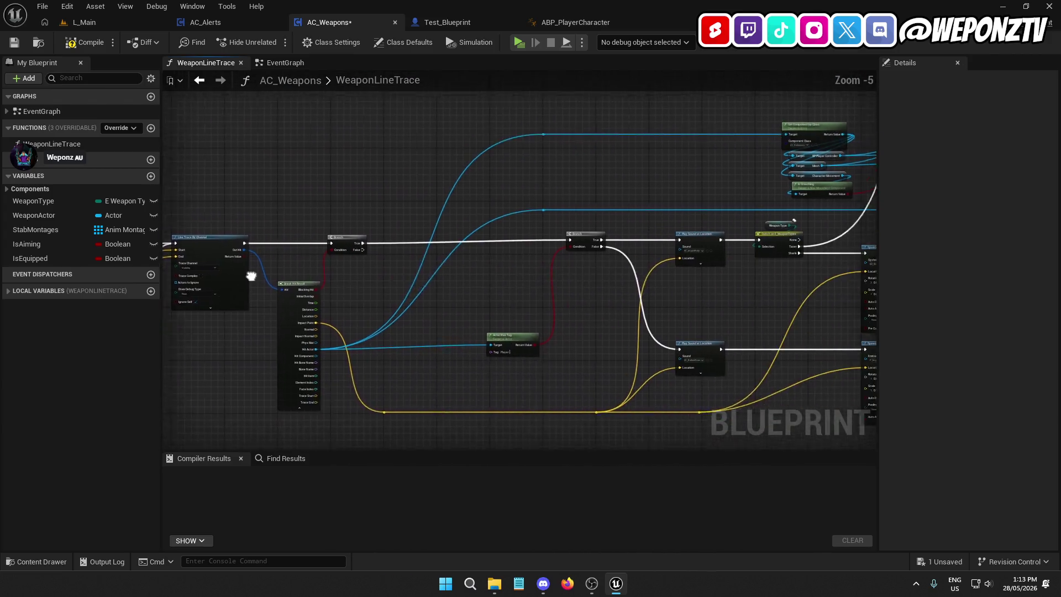
scroll(616, 267, up, 1)
scroll(616, 267, up, 1)
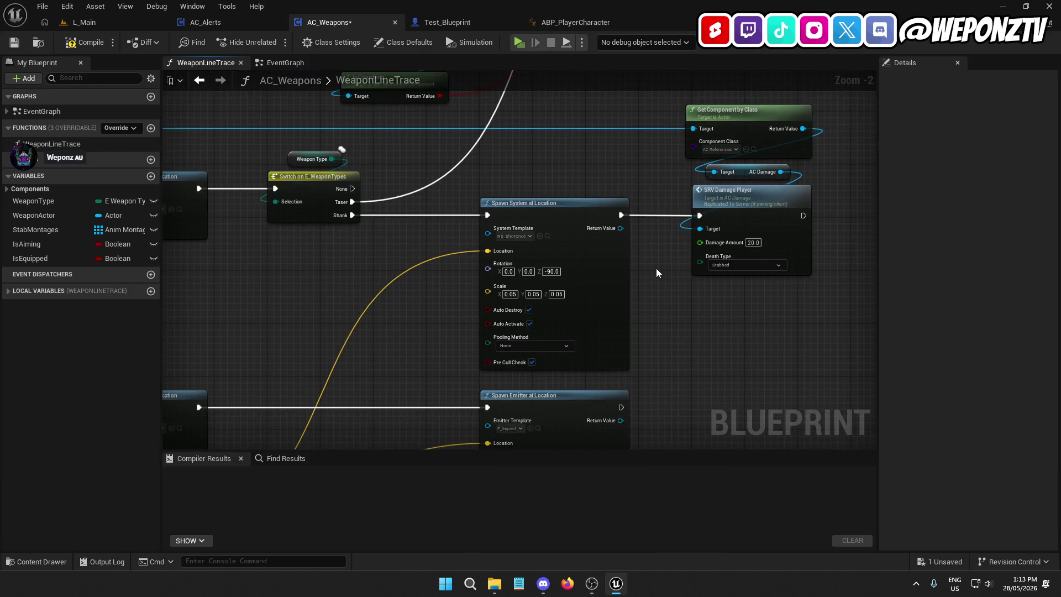
scroll(638, 194, down, 4)
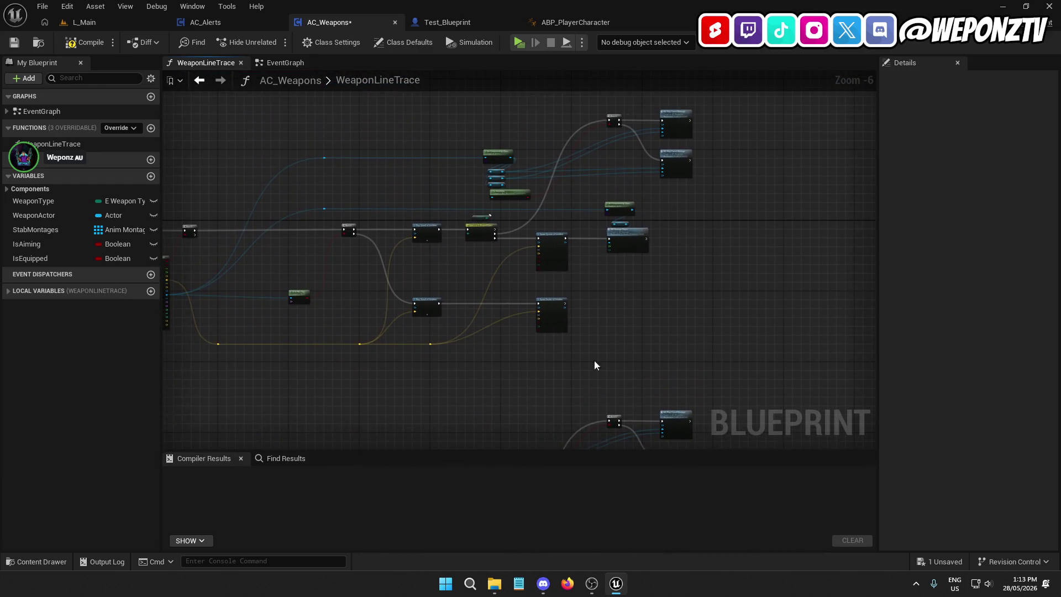
scroll(612, 296, up, 4)
scroll(630, 331, down, 4)
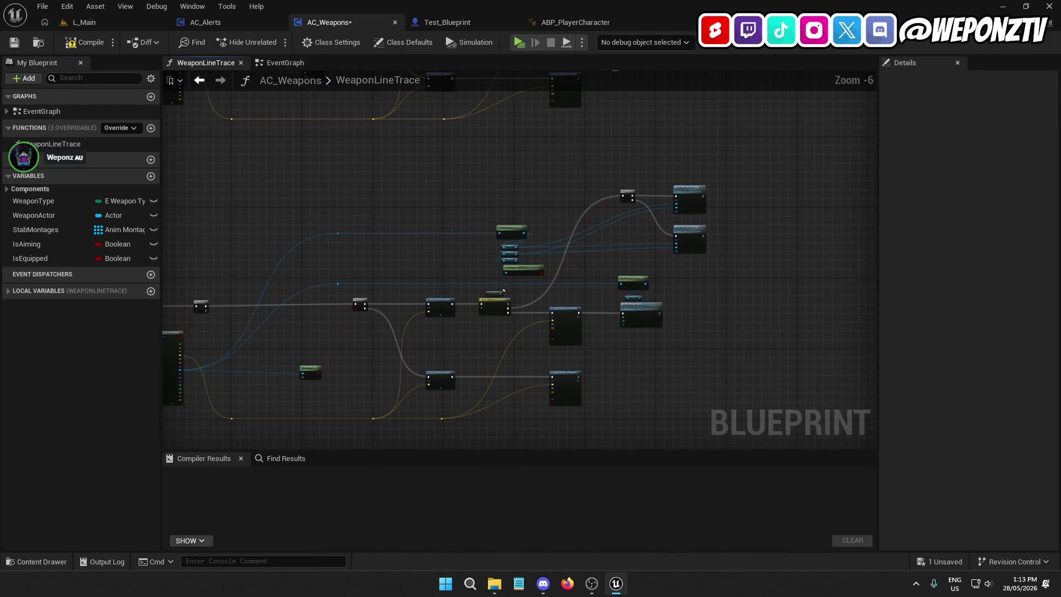
scroll(623, 308, up, 3)
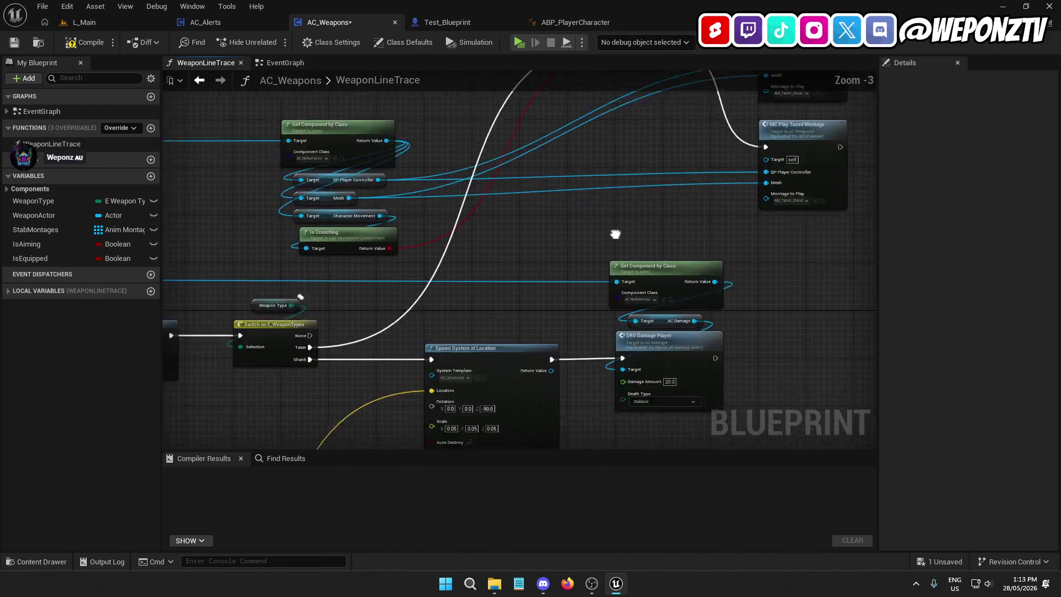
mouse_move(721, 179)
mouse_down()
mouse_move(679, 181)
mouse_move(665, 265)
mouse_move(509, 358)
mouse_up()
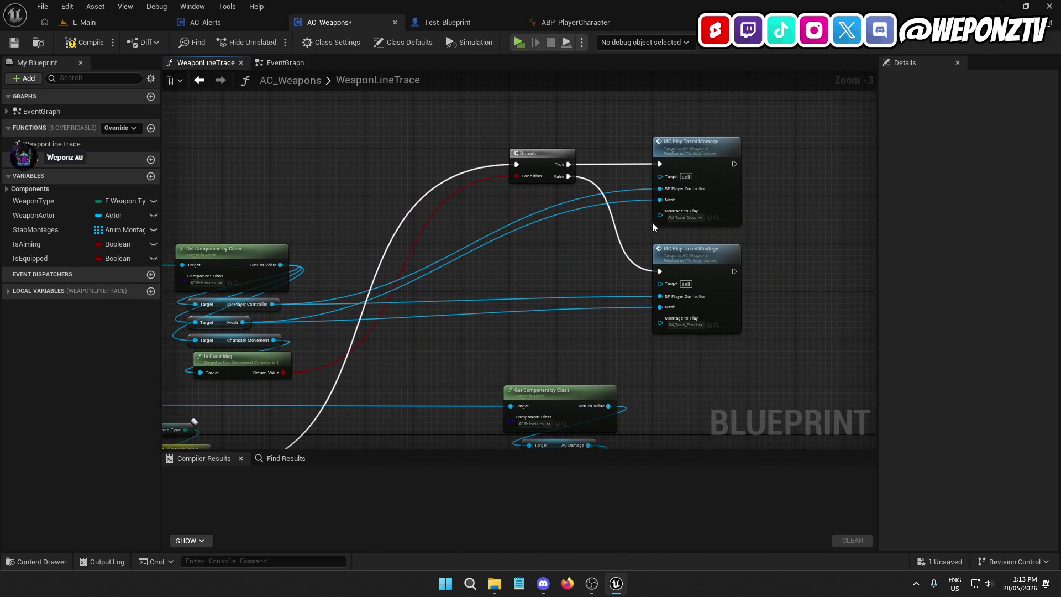
click(695, 161)
mouse_move(597, 247)
mouse_down()
mouse_move(640, 194)
mouse_move(542, 206)
mouse_move(471, 296)
mouse_move(646, 279)
mouse_up()
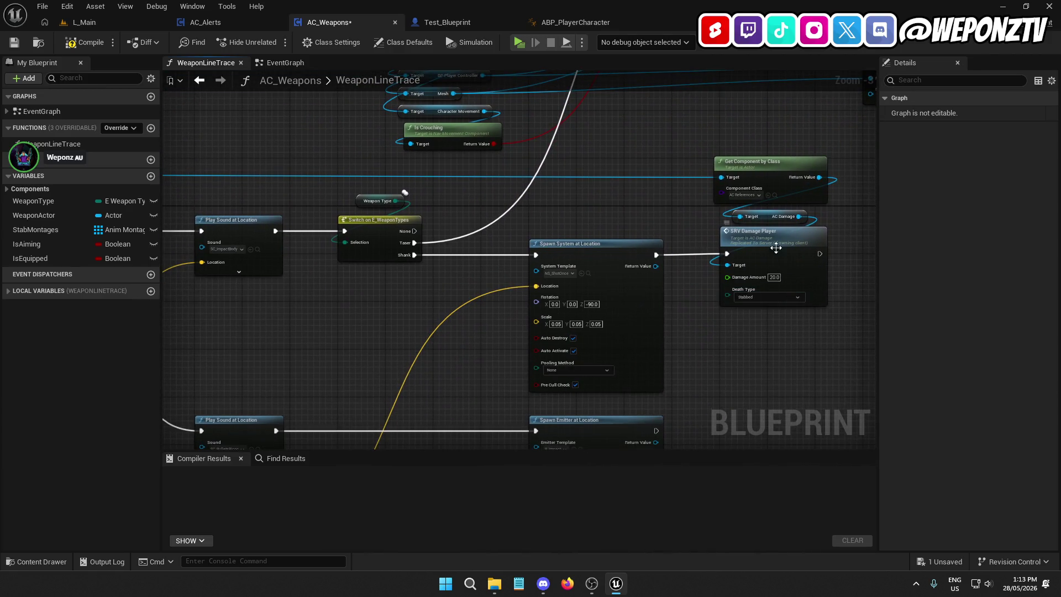
drag(726, 349, 725, 318)
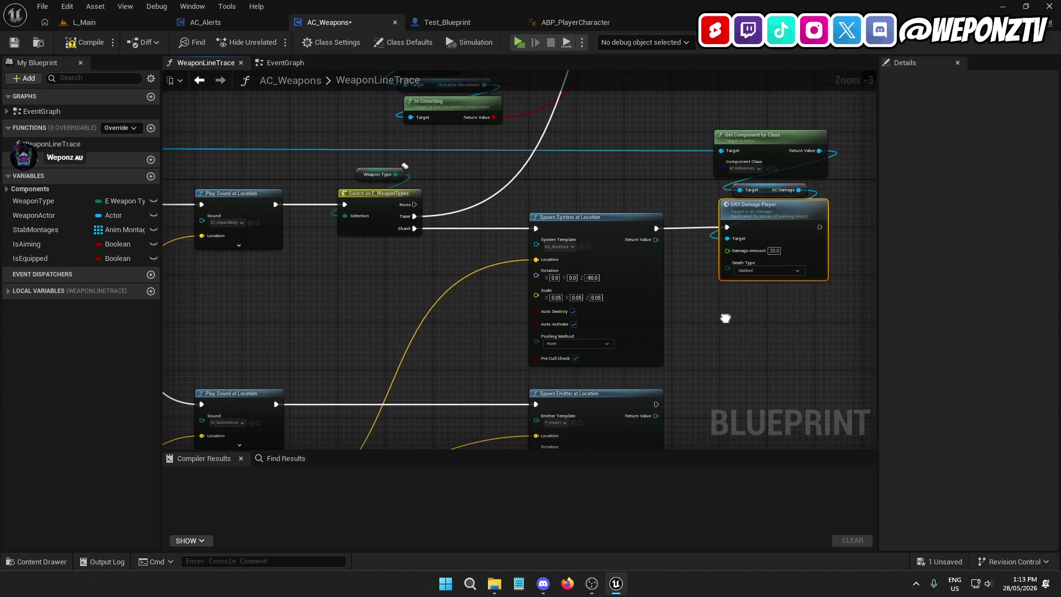
drag(726, 318, 731, 184)
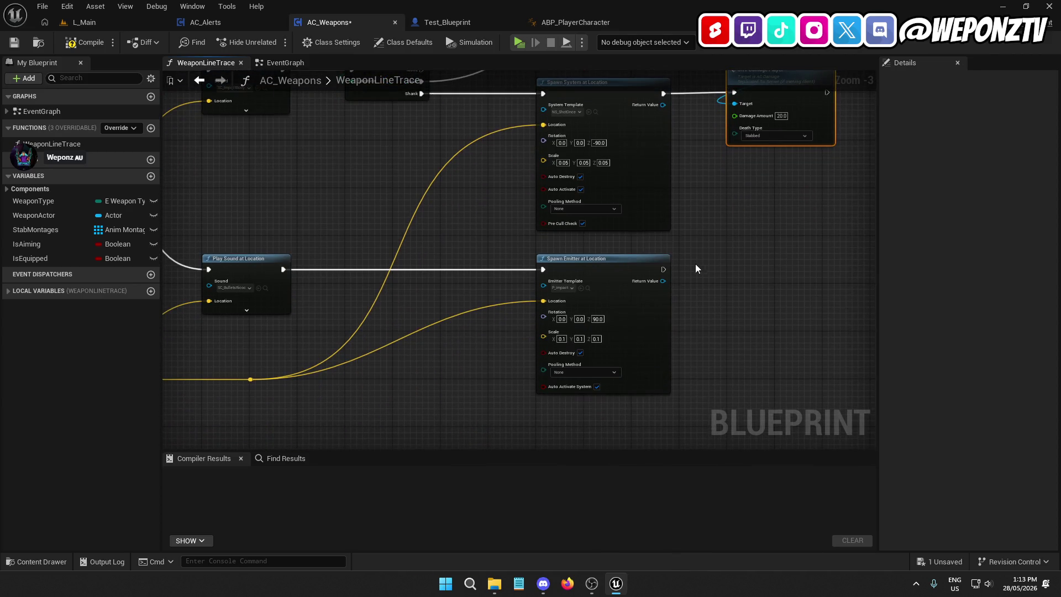
scroll(448, 309, down, 1)
drag(448, 309, 747, 352)
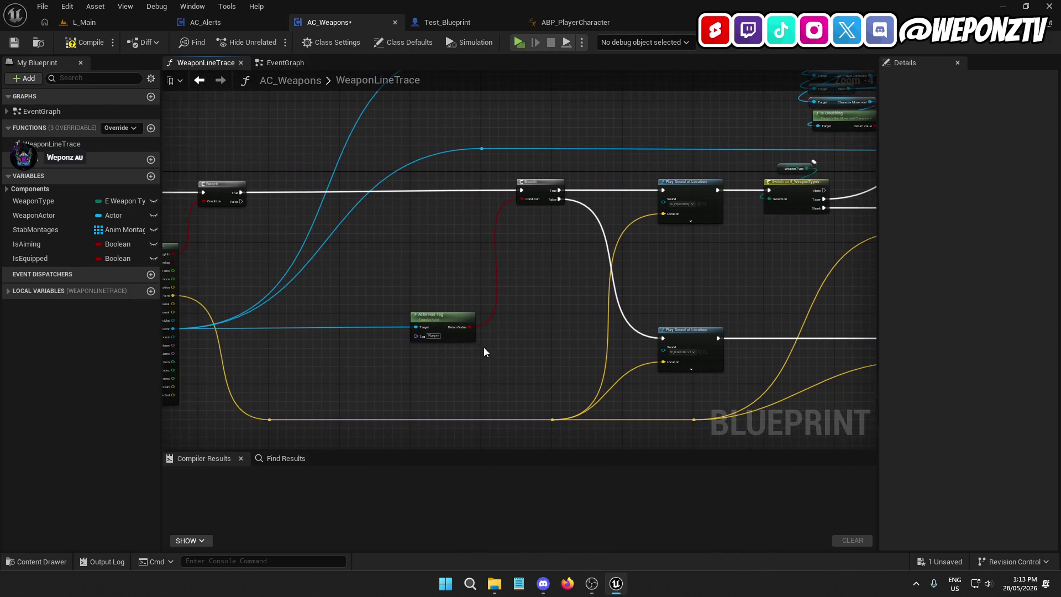
click(436, 323)
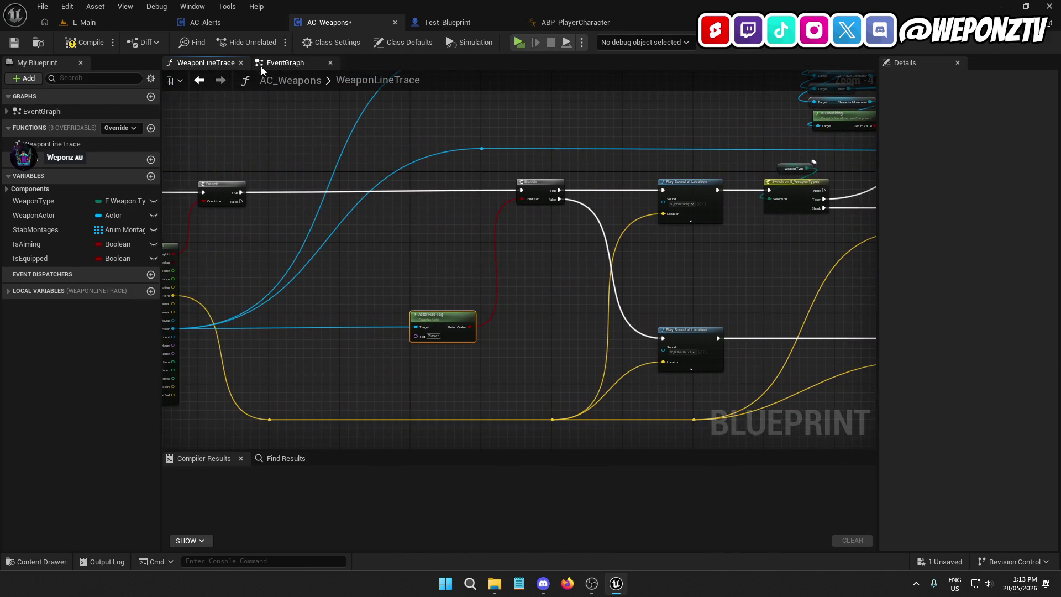
click(109, 24)
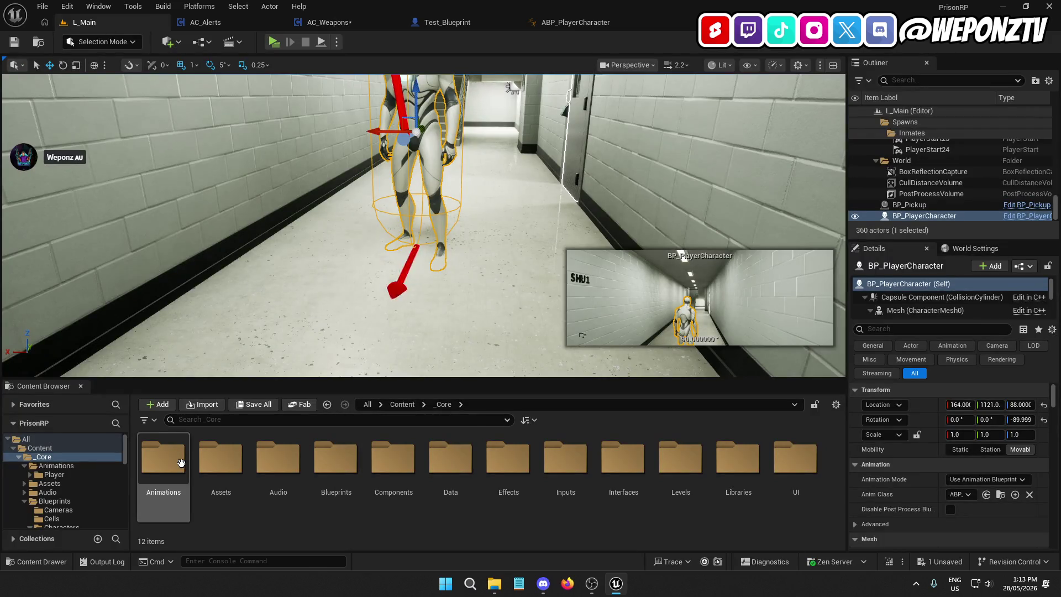
Step: Open BP_PlayerCharacter and filter its Details panel by 'TAG' to check actor tags
double_click(335, 459)
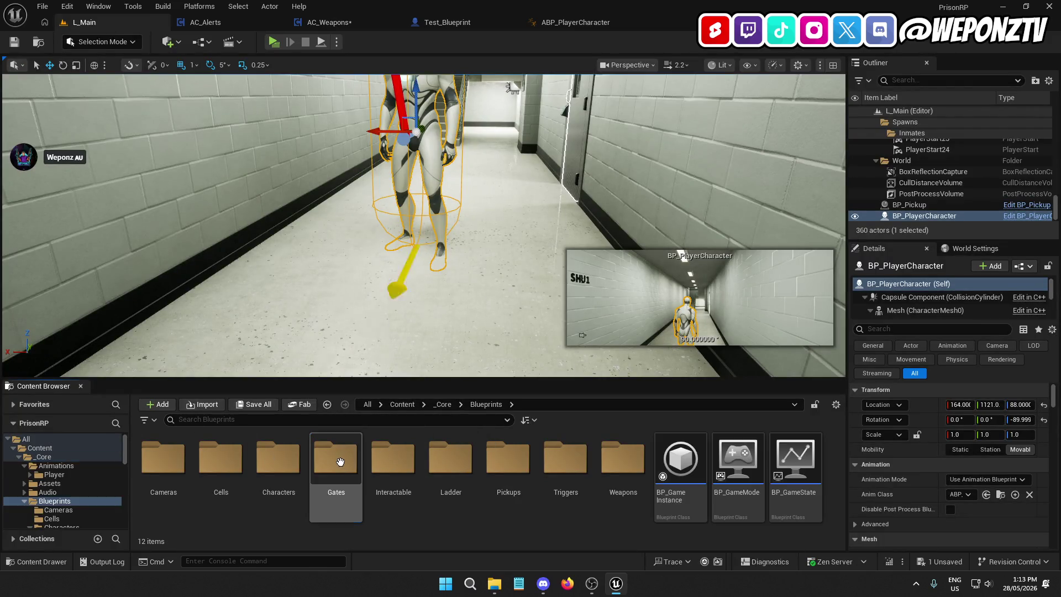
double_click(269, 463)
double_click(220, 459)
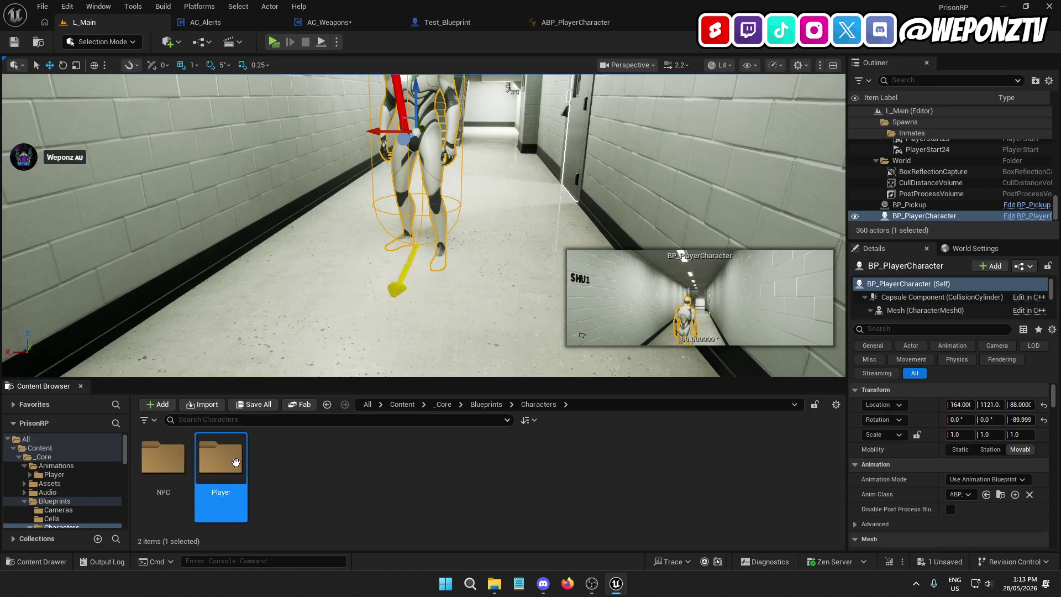
double_click(162, 456)
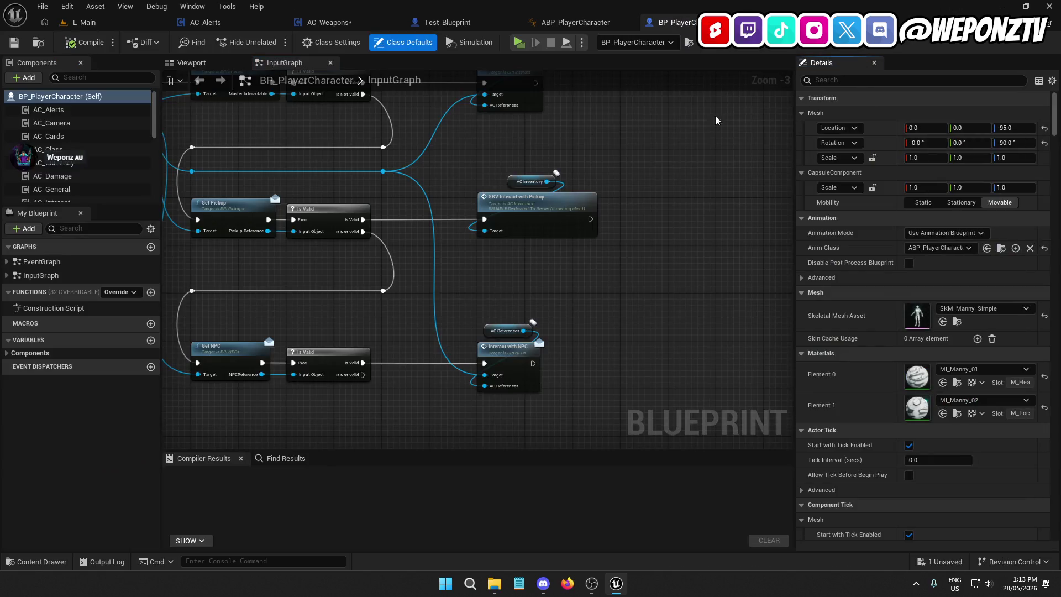
text(TAG)
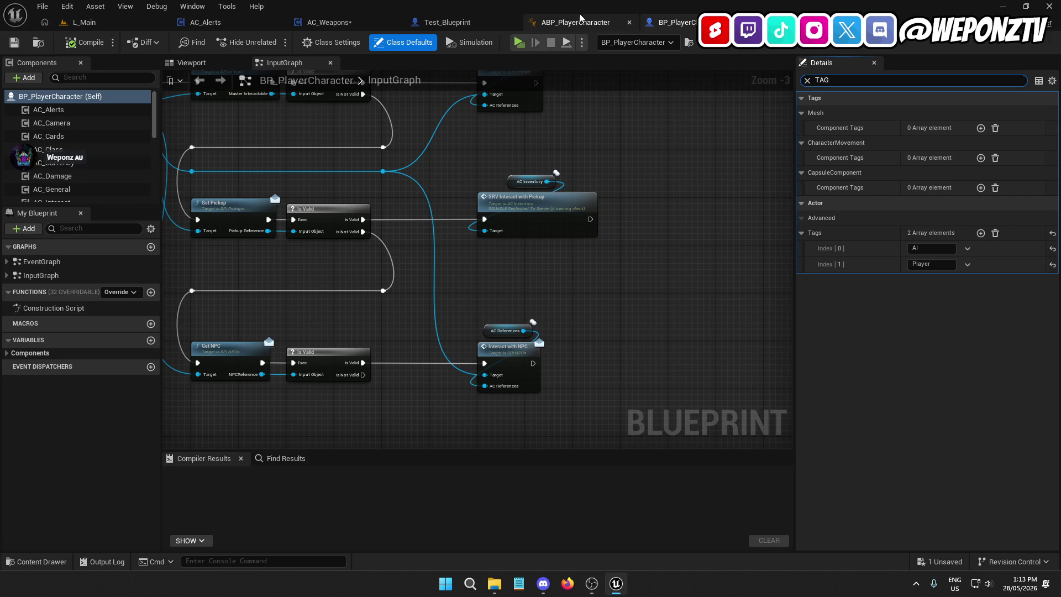
Step: In WeaponLineTrace, wire the Line Trace Return Value into the Branch Condition
click(562, 21)
click(458, 21)
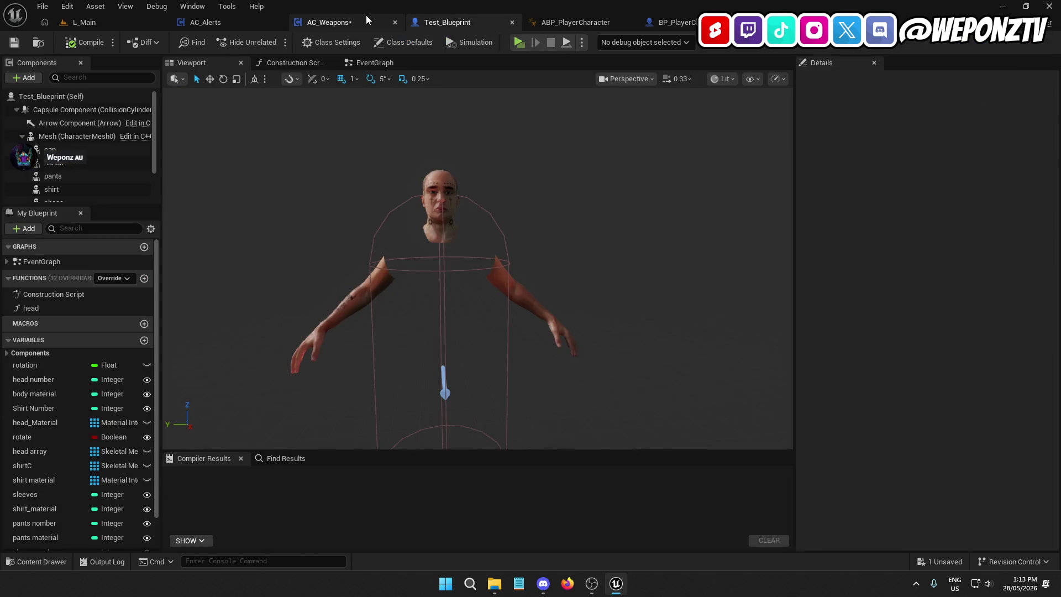
click(367, 21)
drag(483, 266, 716, 260)
mouse_move(313, 206)
mouse_down()
mouse_move(438, 197)
mouse_move(667, 249)
mouse_up()
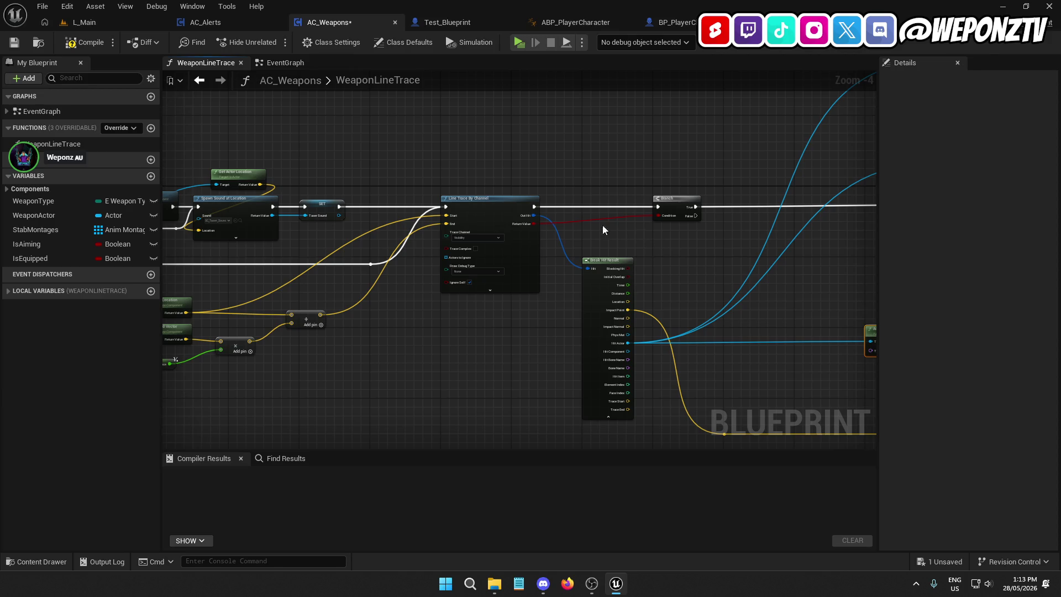
Step: Compile and save AC_Weapons with the updated WeaponLineTrace
click(83, 42)
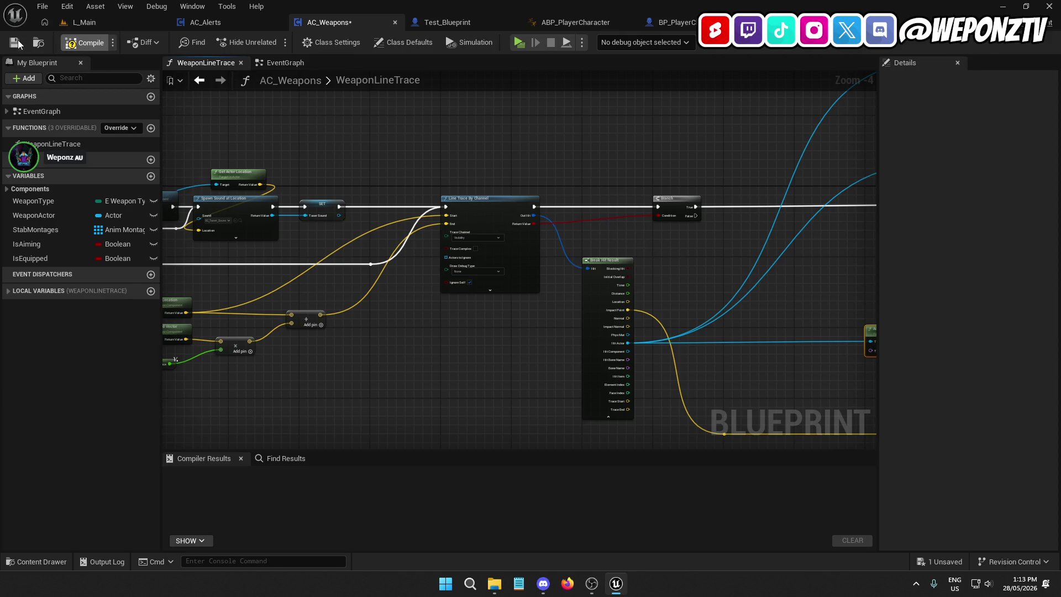
click(17, 43)
scroll(510, 245, up, 3)
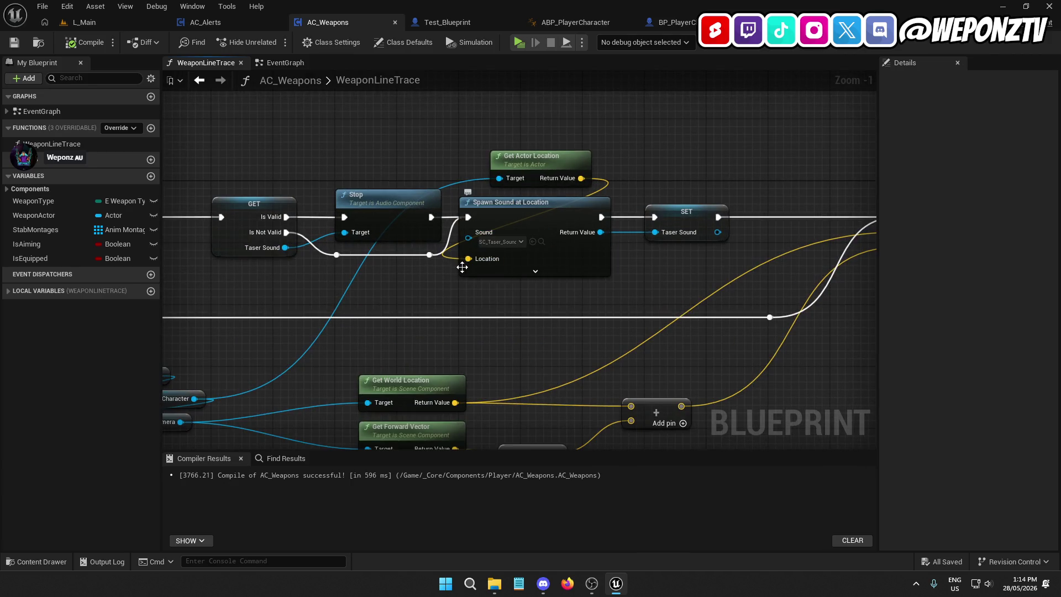
drag(460, 278, 529, 276)
scroll(528, 276, down, 5)
scroll(473, 253, up, 2)
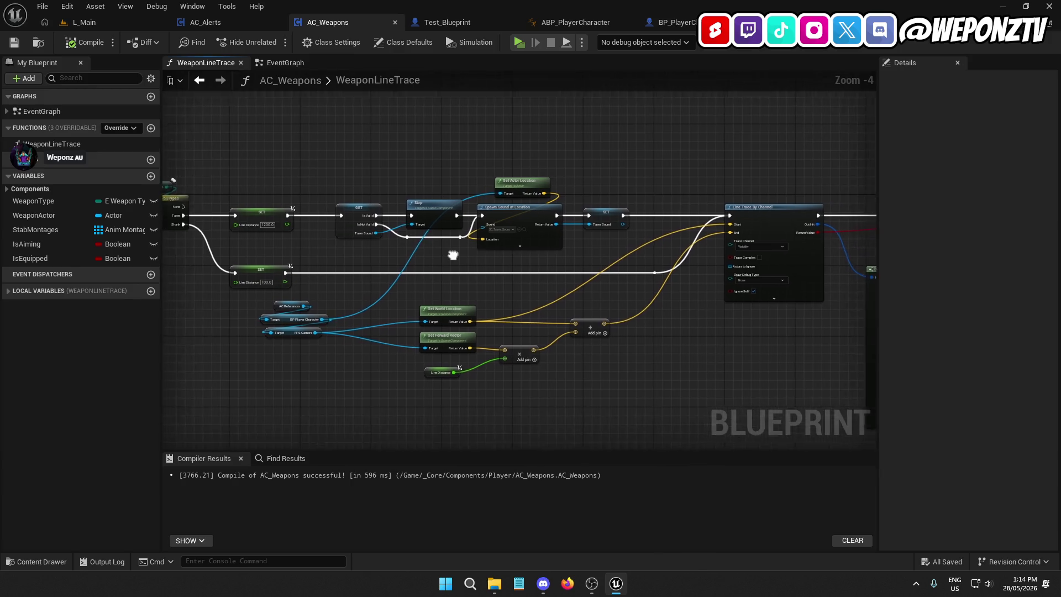
Step: Inspect the taser sound group, Branch and effect nodes, and trace start/end calculation nodes
drag(578, 254, 340, 135)
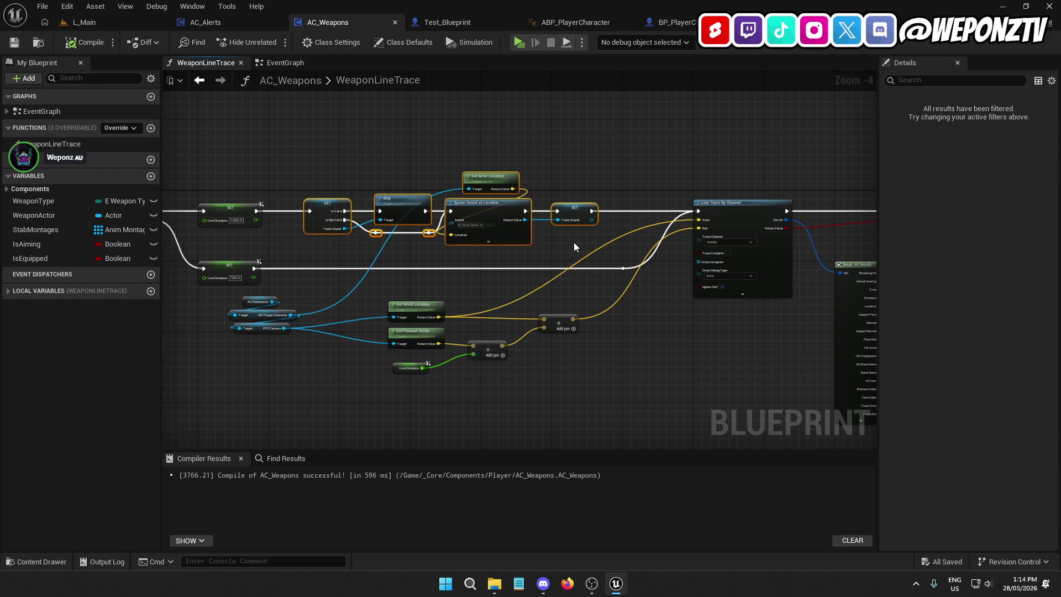
drag(705, 335, 232, 306)
mouse_move(582, 157)
mouse_down()
mouse_move(497, 248)
mouse_move(442, 331)
mouse_move(573, 379)
mouse_move(774, 363)
mouse_up()
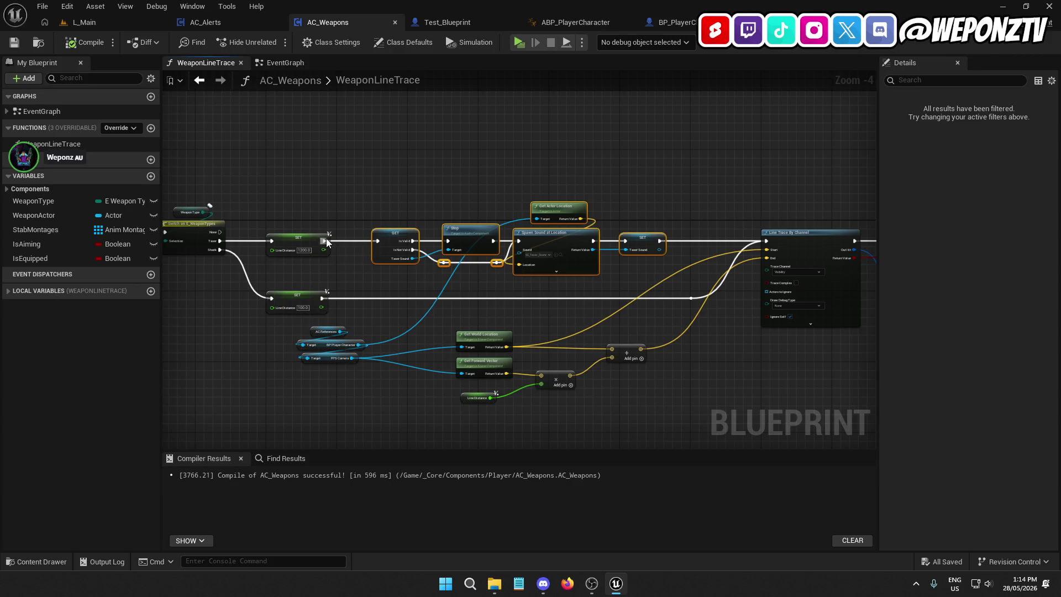
scroll(440, 265, down, 3)
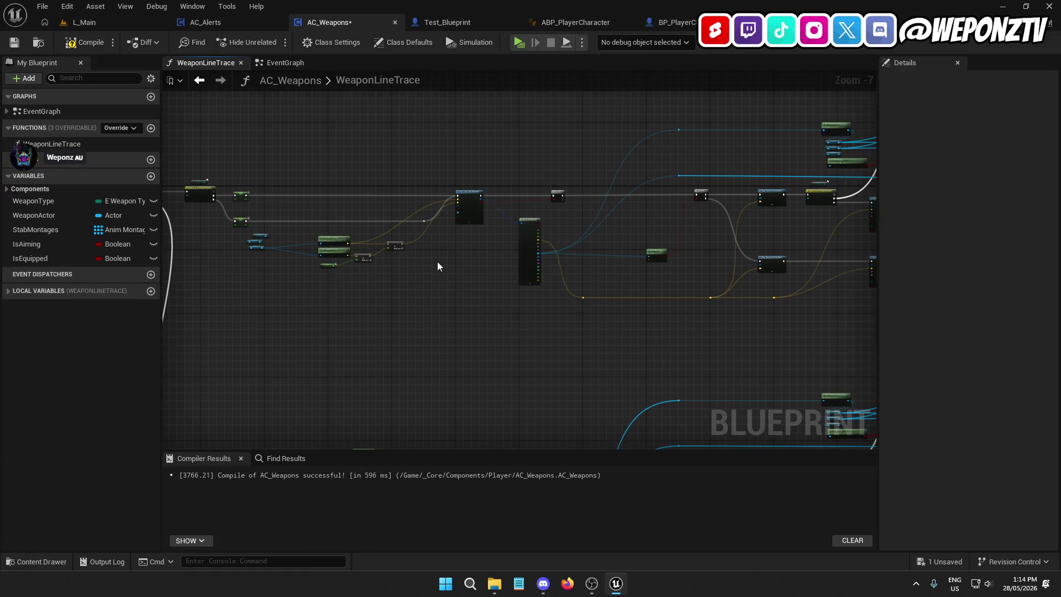
scroll(352, 279, up, 4)
mouse_move(738, 346)
mouse_down()
mouse_move(553, 221)
mouse_move(558, 210)
mouse_move(330, 262)
mouse_move(336, 254)
mouse_up()
scroll(509, 316, down, 4)
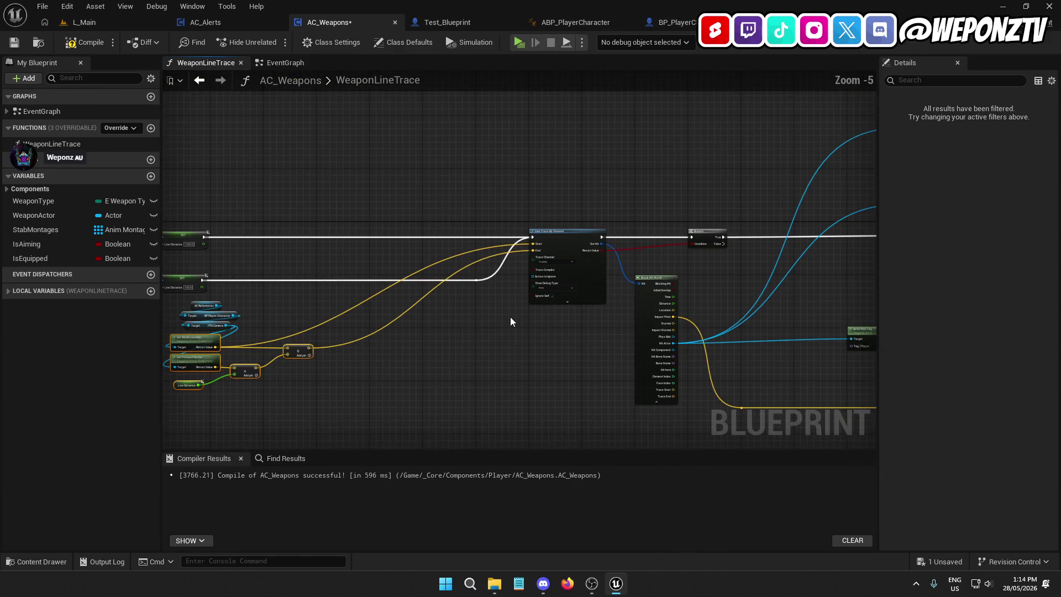
scroll(469, 267, down, 3)
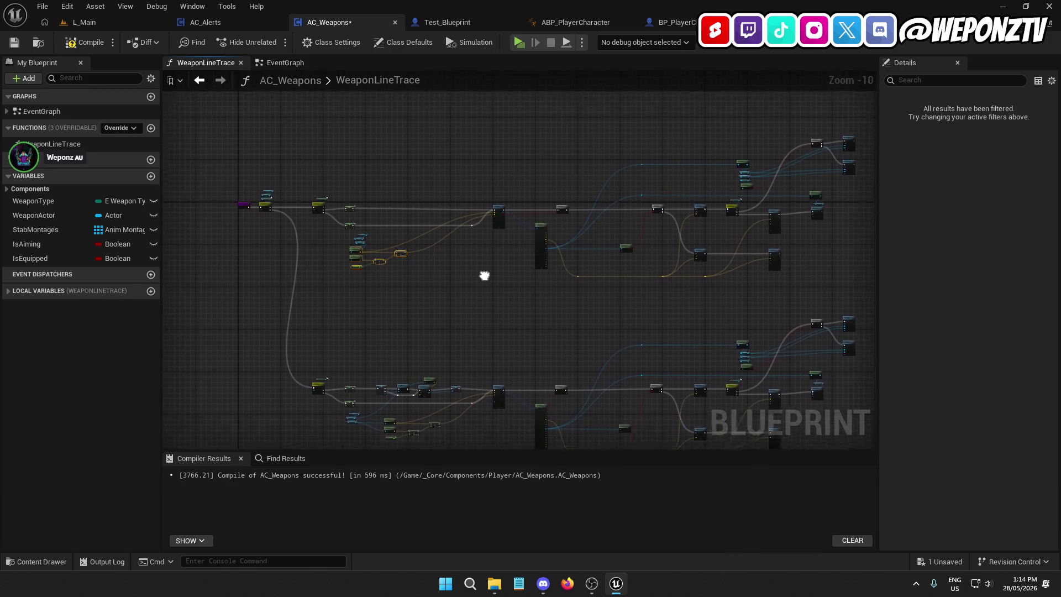
Step: Undo the accidental node move and review the Switch, Spawn System, Play Sound and Spawn Emitter nodes
key(ctrl+z)
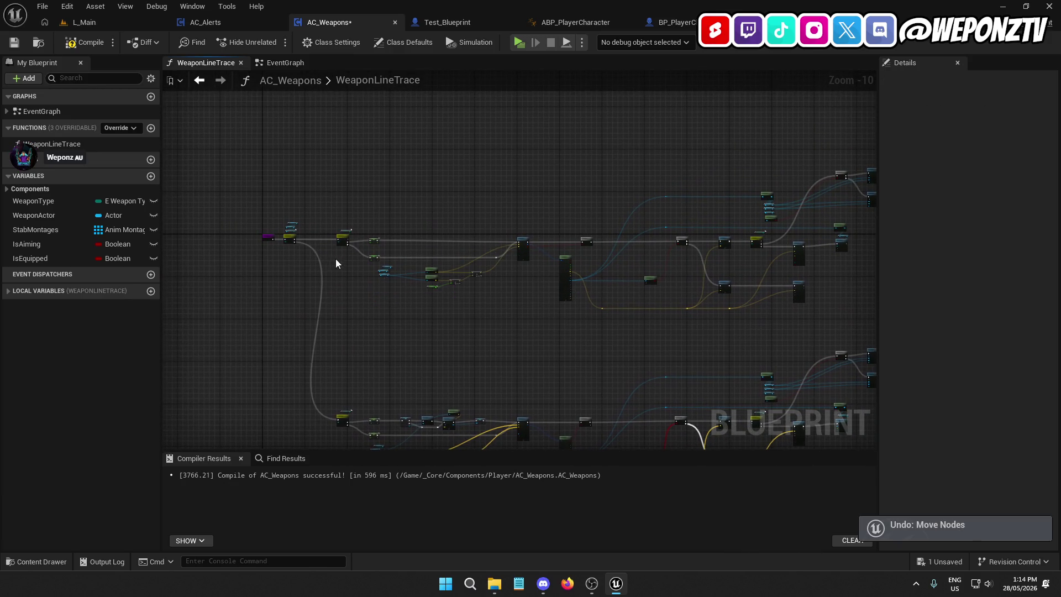
scroll(333, 257, up, 6)
mouse_move(419, 274)
mouse_down()
mouse_move(452, 67)
mouse_move(419, 367)
mouse_move(393, 180)
mouse_move(422, 335)
mouse_move(453, 253)
mouse_move(493, 264)
mouse_move(528, 297)
mouse_move(431, 260)
mouse_move(309, 188)
mouse_move(166, 257)
mouse_up()
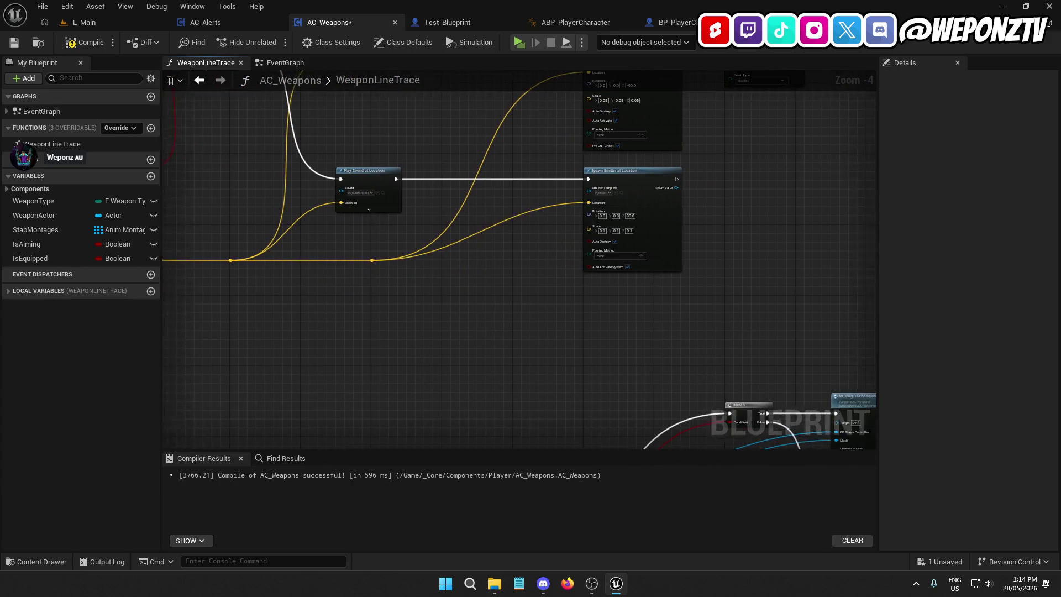
mouse_move(788, 265)
mouse_down()
mouse_move(738, 434)
mouse_move(748, 590)
mouse_up()
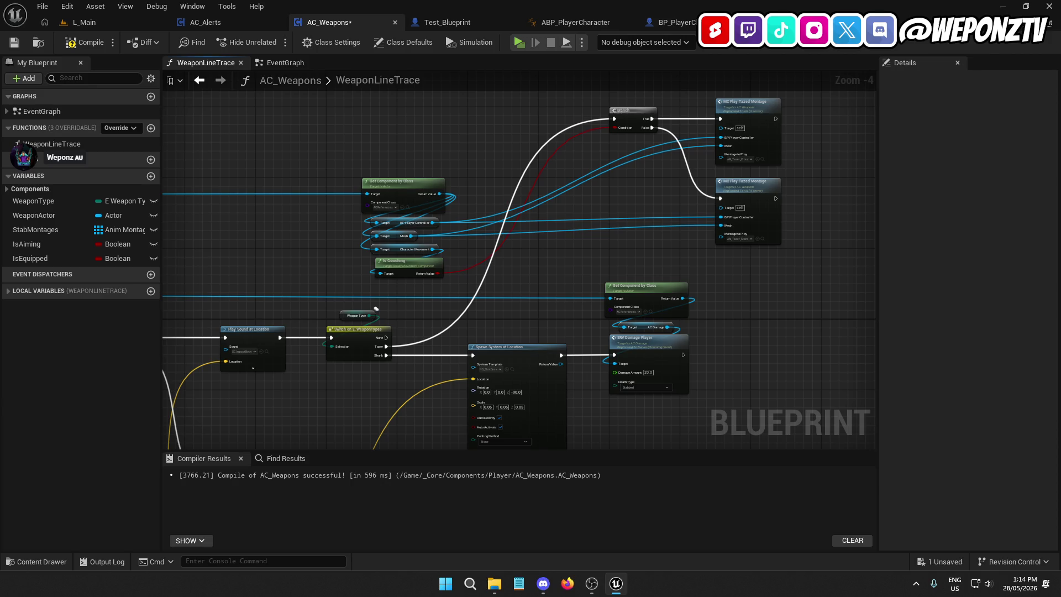
mouse_move(376, 309)
mouse_down()
mouse_move(863, 285)
mouse_move(718, 299)
mouse_move(1016, 201)
mouse_up()
mouse_move(462, 315)
mouse_down()
mouse_move(683, 219)
mouse_move(227, 177)
mouse_up()
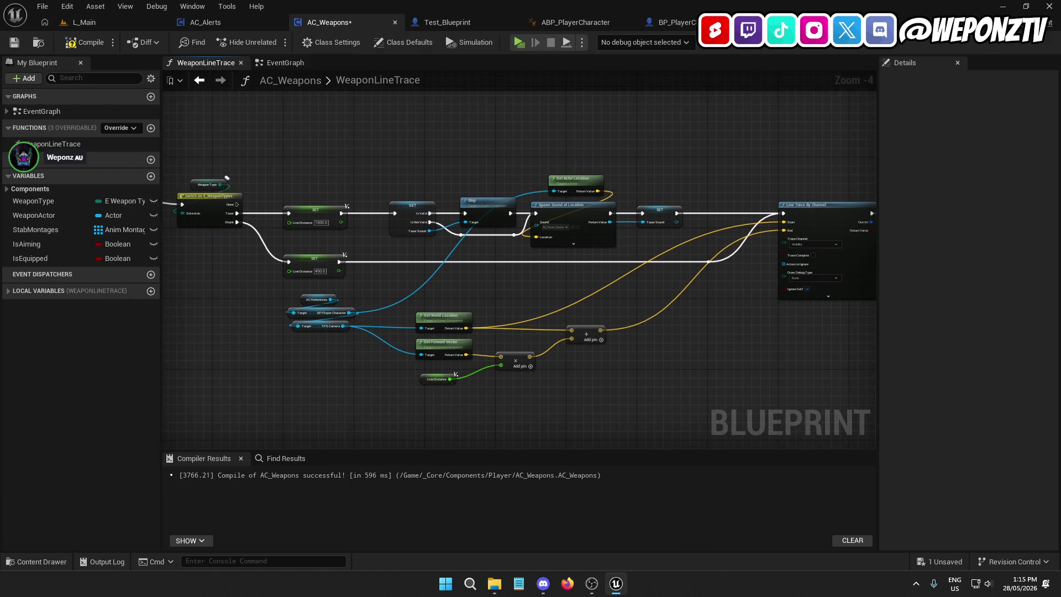
drag(226, 177, 213, 207)
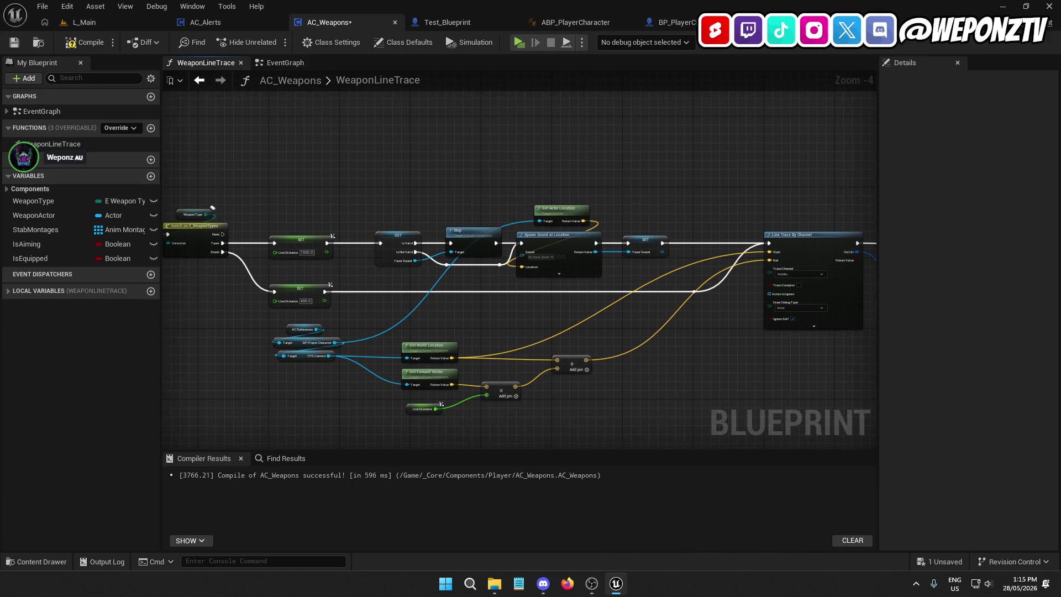
Step: Undo and redo the taser sound change, then recompile and save AC_Weapons
key(ctrl+z)
key(ctrl+z)
key(ctrl+z)
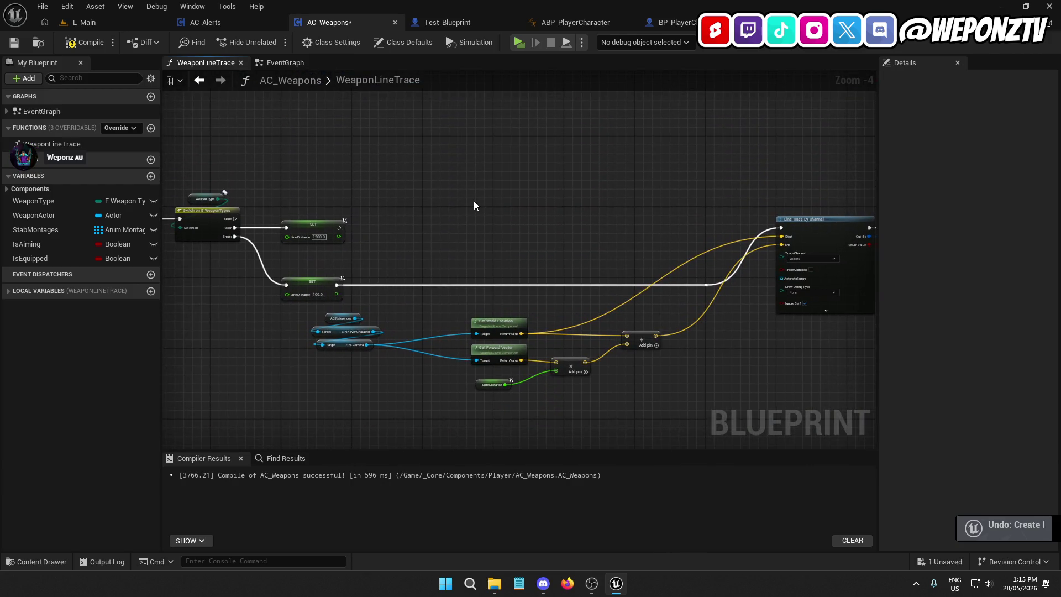
key(ctrl+y)
key(ctrl+y)
key(ctrl+y)
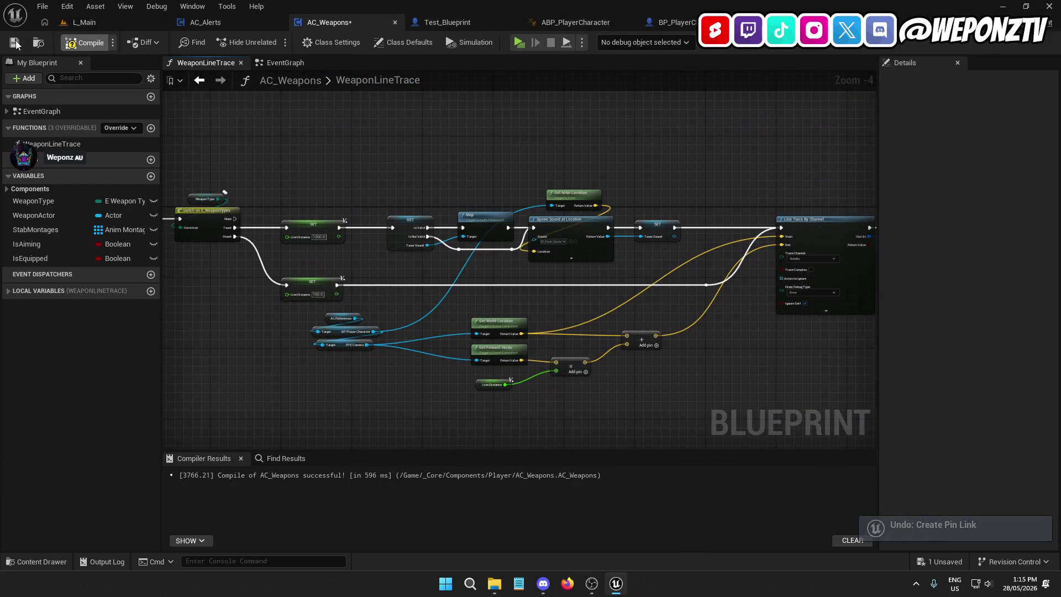
click(15, 43)
mouse_move(360, 148)
mouse_down()
mouse_move(409, 156)
mouse_move(196, 114)
mouse_up()
click(99, 19)
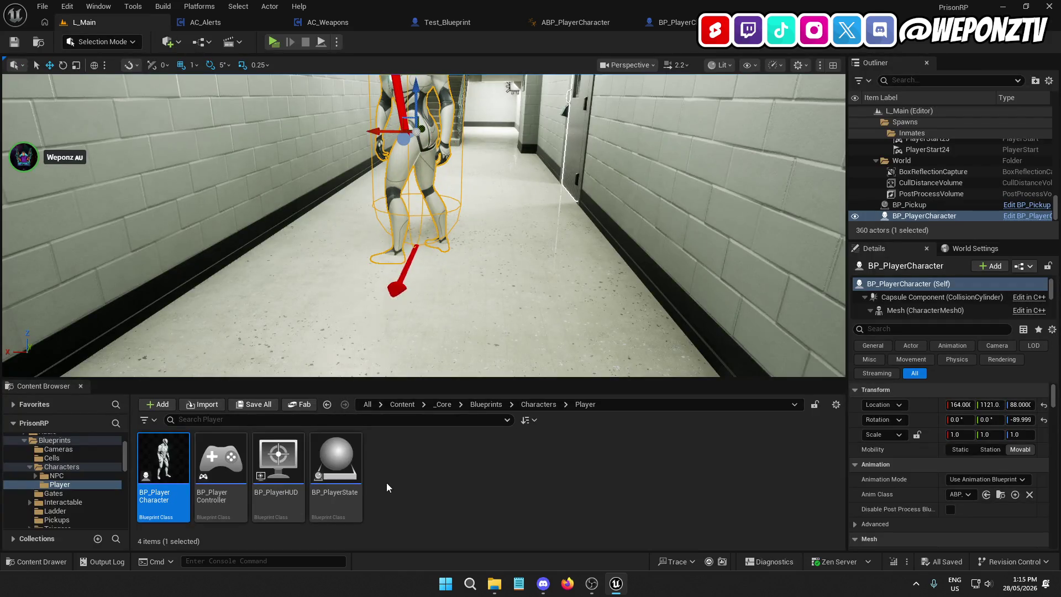
Step: Look through the AC_Alerts, AC_Weapons, Test_Blueprint, ABP_PlayerCharacter and BP_PlayerCharacter editors
click(240, 21)
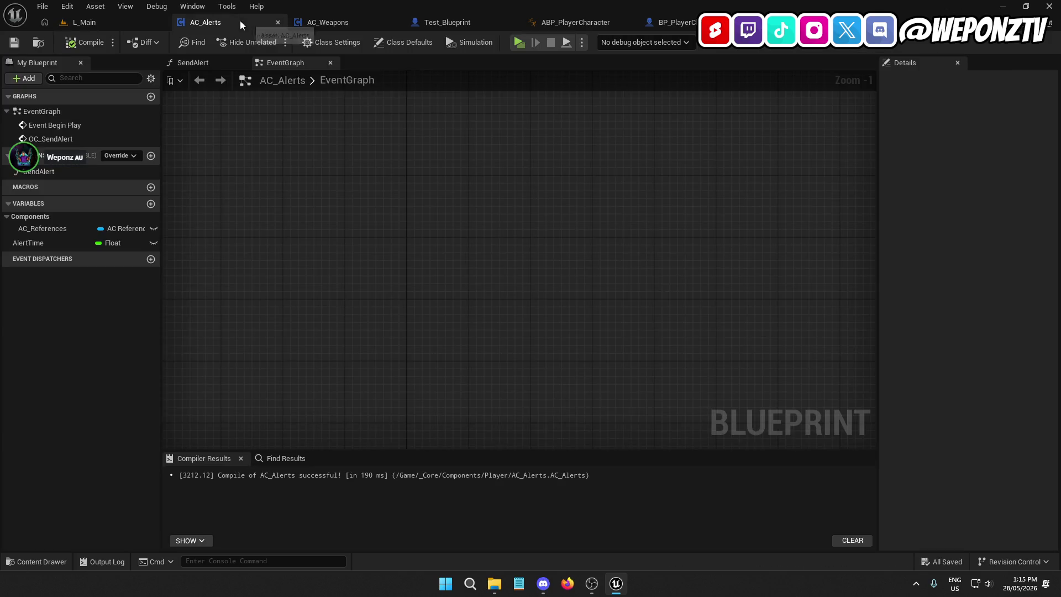
click(347, 23)
click(447, 22)
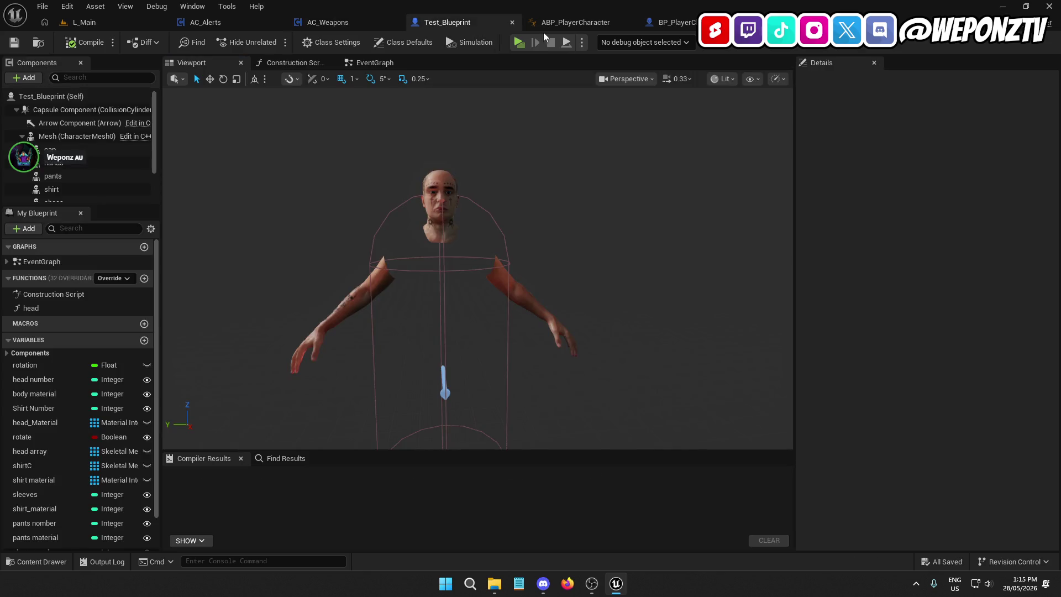
click(575, 22)
click(677, 22)
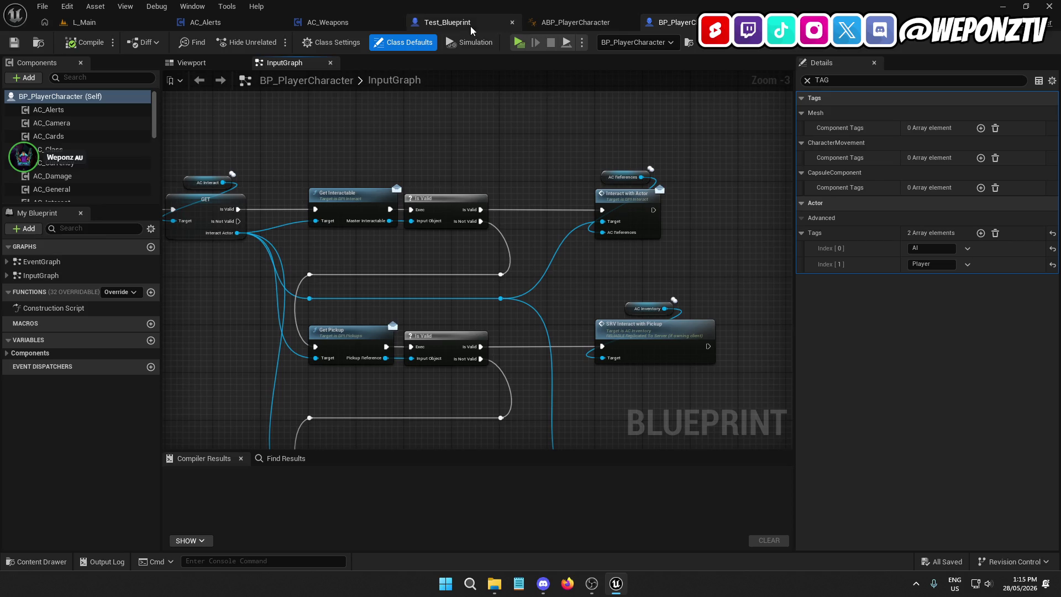
Step: Close the BP_PlayerCharacter, ABP_PlayerCharacter, Test_Blueprint, AC_Weapons and AC_Alerts editors
click(683, 20)
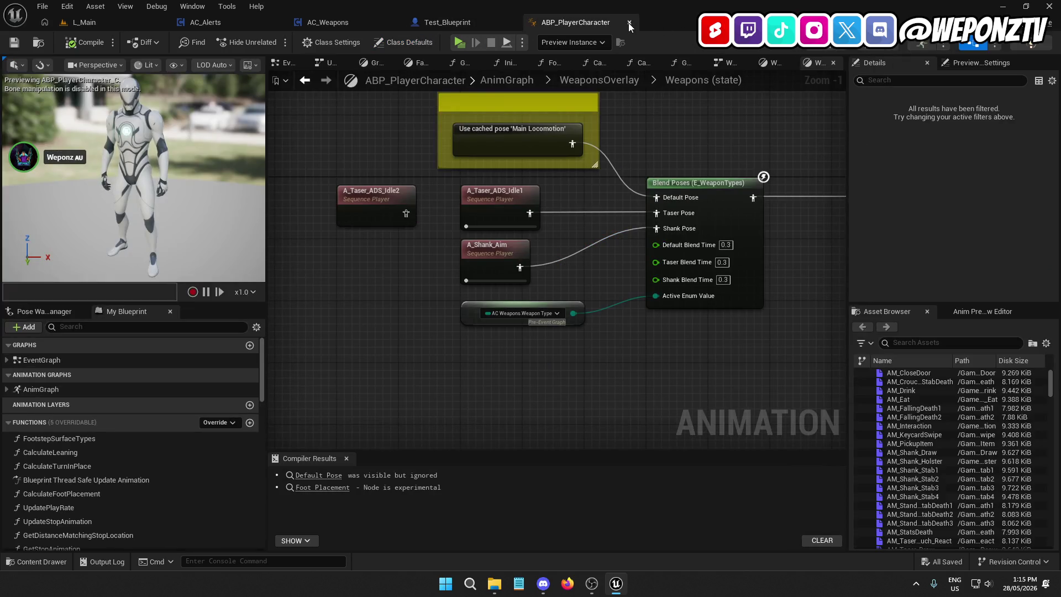
click(628, 23)
click(513, 23)
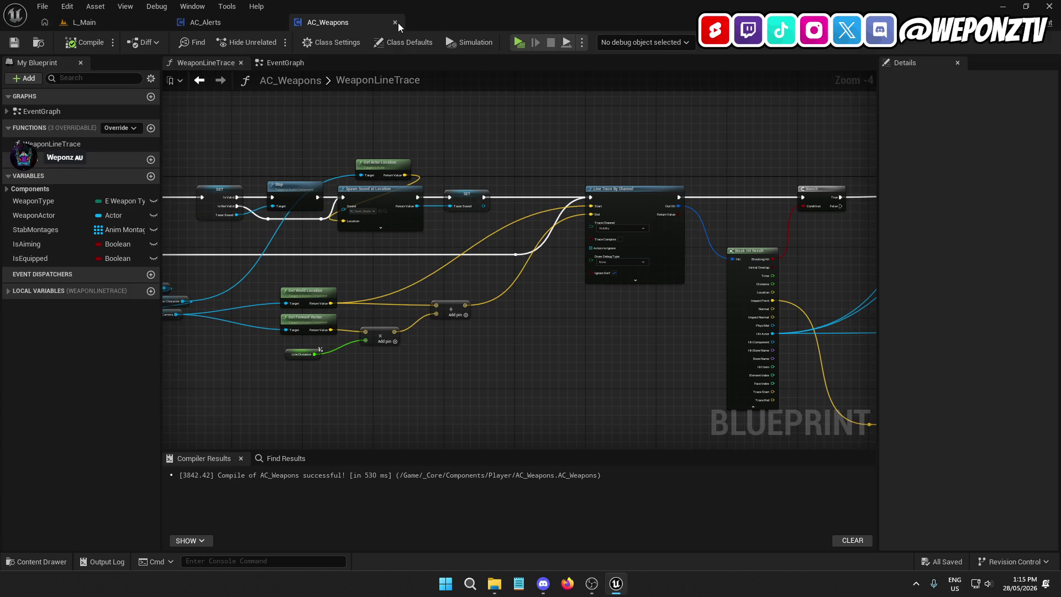
click(398, 22)
click(278, 23)
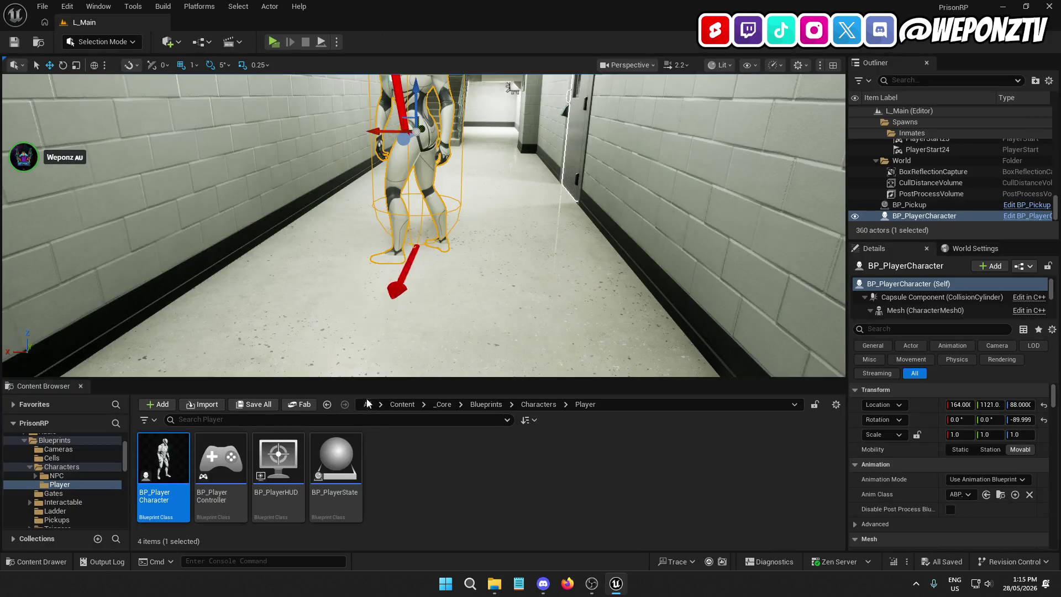
Step: Set BP_GameInstance's Class to Spawn to Inmate, then compile and save it
click(484, 405)
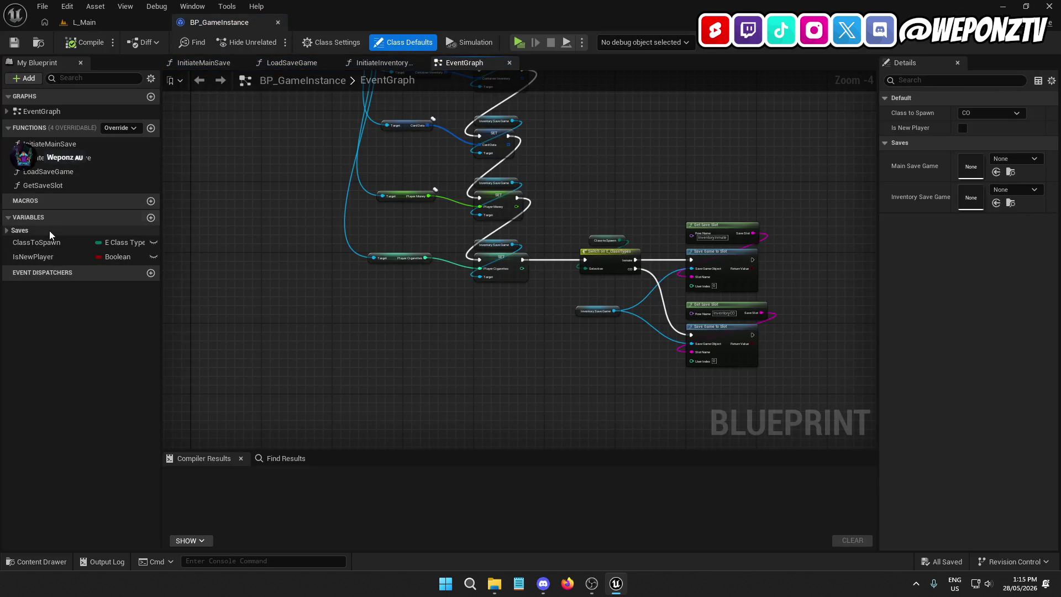
click(41, 242)
click(1013, 307)
click(975, 327)
click(86, 43)
click(14, 43)
Step: Close BP_GameInstance, browse to the _Core folder and select the player character in the corridor
click(276, 24)
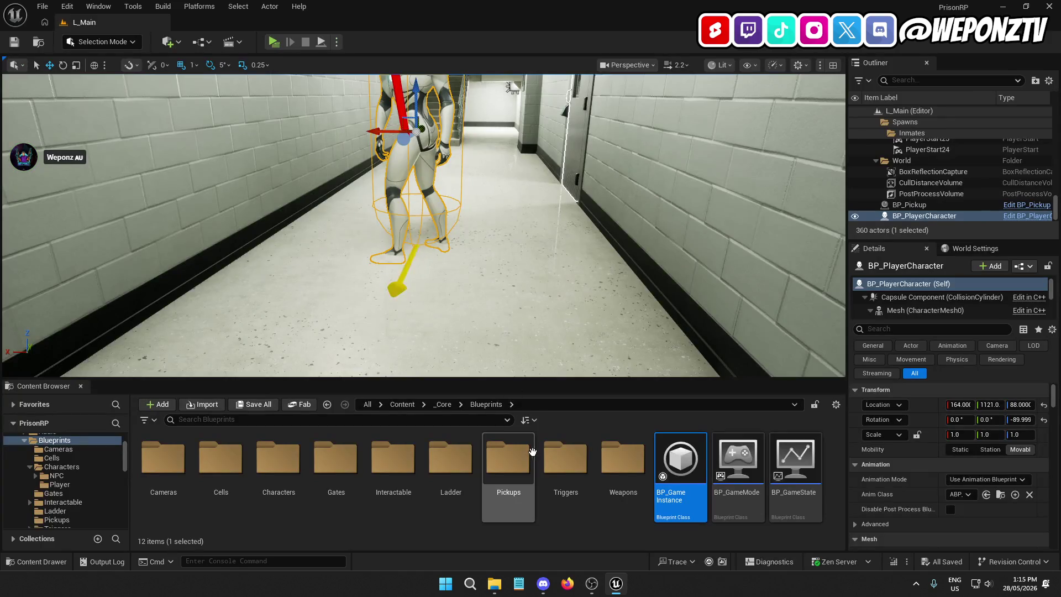
click(442, 404)
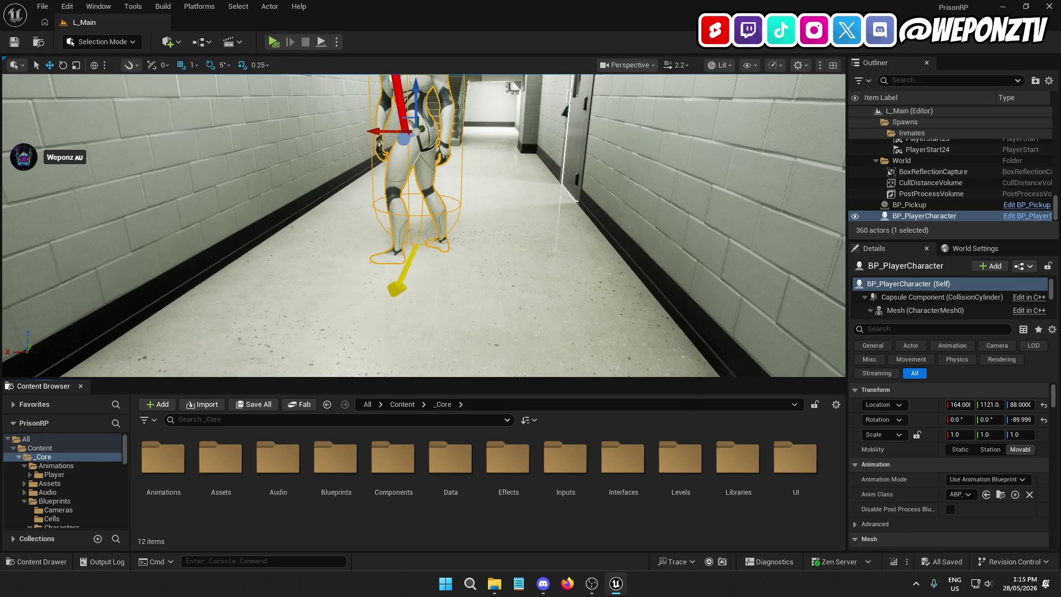
click(424, 126)
Step: Delete the placed BP_PlayerCharacter, save L_Main, and run a quick standalone play-test
key(Delete)
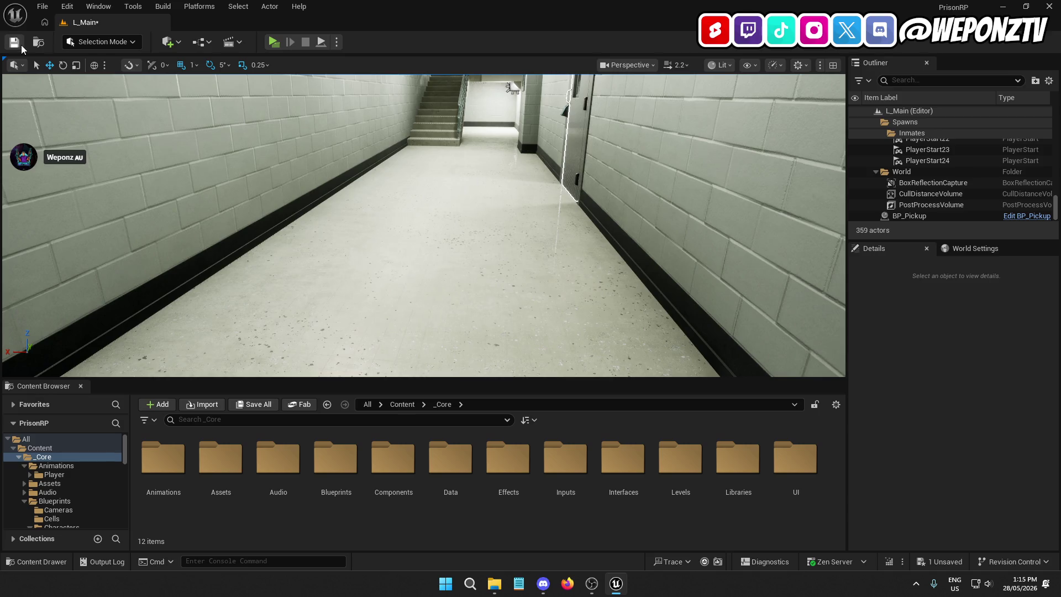
click(14, 42)
click(273, 42)
key(Escape)
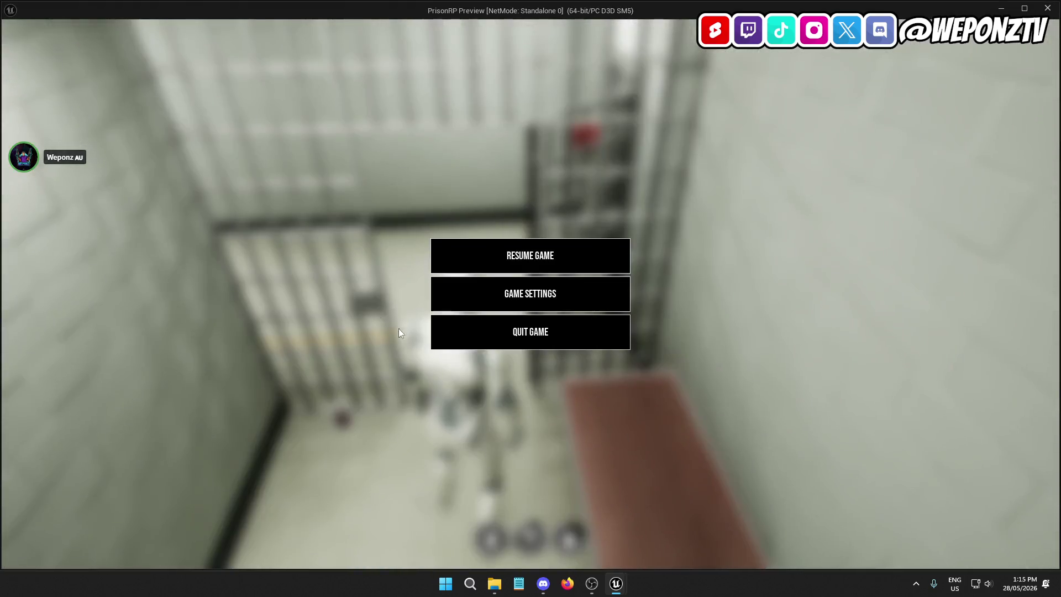
click(531, 340)
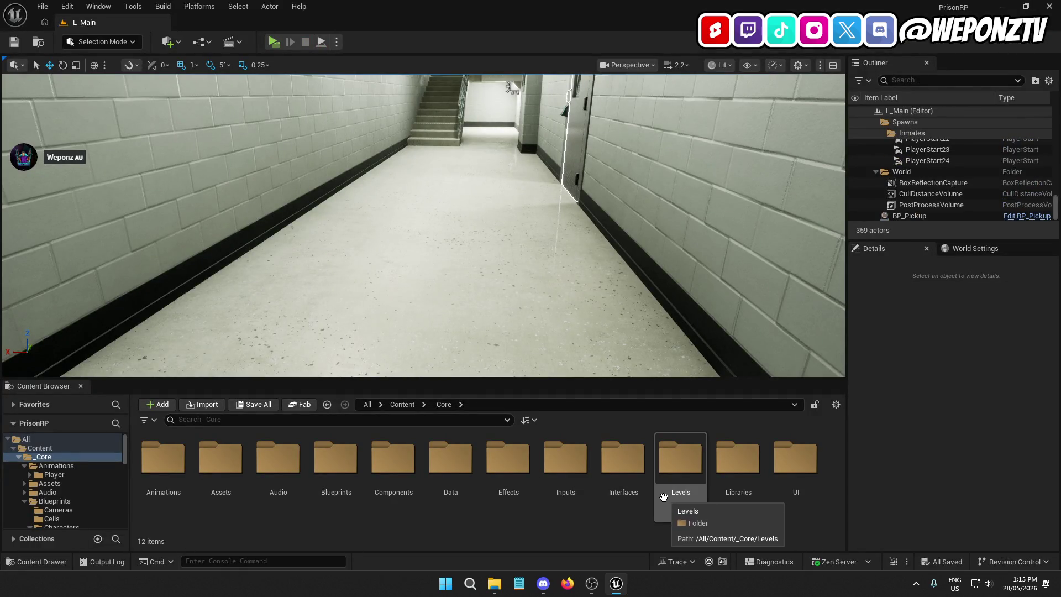
Step: Open AC_Inventory from the Components > Player folder
double_click(393, 449)
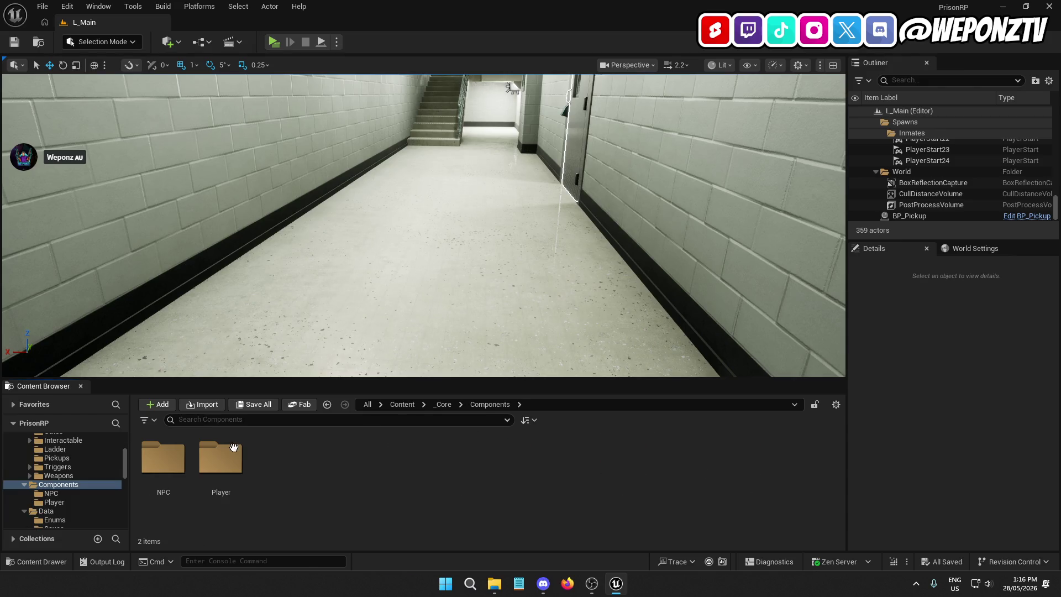
double_click(221, 458)
click(601, 457)
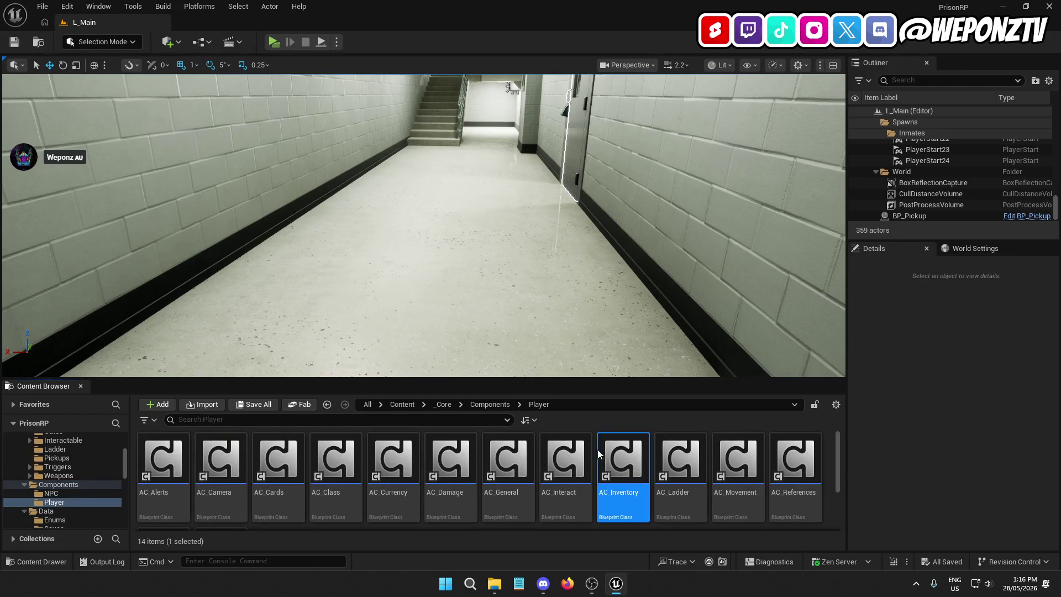
double_click(601, 456)
Step: Review SRV_BuyStoreItem's Take/Give Player Currency logic and jump to SRV_GivePlayerCurrency in AC_Currency
mouse_move(516, 214)
mouse_down()
mouse_move(477, 245)
mouse_move(782, 234)
mouse_up()
scroll(427, 223, up, 1)
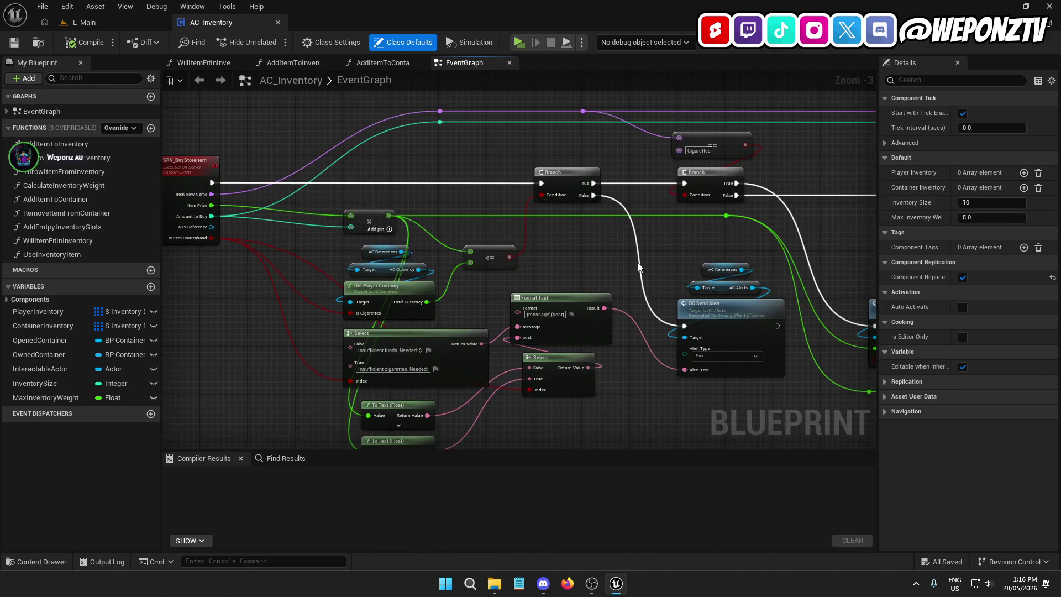
drag(701, 244, 325, 225)
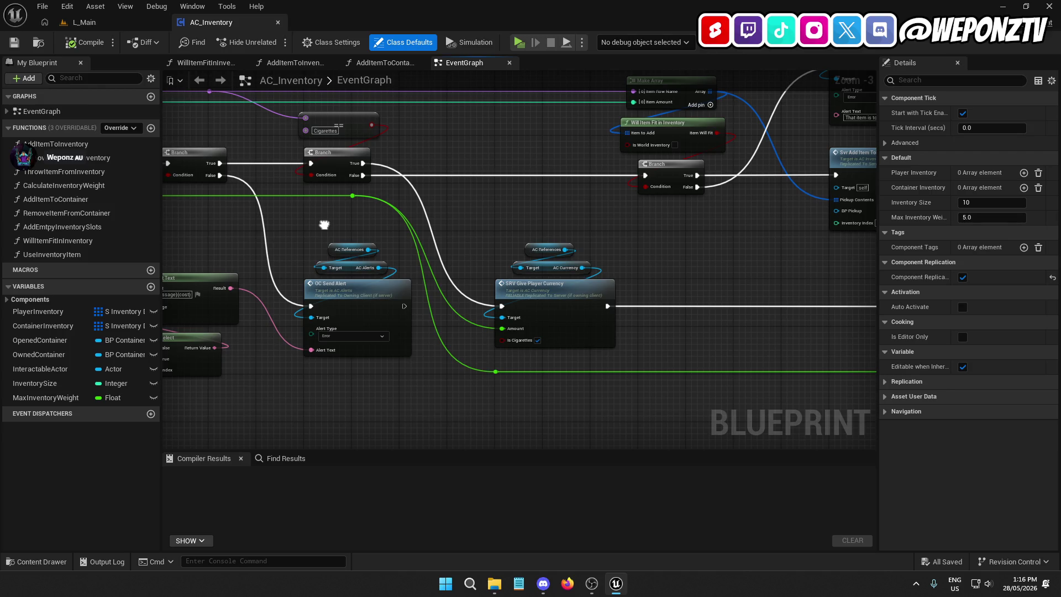
mouse_move(324, 224)
mouse_down()
mouse_move(912, 254)
mouse_move(331, 208)
mouse_move(230, 185)
mouse_up()
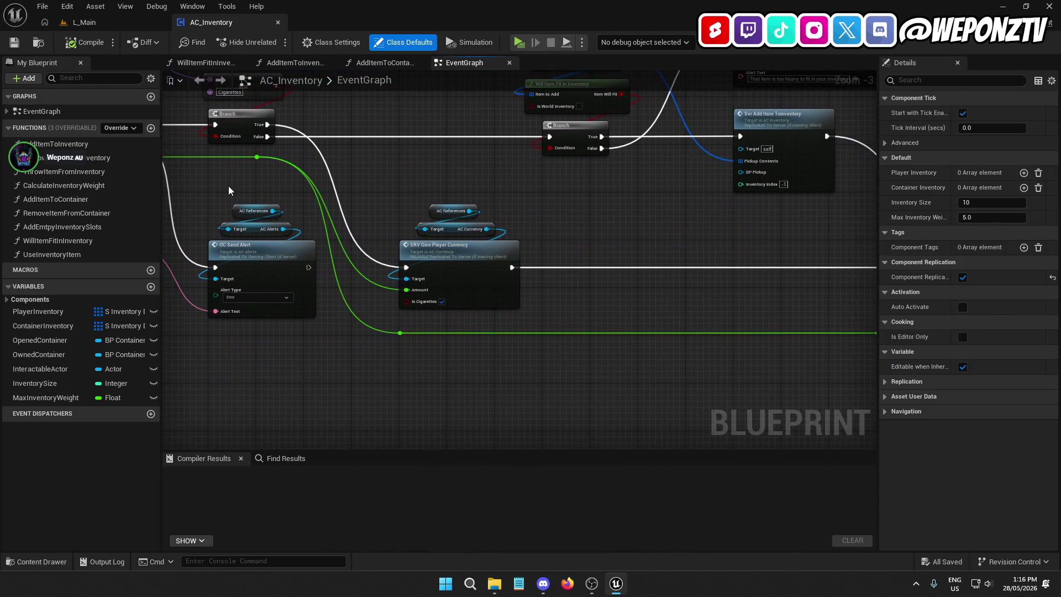
drag(594, 289, 180, 248)
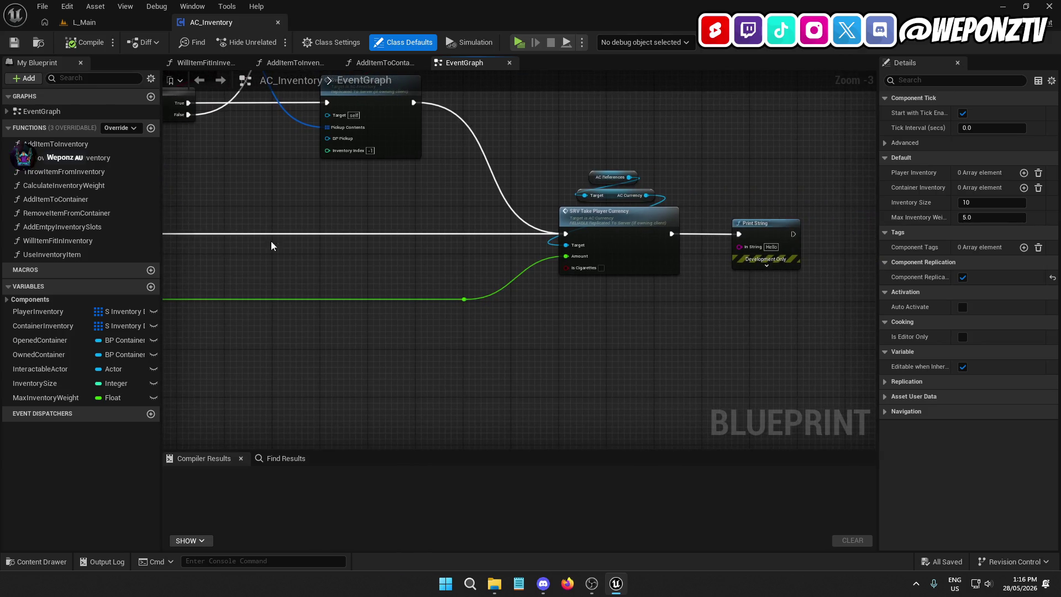
click(611, 235)
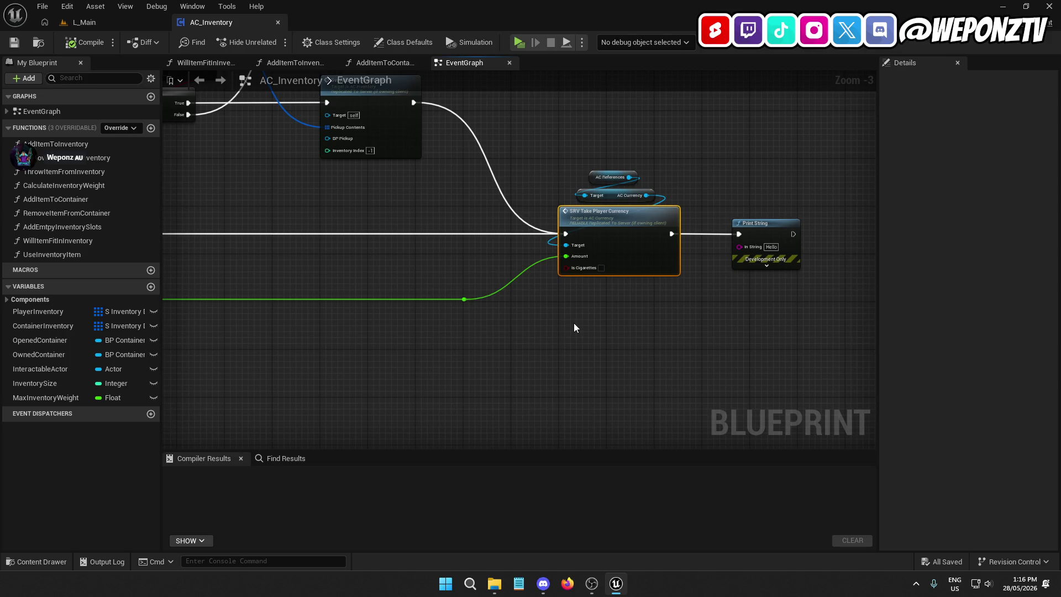
mouse_move(545, 316)
mouse_down()
mouse_move(665, 372)
mouse_move(862, 336)
mouse_up()
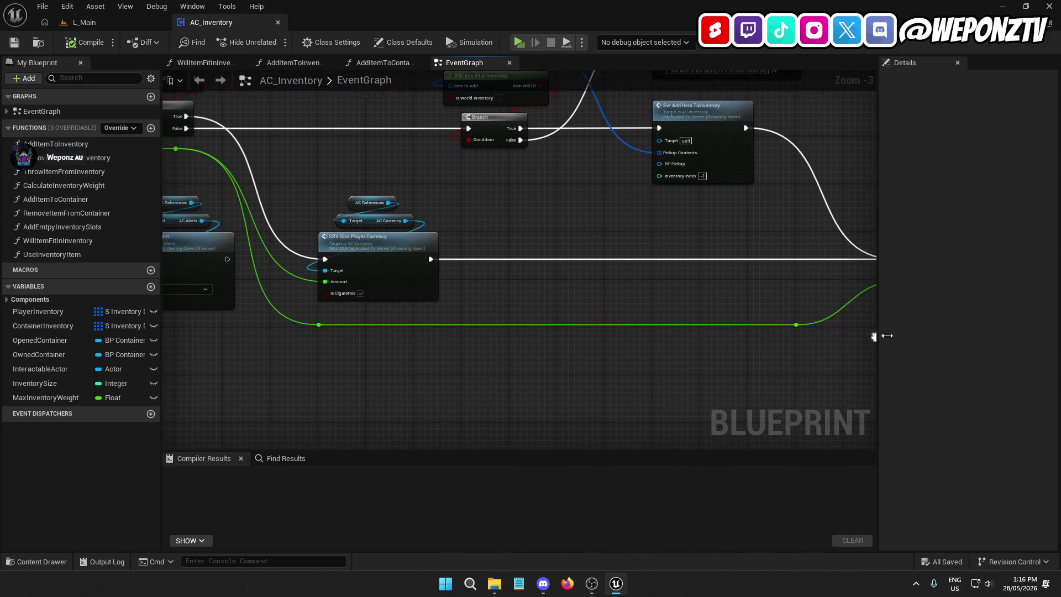
double_click(358, 238)
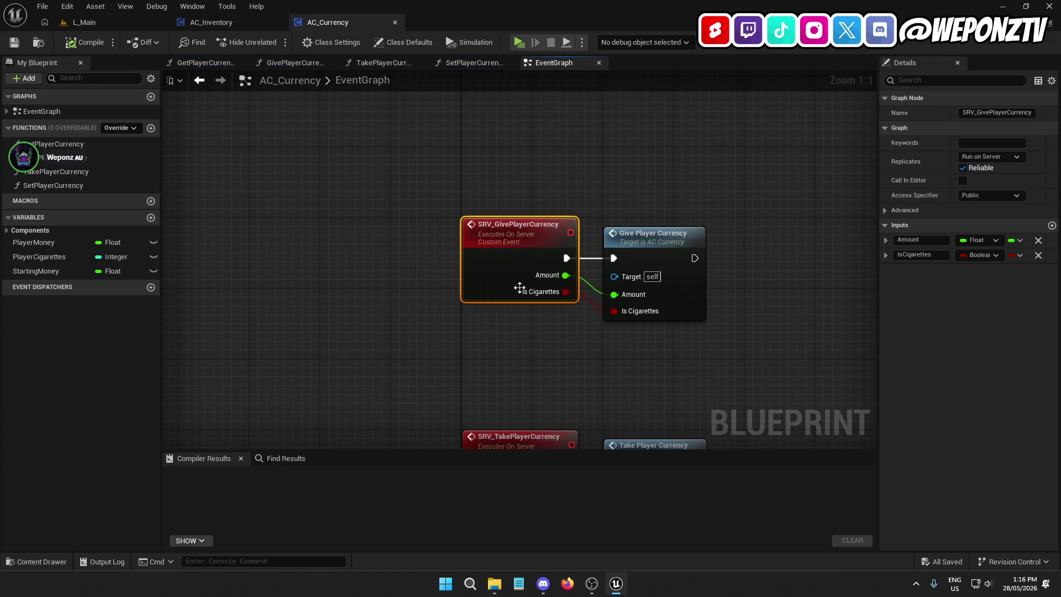
Step: Open the GivePlayerCurrency function graph
scroll(652, 276, down, 10)
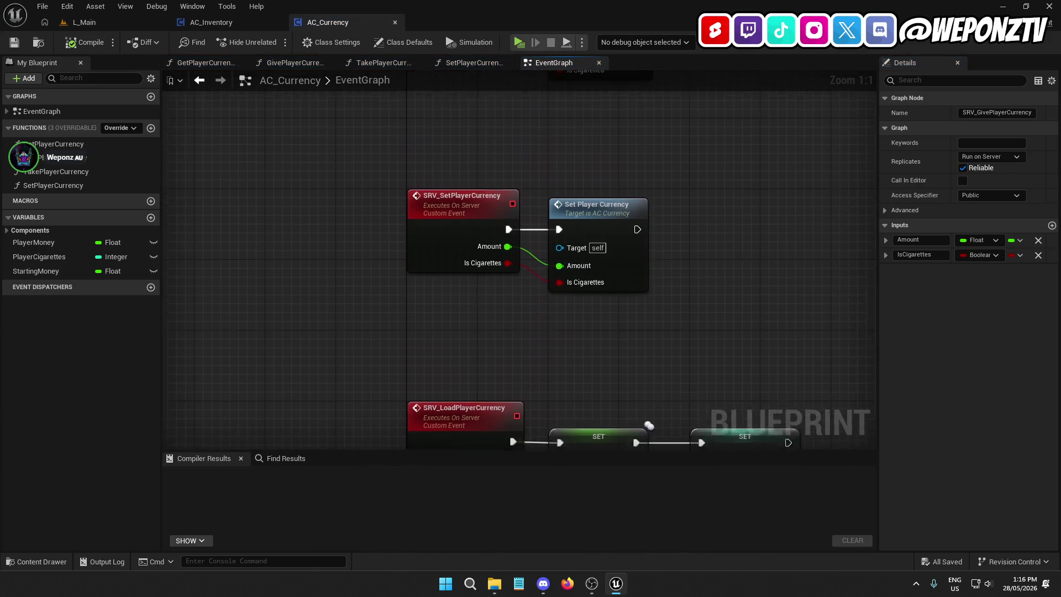
scroll(635, 277, up, 3)
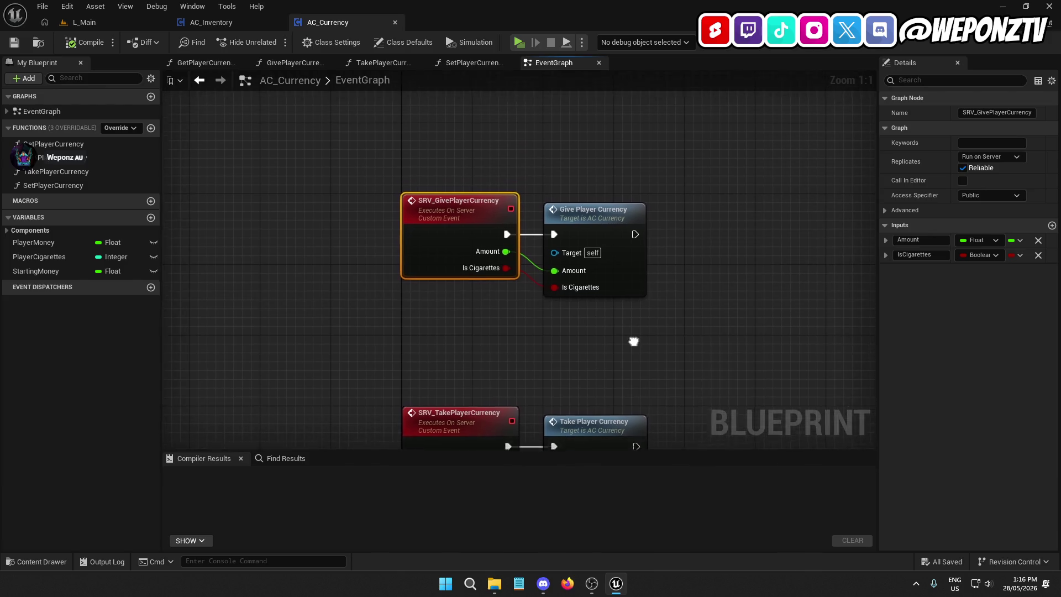
double_click(604, 245)
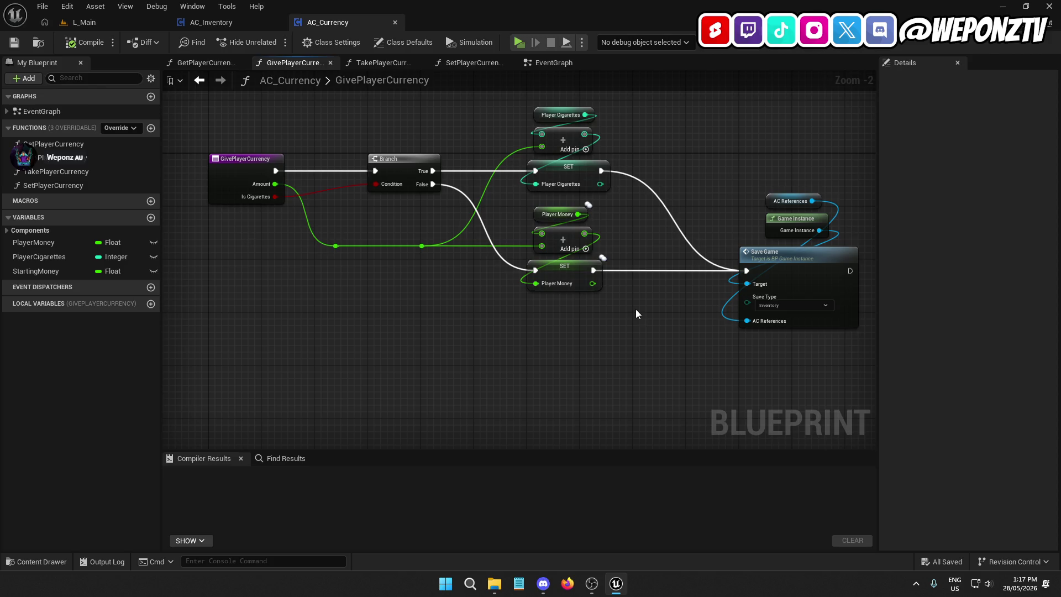
Step: Follow the Save Game call into BP_GameInstance's SaveGame event
drag(636, 314, 560, 296)
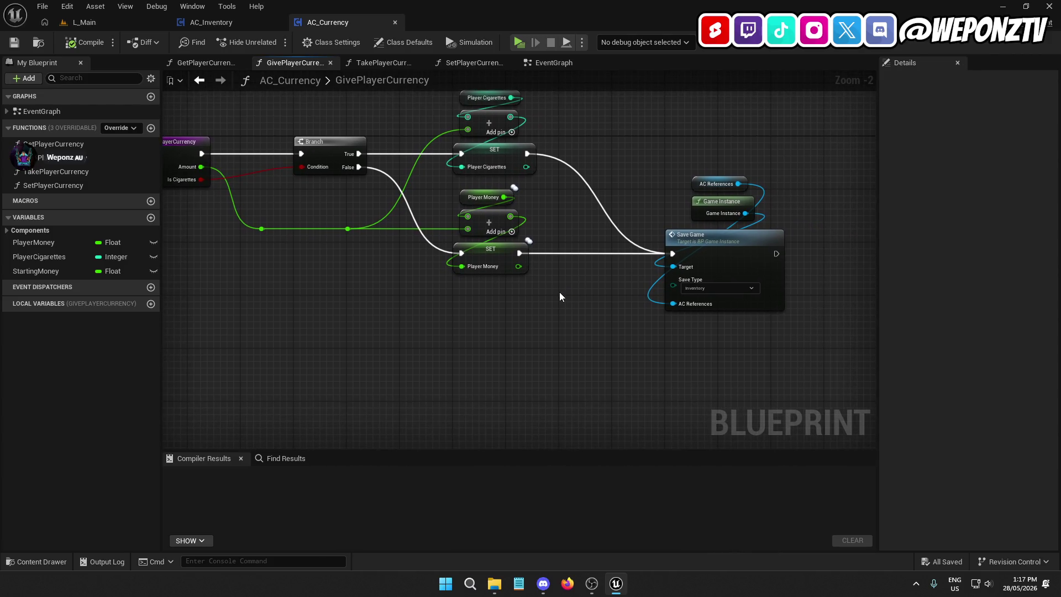
click(719, 244)
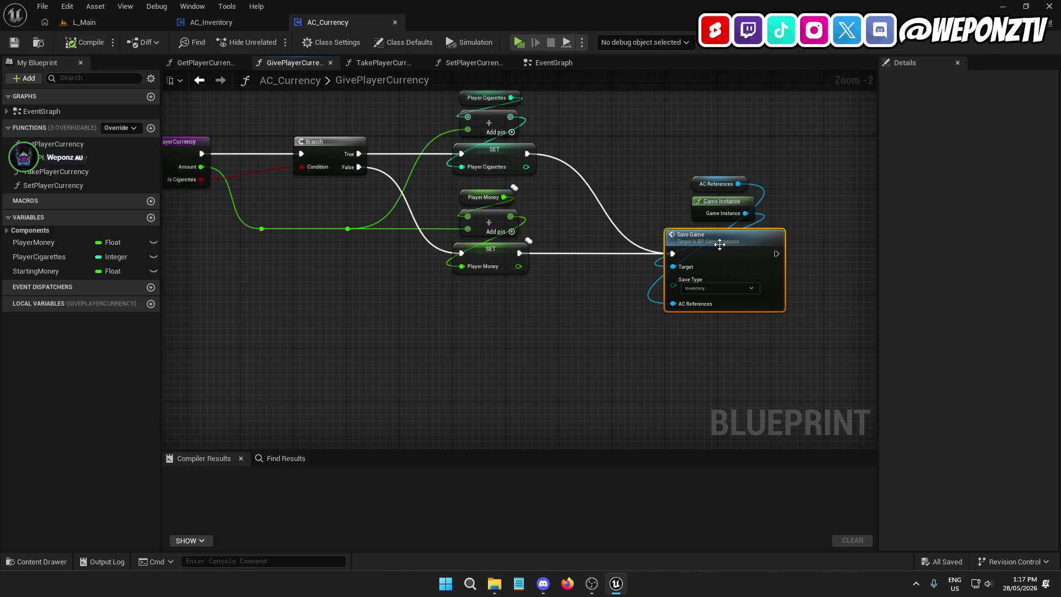
double_click(719, 244)
mouse_move(584, 221)
mouse_down()
mouse_move(564, 194)
mouse_move(509, 171)
mouse_up()
scroll(509, 170, up, 1)
Step: Inspect the Switch, SET and Save Game to Slot chain in BP_GameInstance, then close it
mouse_move(576, 381)
mouse_down()
mouse_move(617, 412)
mouse_move(602, 399)
mouse_up()
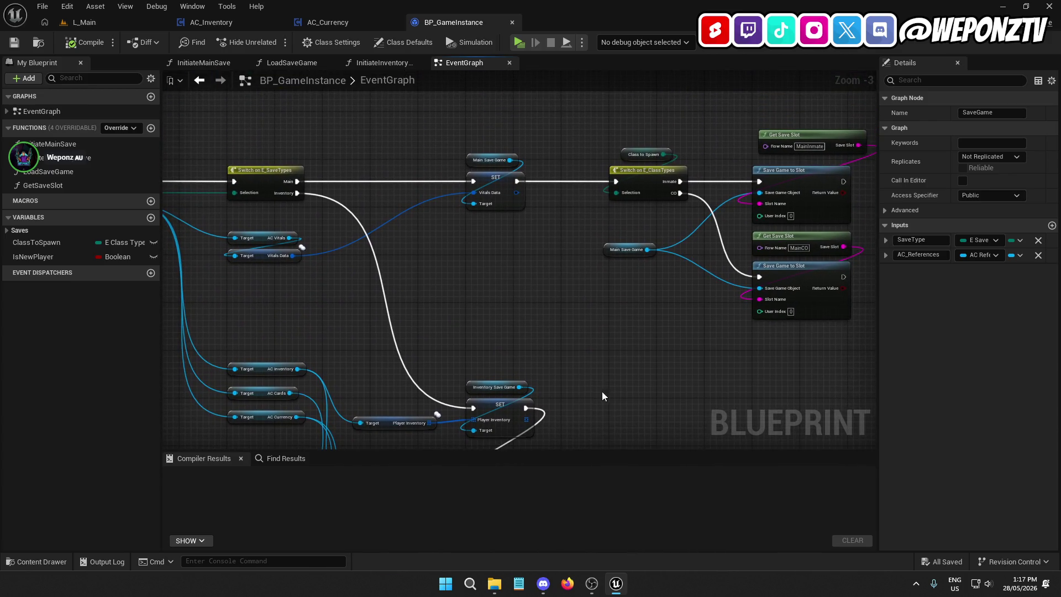
scroll(568, 244, down, 1)
drag(800, 271, 474, 108)
mouse_move(588, 414)
mouse_down()
mouse_move(589, 246)
mouse_move(526, 191)
mouse_up()
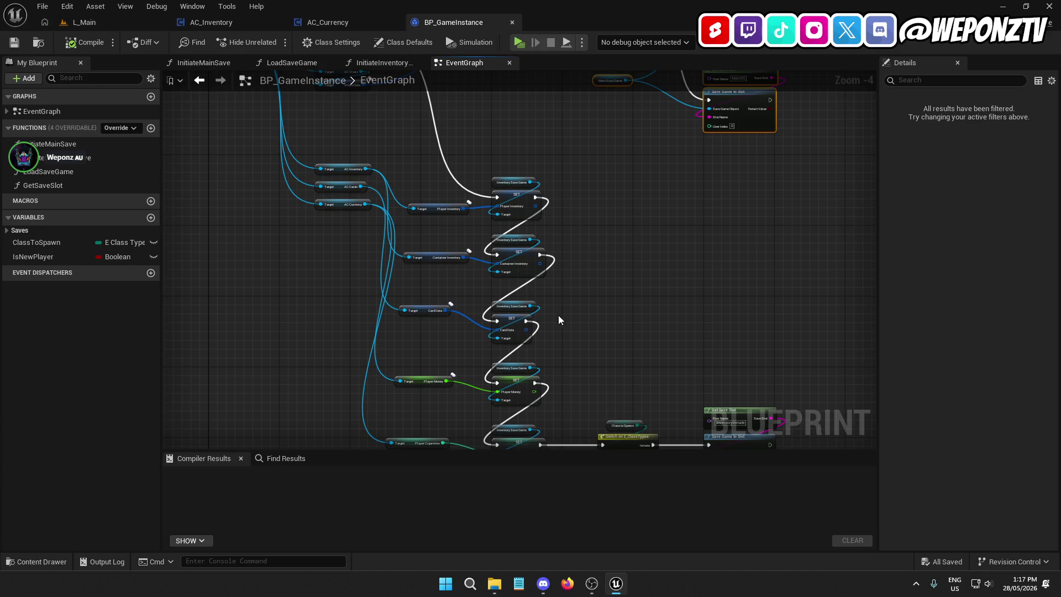
drag(555, 310, 591, 216)
scroll(663, 266, down, 1)
mouse_move(730, 307)
mouse_down()
mouse_move(457, 114)
mouse_move(401, 97)
mouse_up()
mouse_move(662, 211)
mouse_down()
mouse_move(729, 402)
mouse_move(731, 454)
mouse_up()
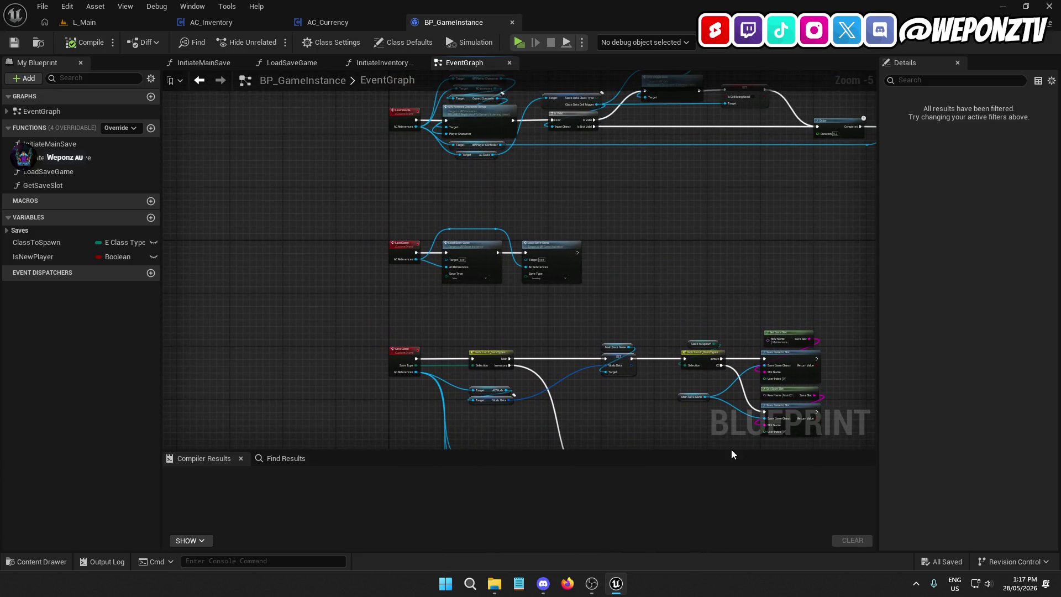
click(514, 23)
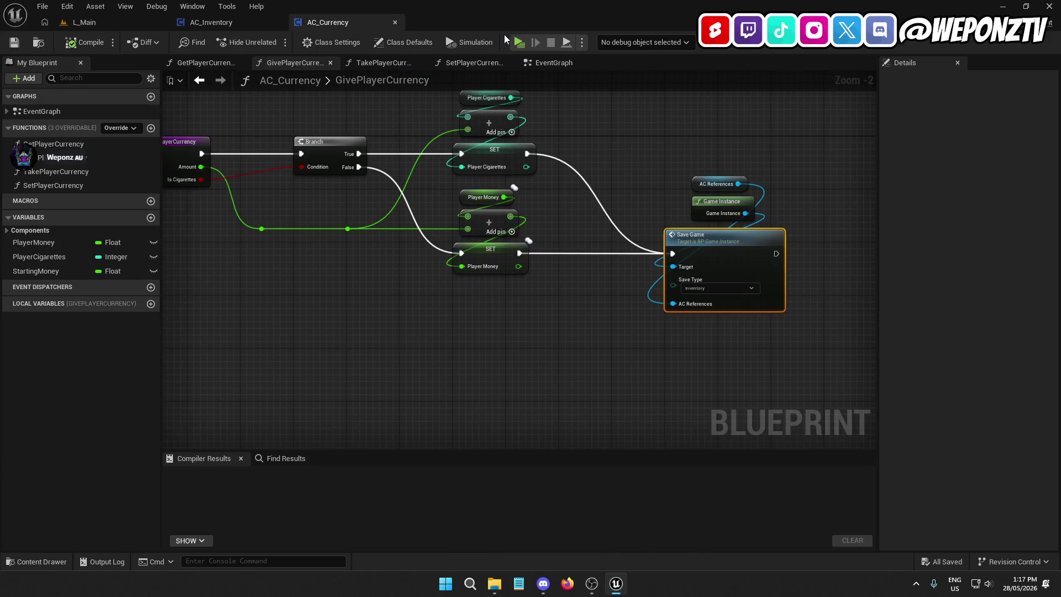
Step: Recentre on the GivePlayerCurrency entry node, then return to L_Main's _Core folder
drag(432, 127, 495, 190)
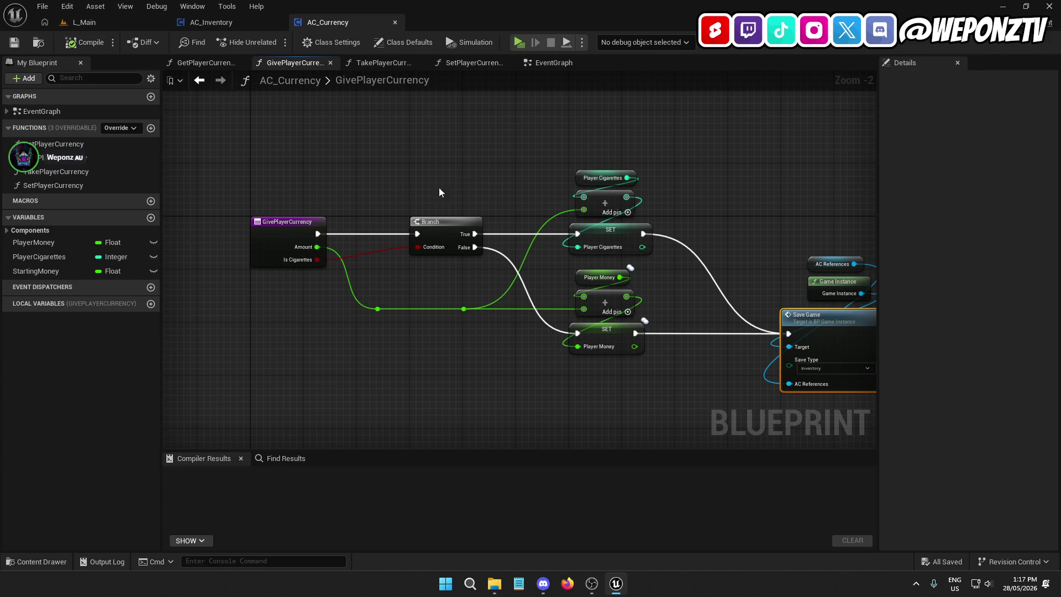
mouse_move(693, 300)
mouse_down()
mouse_move(630, 267)
mouse_move(643, 269)
mouse_up()
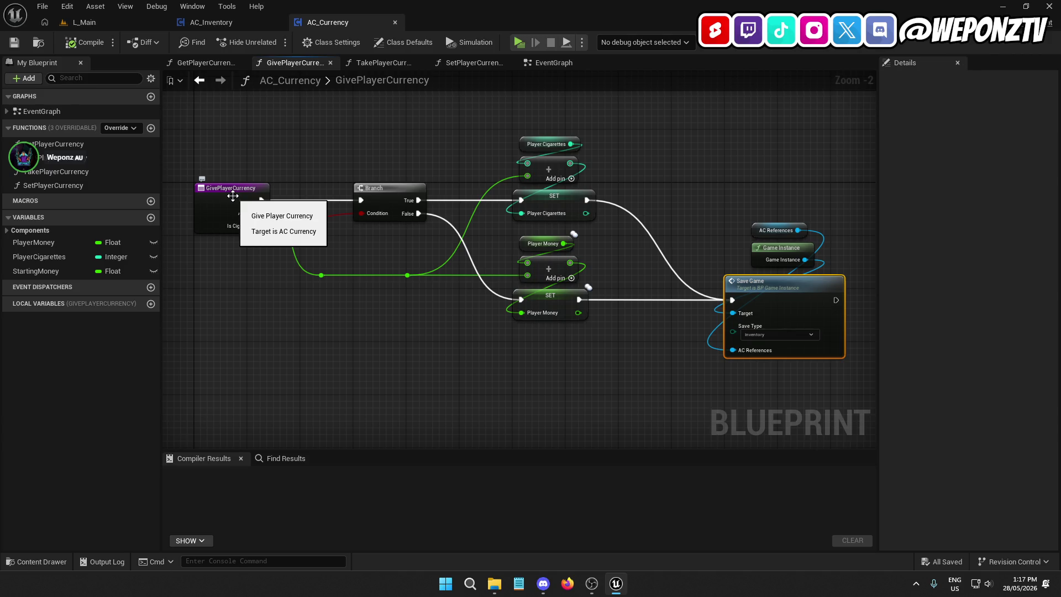
click(151, 21)
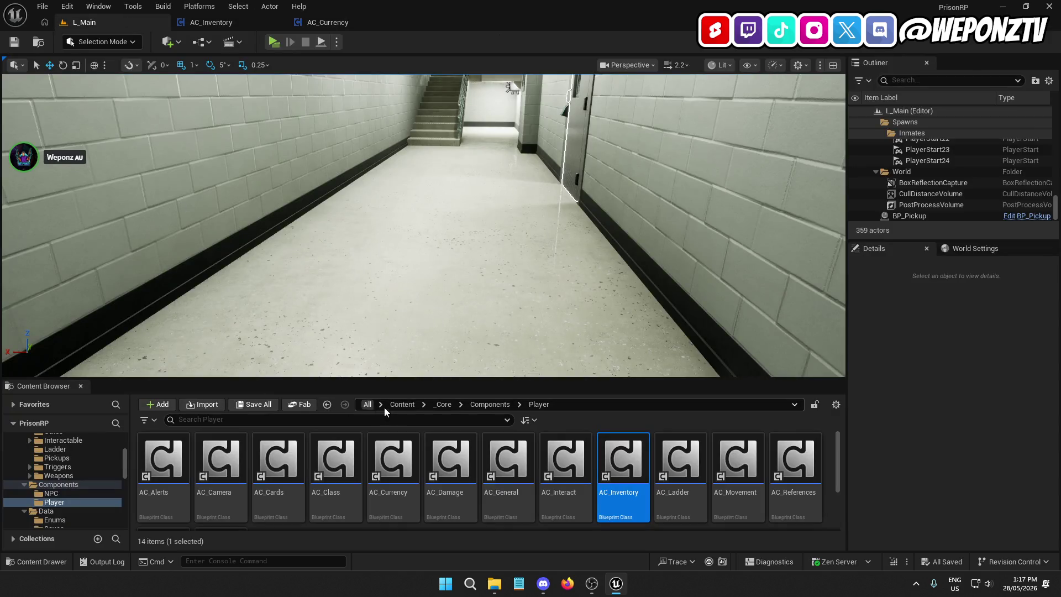
click(442, 405)
Step: Open WBP_Inventory from the _Core/UI/Widgets folder
double_click(795, 458)
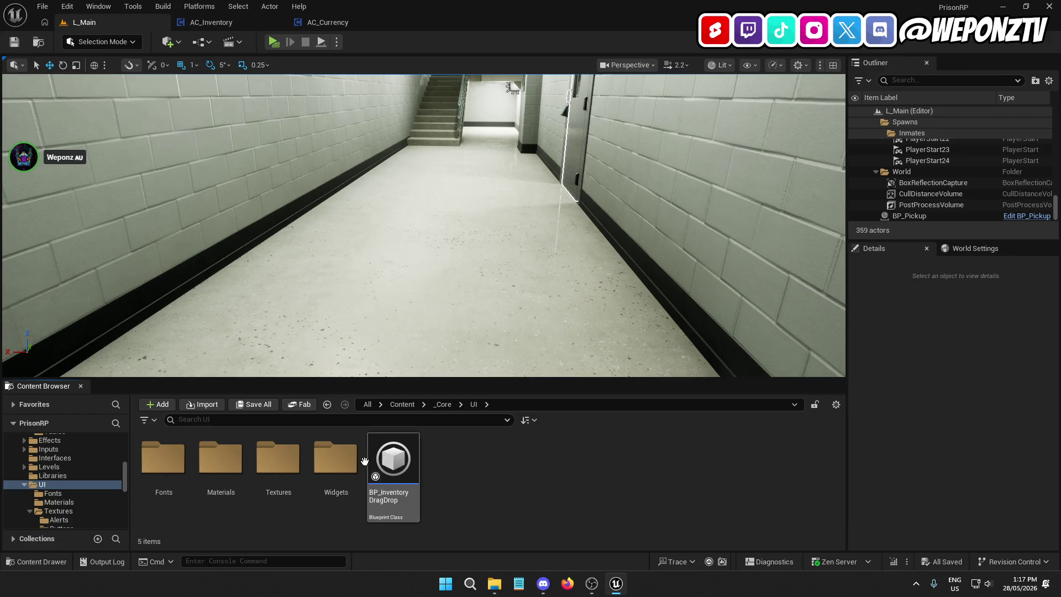
double_click(338, 460)
double_click(391, 463)
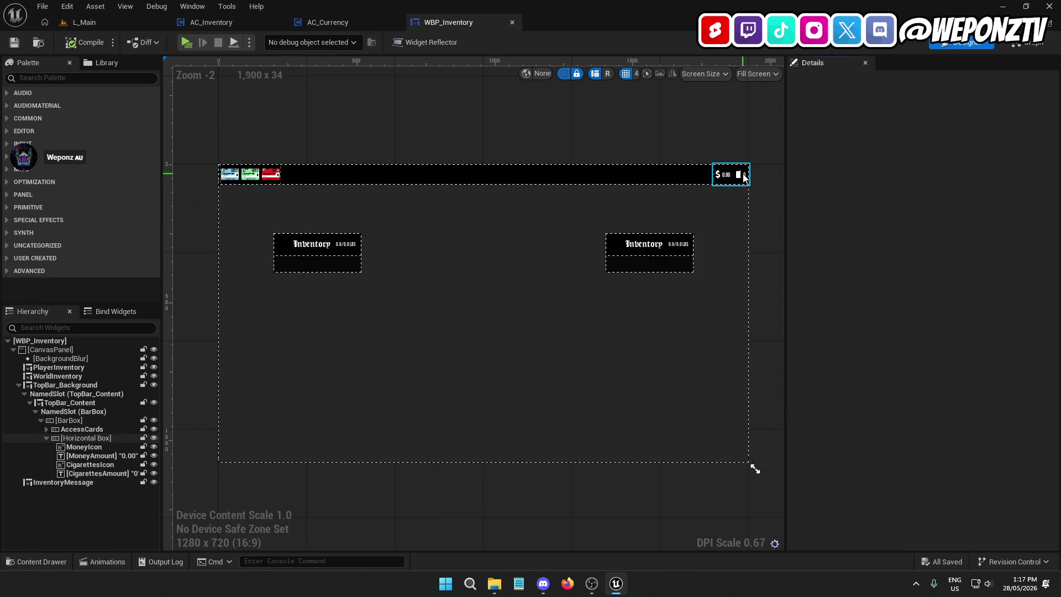
Step: Select the MoneyAmount and CigarettesAmount texts in the top bar, then switch to Graph mode
click(742, 176)
scroll(741, 175, up, 7)
click(690, 148)
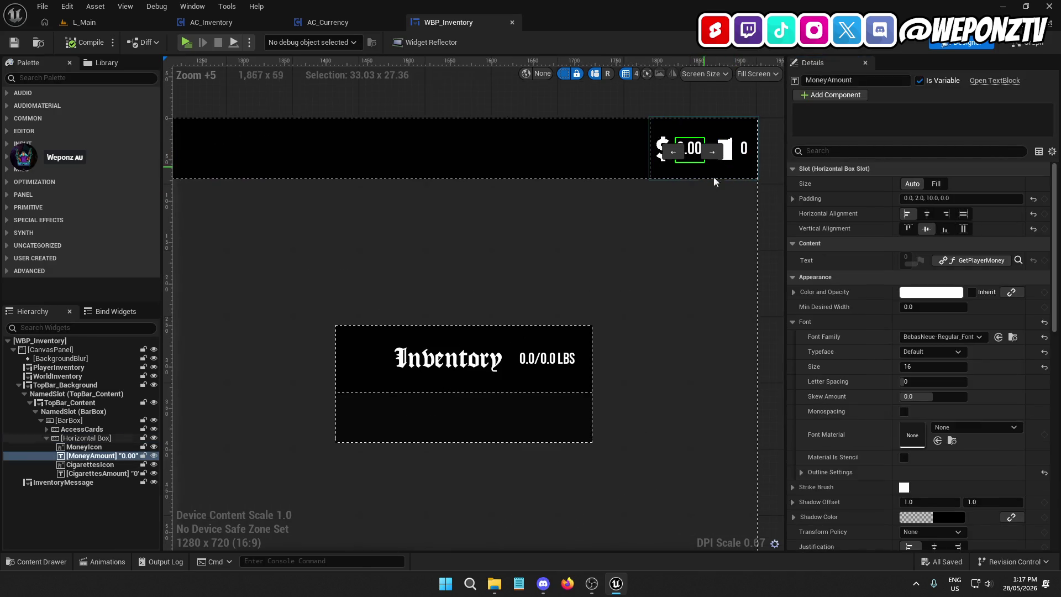
click(744, 149)
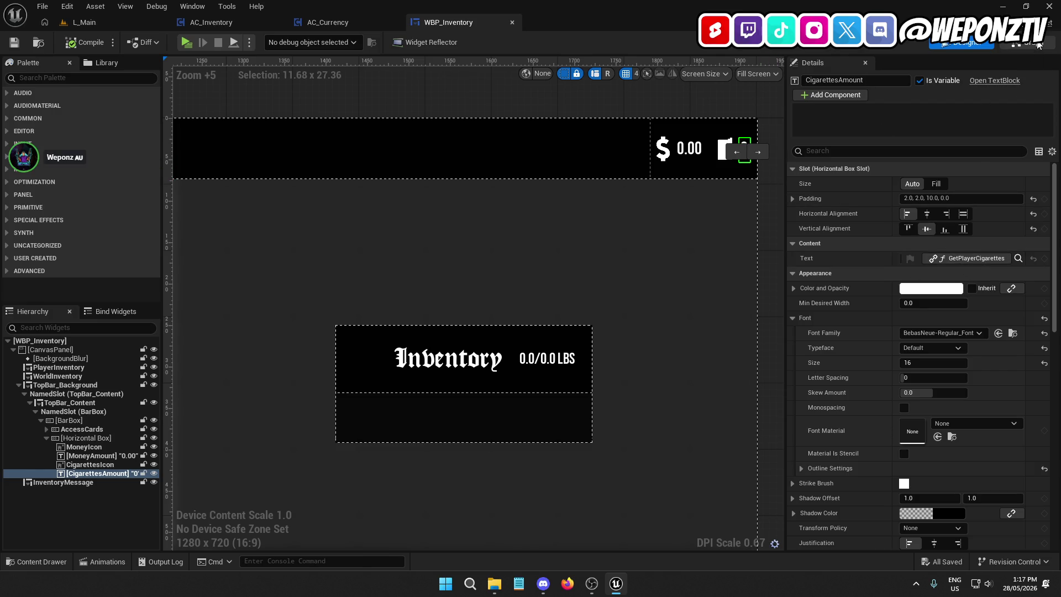
key(ctrl+shift+g)
scroll(68, 231, up, 5)
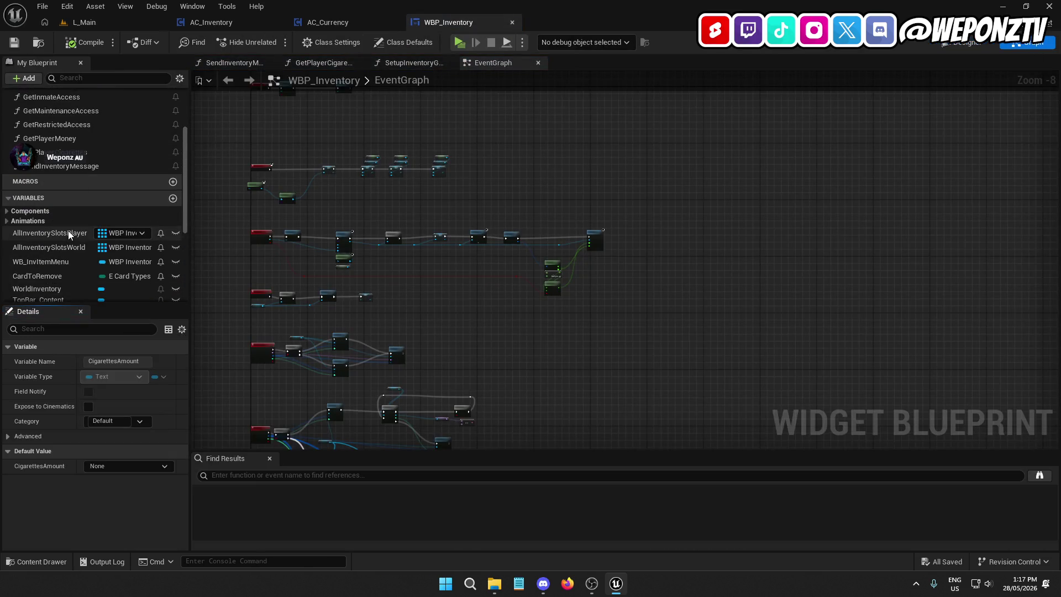
Step: In GetPlayerCigarettes, collapse the To Text options and wire the entry node to the Return Node
double_click(55, 153)
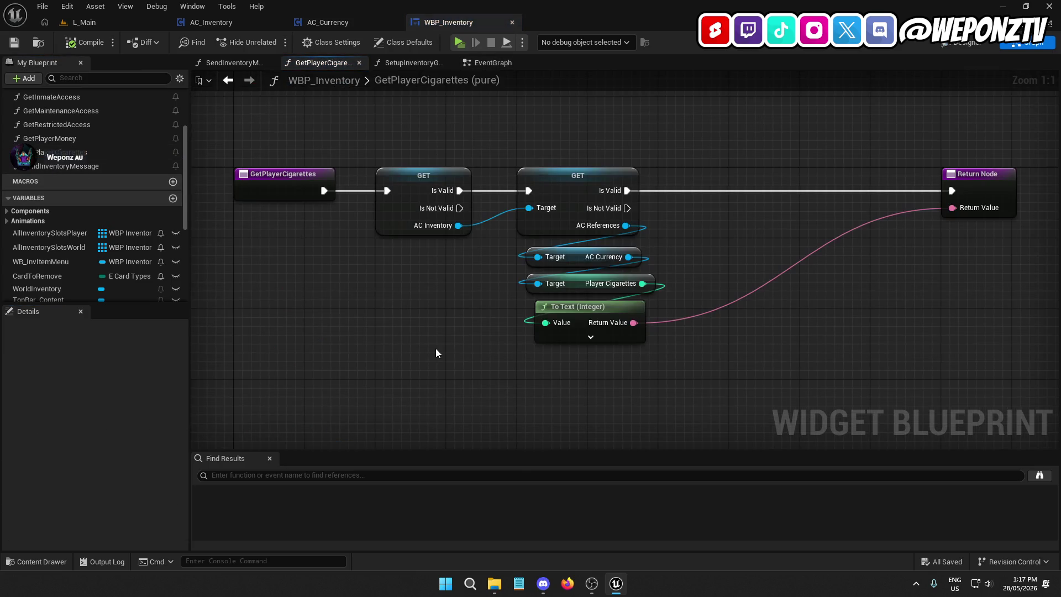
click(580, 336)
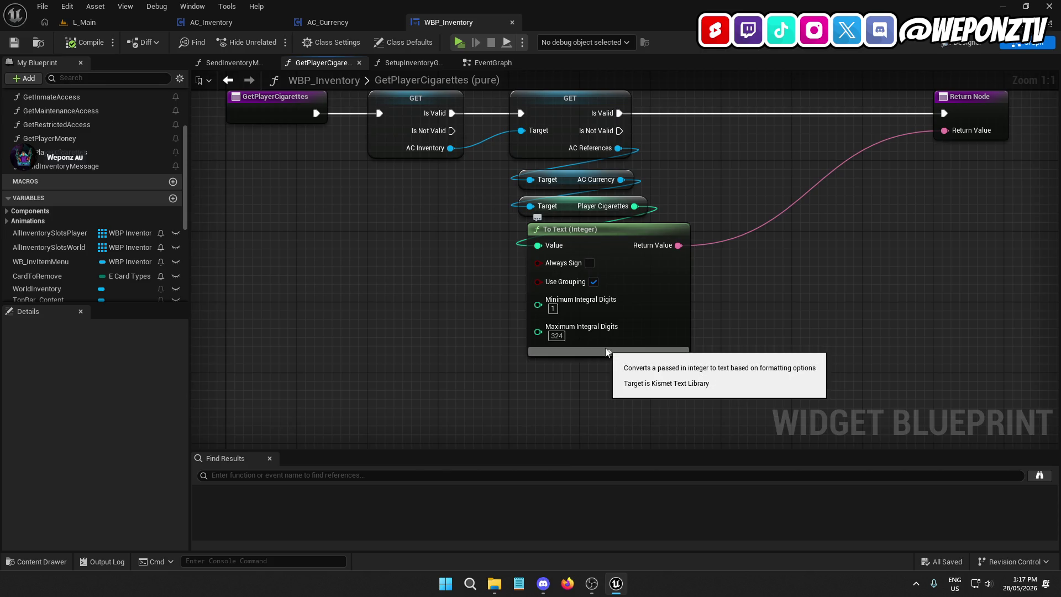
click(605, 352)
drag(634, 327, 557, 369)
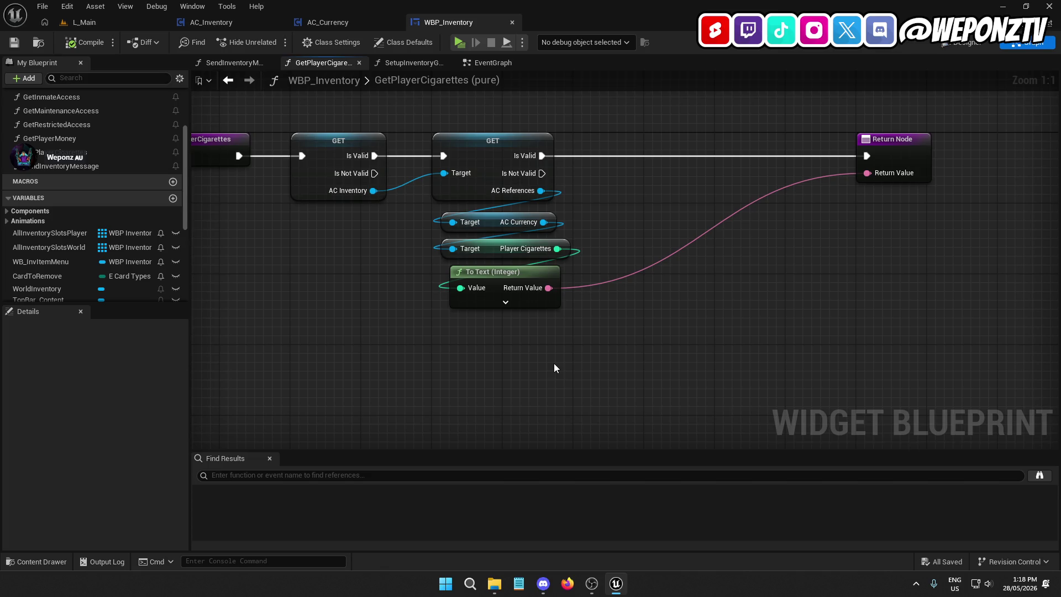
mouse_move(237, 158)
mouse_down()
mouse_move(544, 183)
mouse_move(779, 175)
mouse_move(866, 156)
mouse_up()
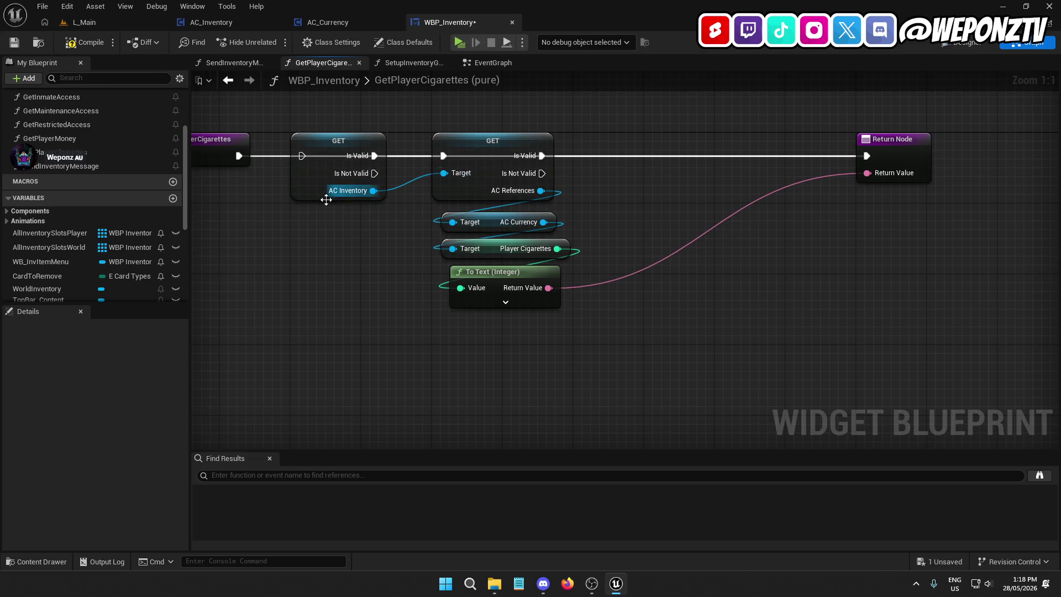
Step: Add an AC_Inventory getter with an AC References getter and reposition the GET nodes
click(8, 212)
mouse_move(37, 223)
mouse_down()
mouse_move(258, 234)
mouse_move(303, 269)
mouse_up()
click(313, 254)
text(REF)
click(371, 418)
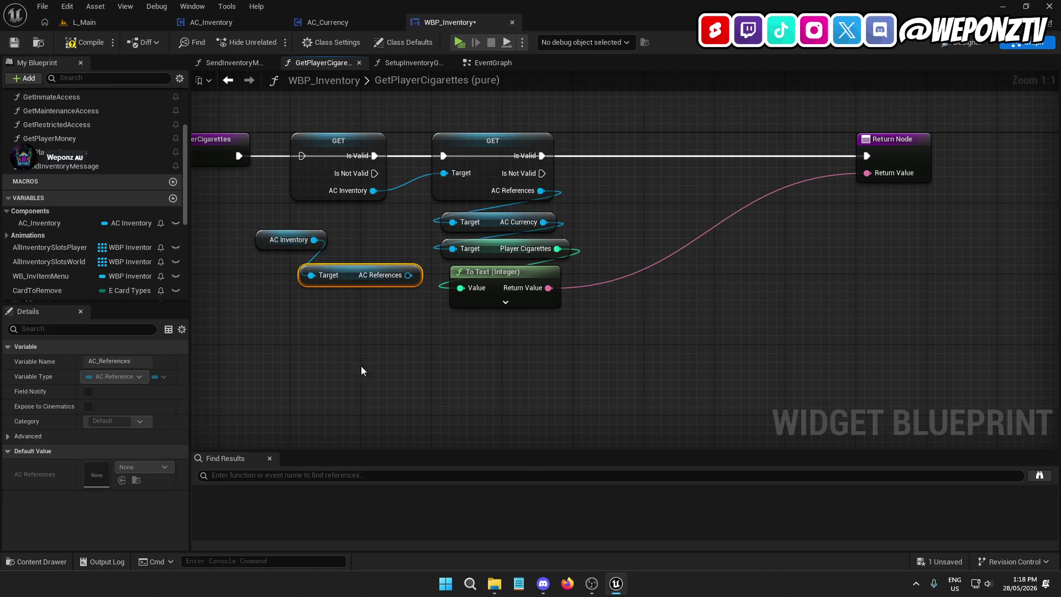
mouse_move(349, 282)
mouse_down()
mouse_move(287, 274)
mouse_move(417, 283)
mouse_move(454, 246)
mouse_move(449, 222)
mouse_up()
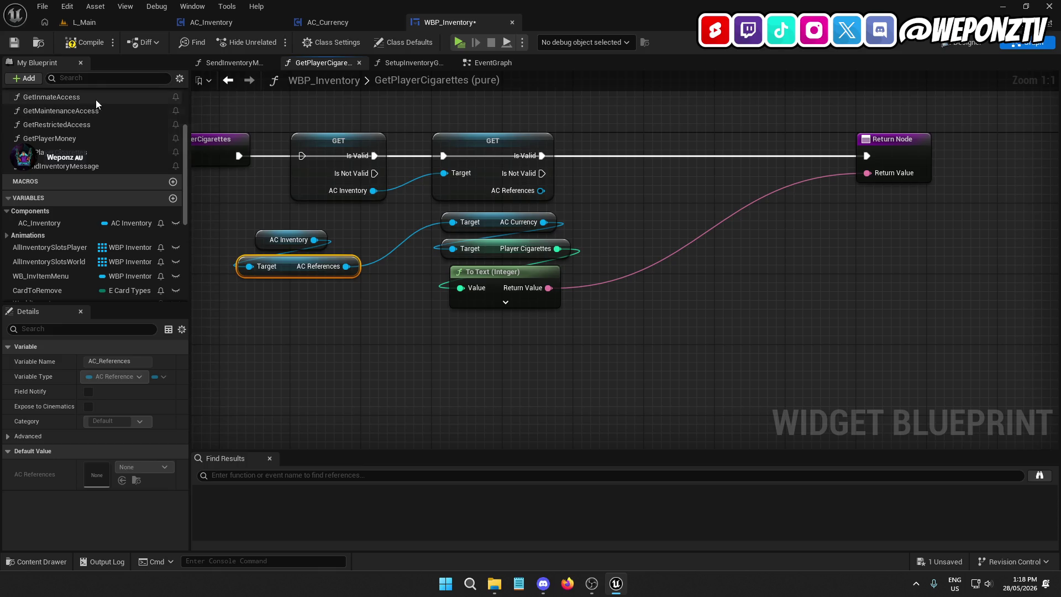
drag(550, 183, 416, 129)
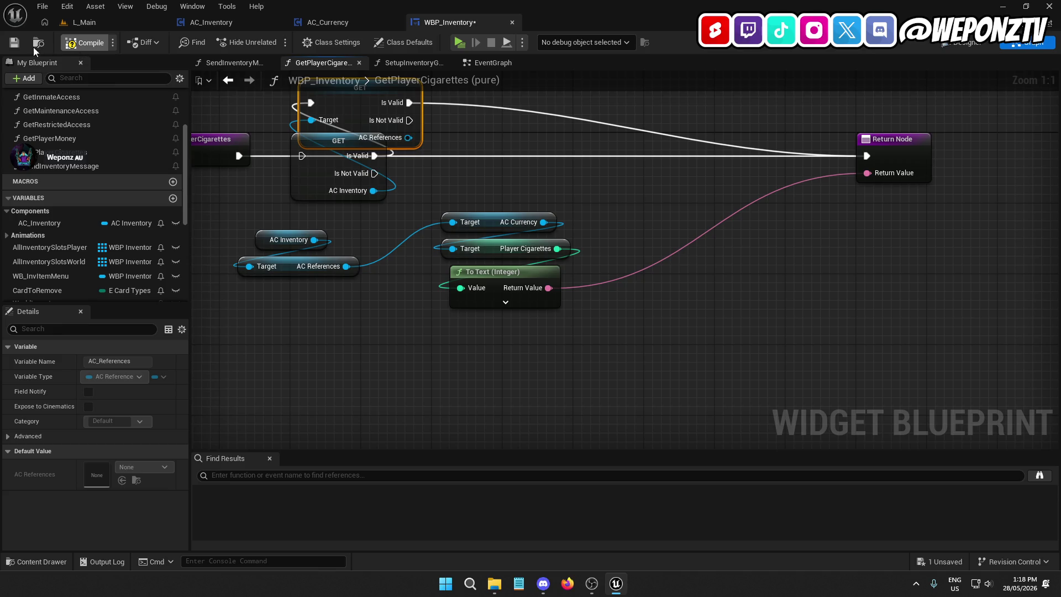
Step: Play-test from L_Main, toggle the Body Stash inventory, and quit the game
click(110, 23)
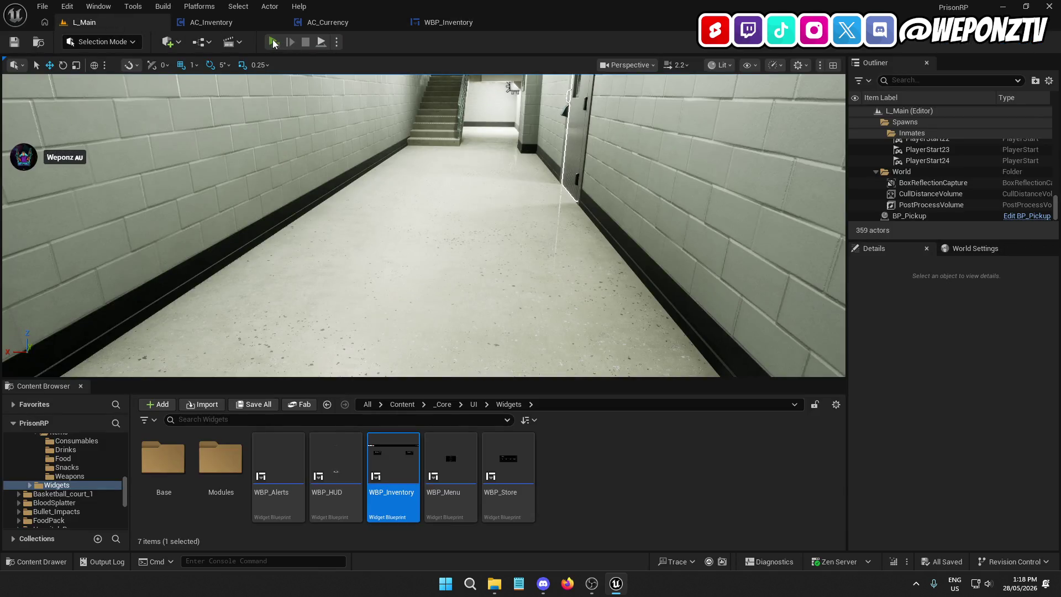
click(274, 42)
key(Tab)
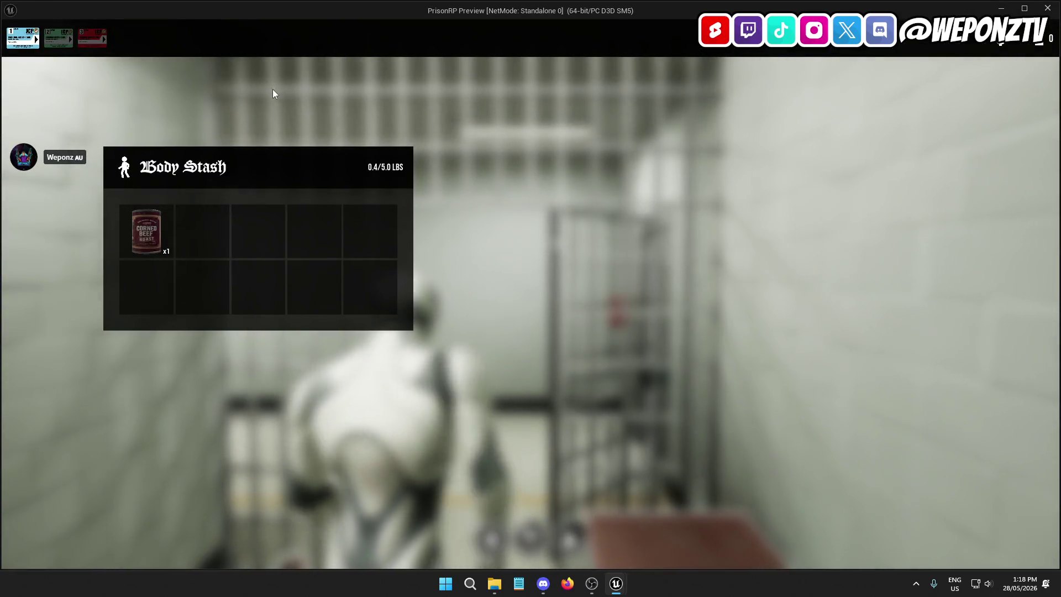
key(Tab)
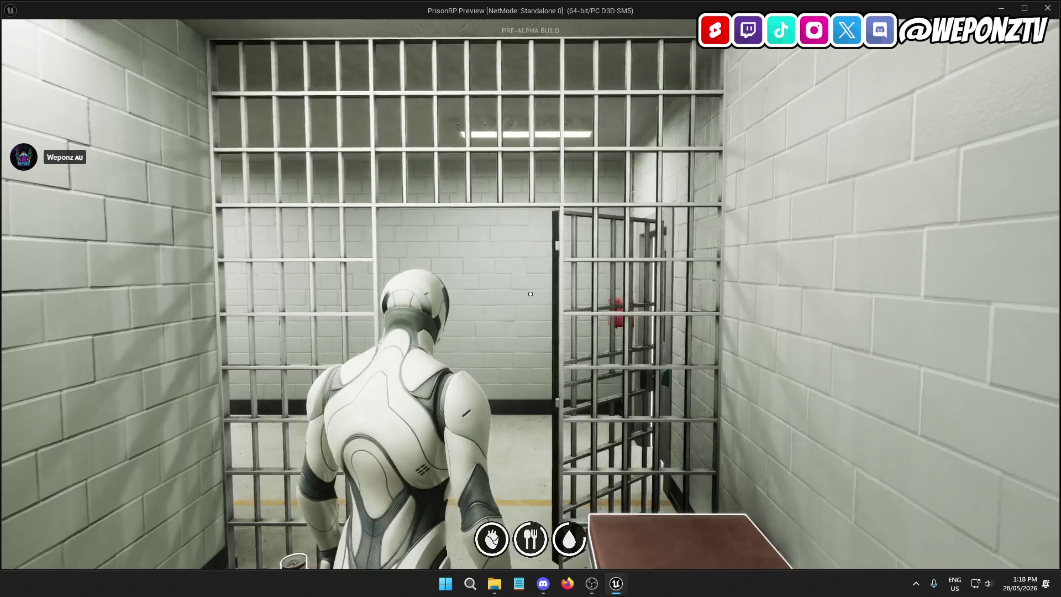
key(Escape)
click(548, 332)
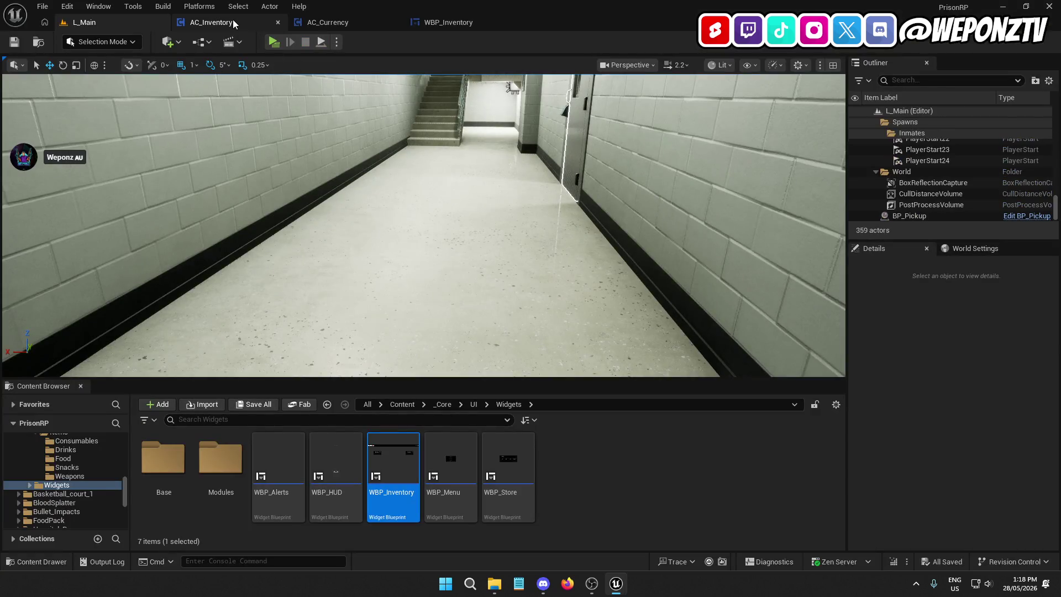
Step: Undo the GET node move in WBP_Inventory and save the widget blueprint
click(239, 23)
click(363, 23)
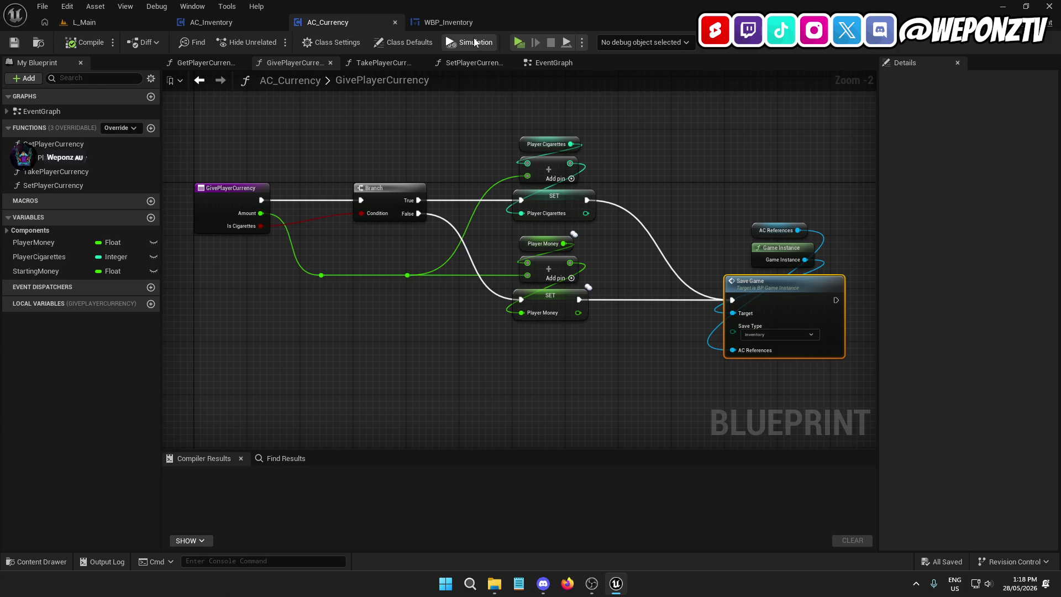
click(450, 23)
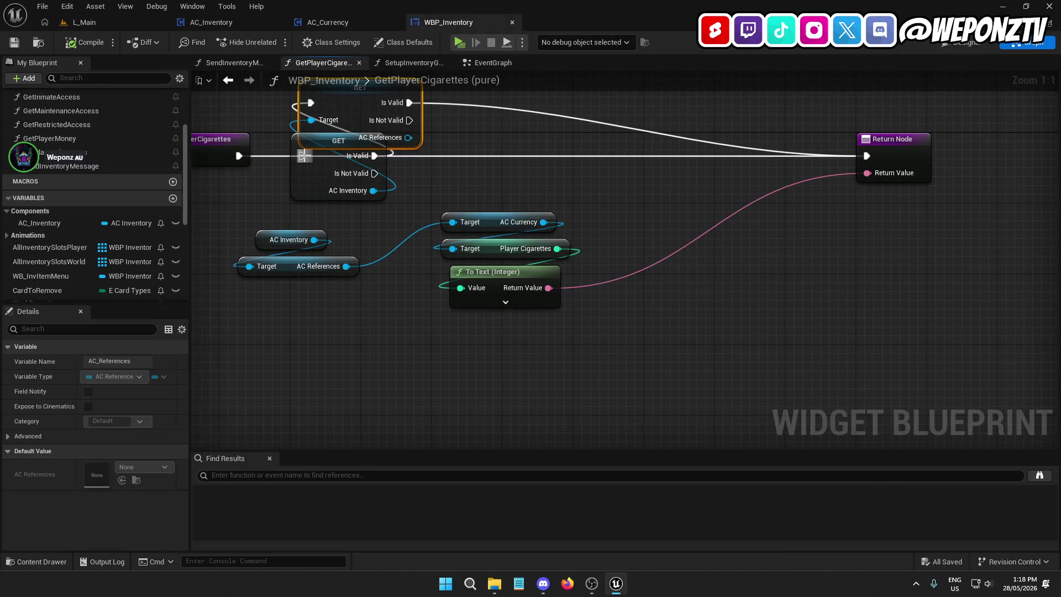
key(ctrl+z)
key(ctrl+z)
key(ctrl+z)
key(ctrl+z)
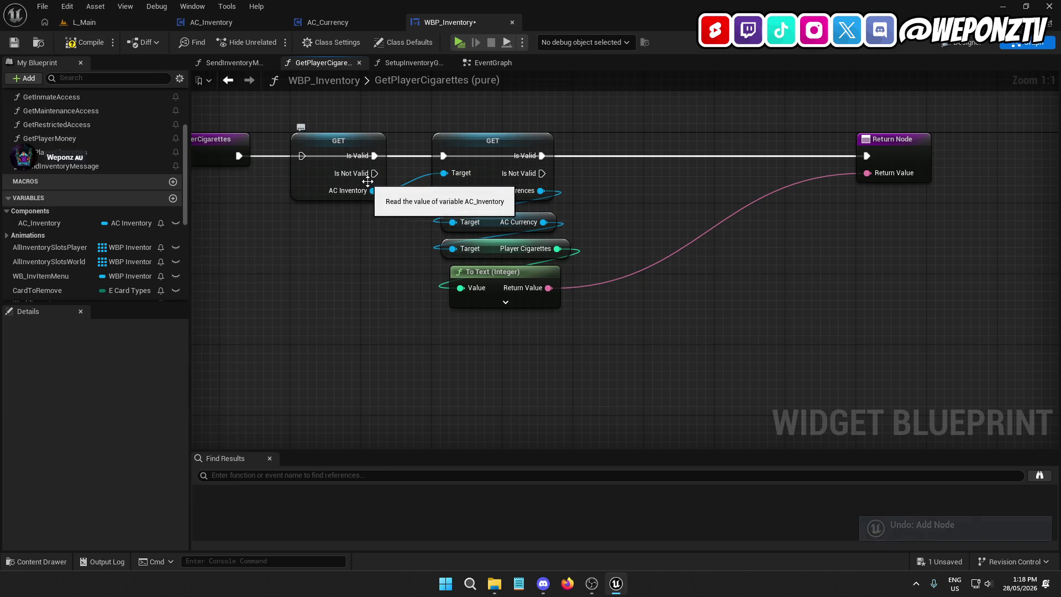
drag(397, 135, 373, 152)
key(ctrl+s)
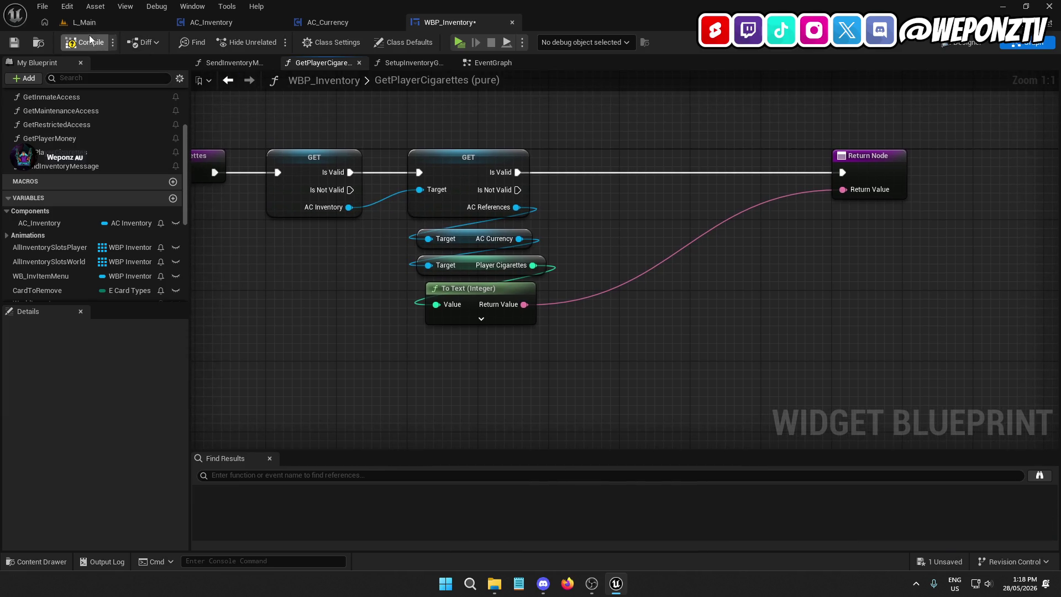
Step: Review the GetPlayerMoney function and the EventGraph, then close WBP_Inventory
mouse_move(277, 275)
mouse_down()
mouse_move(290, 284)
mouse_move(462, 252)
mouse_up()
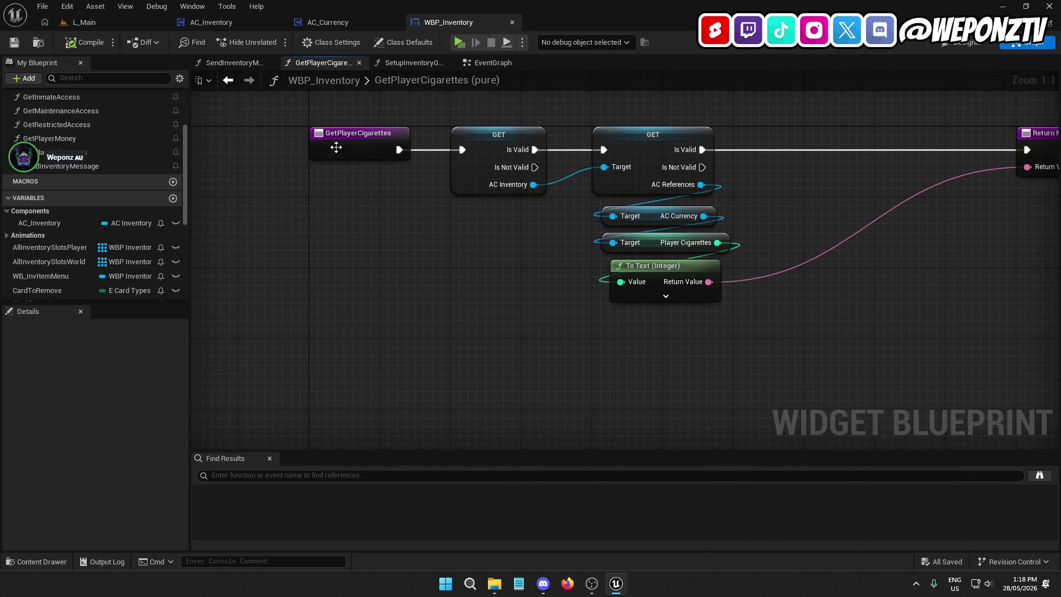
click(60, 139)
double_click(61, 140)
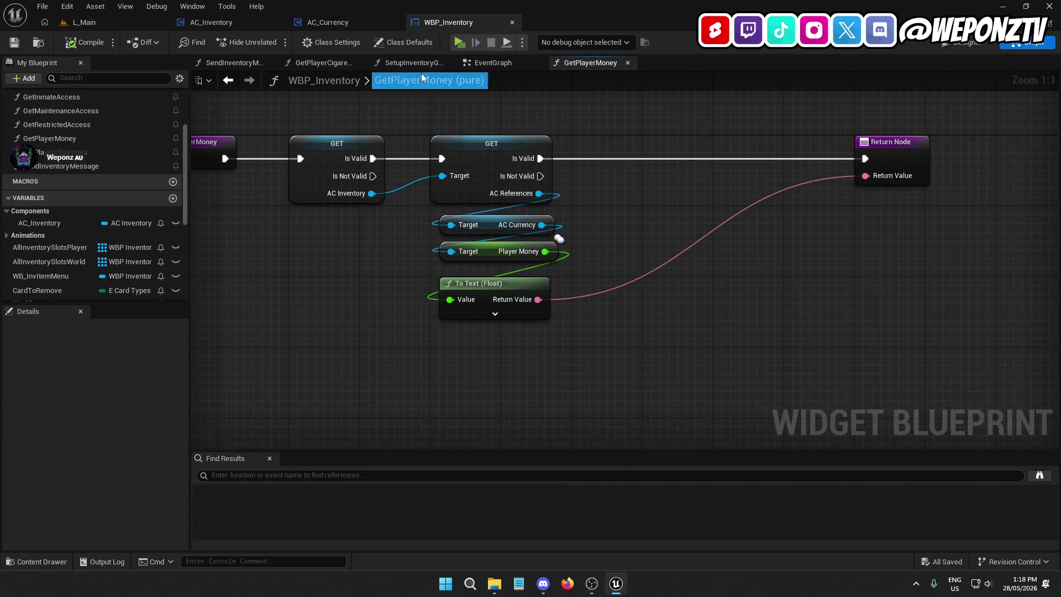
click(494, 63)
drag(450, 278, 617, 168)
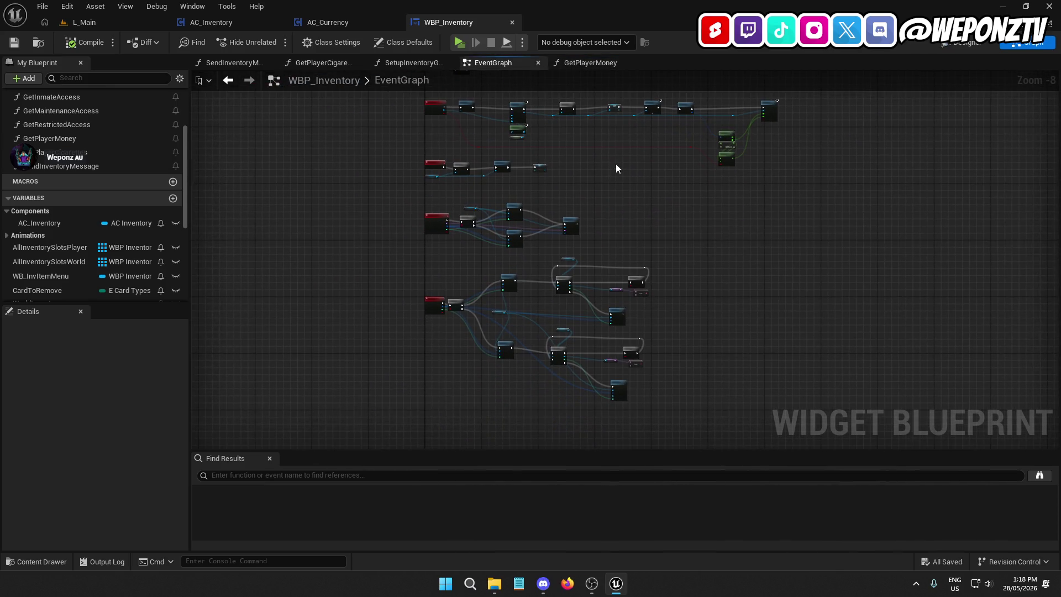
scroll(555, 415, up, 4)
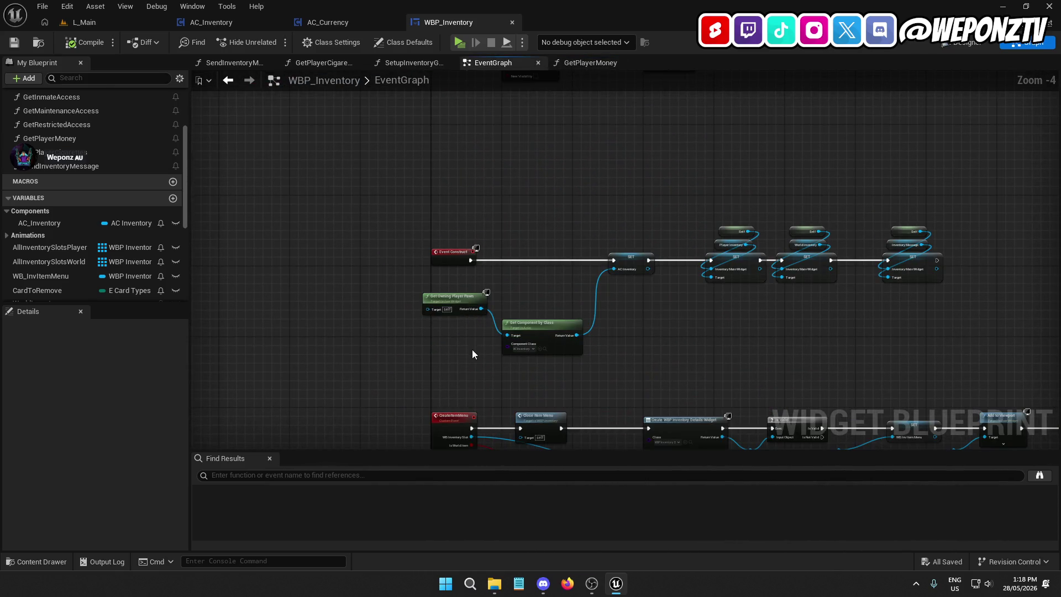
drag(494, 174, 482, 115)
click(512, 22)
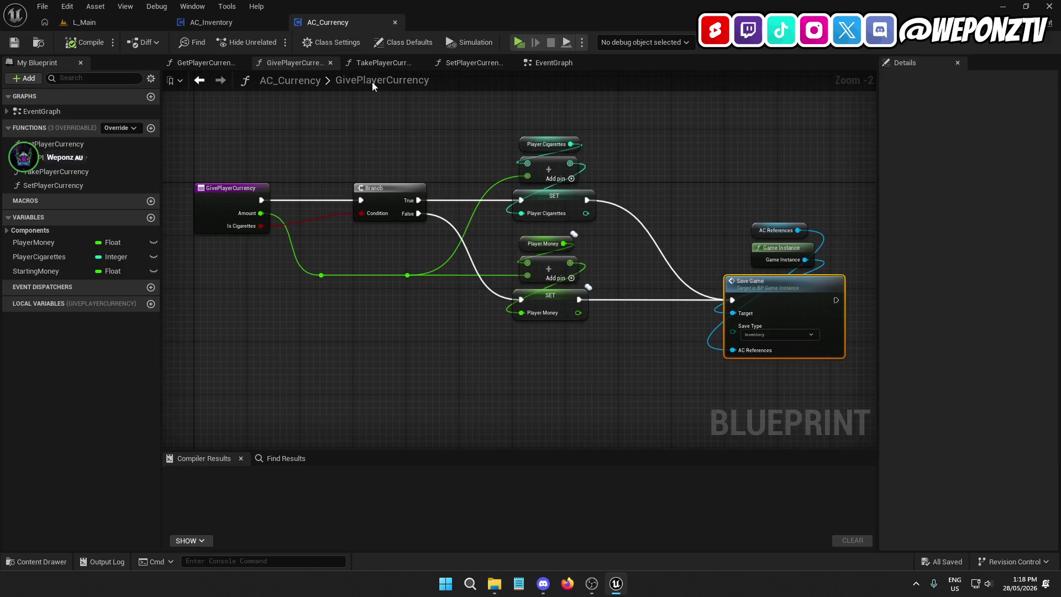
Step: Finish reviewing the GivePlayerCurrency graph, then open the TakePlayerCurrency and SetPlayerCurrency function graphs
drag(355, 98, 424, 171)
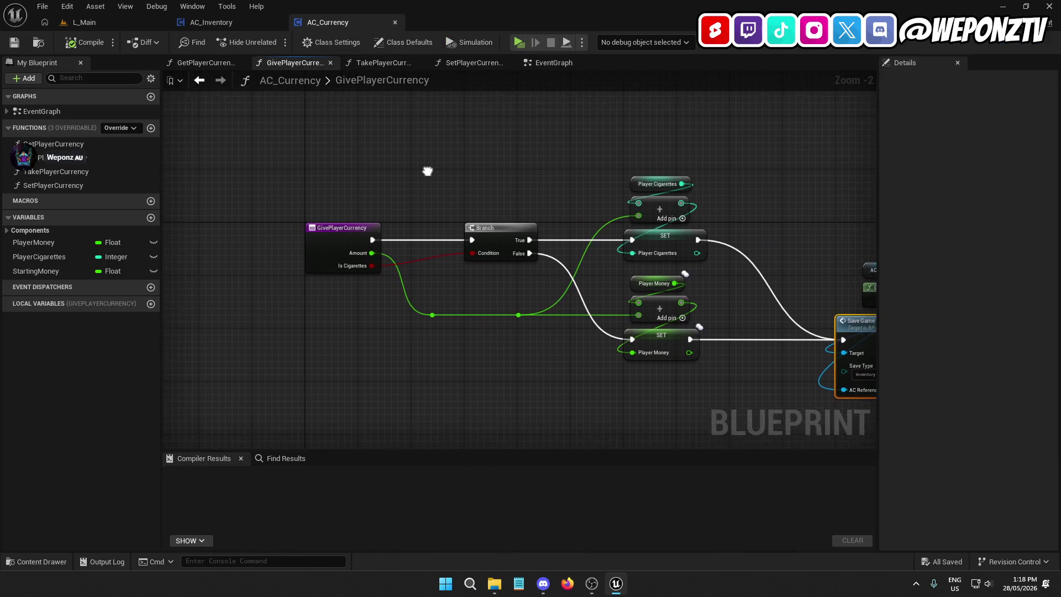
mouse_move(402, 246)
mouse_down()
mouse_move(502, 303)
mouse_move(421, 264)
mouse_up()
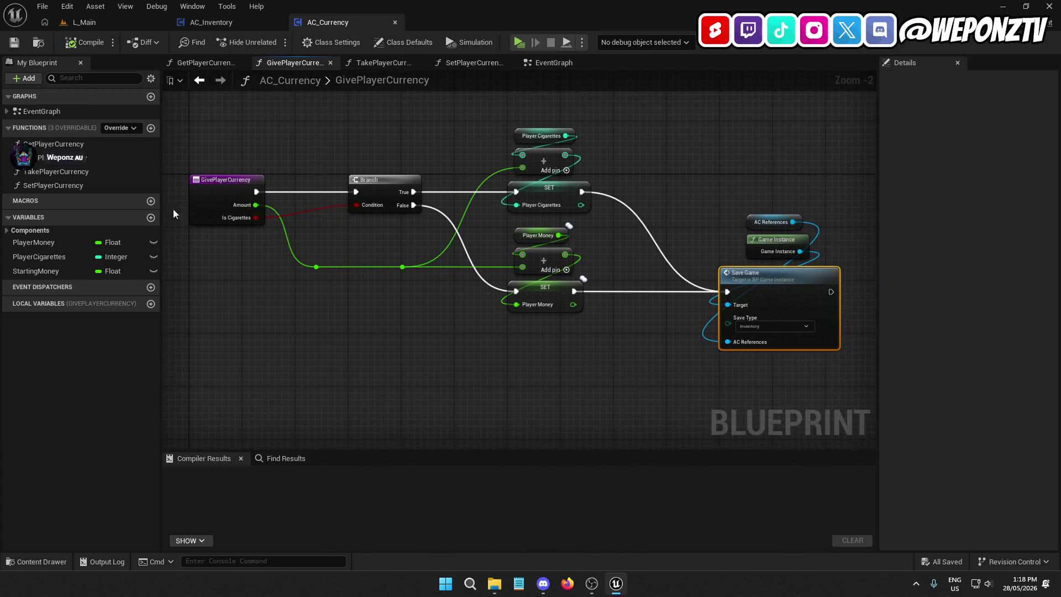
double_click(65, 170)
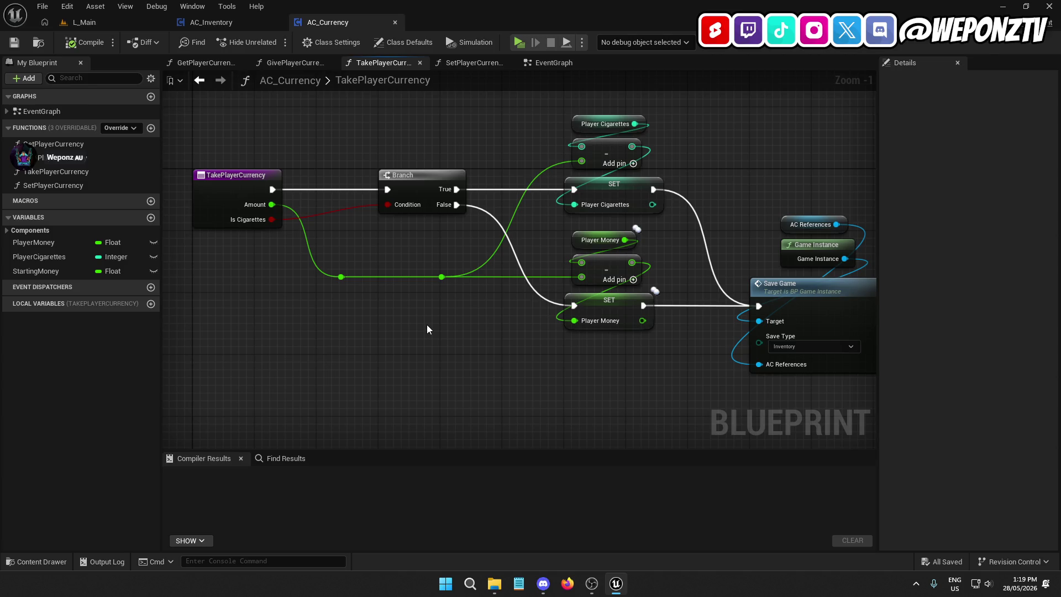
double_click(69, 174)
double_click(65, 182)
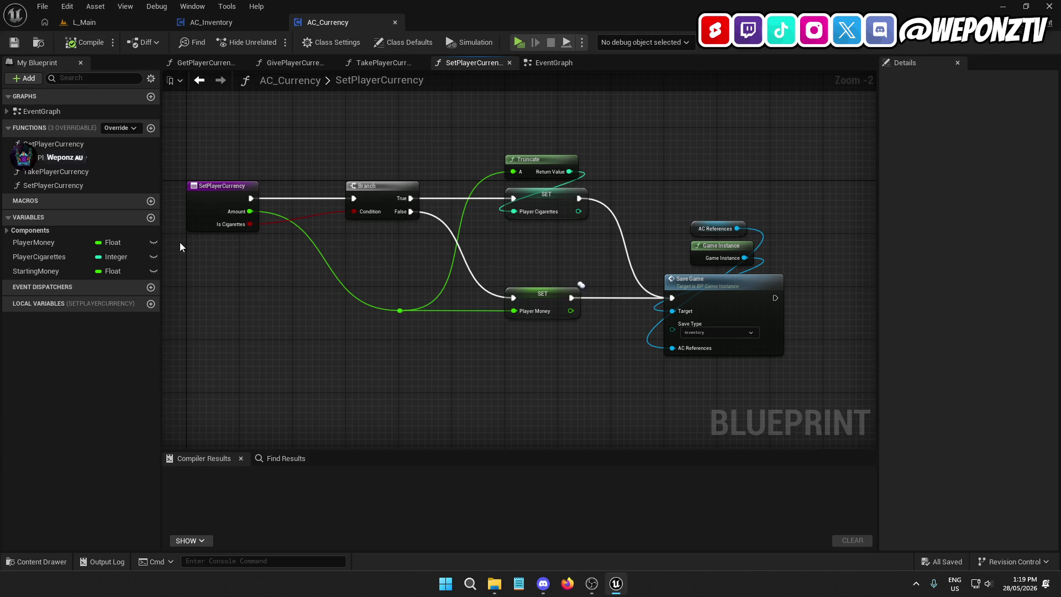
Step: Step back through the TakePlayerCurrency, GivePlayerCurrency and GetPlayerCurrency graphs, then select AC_Currency's EventGraph
double_click(103, 173)
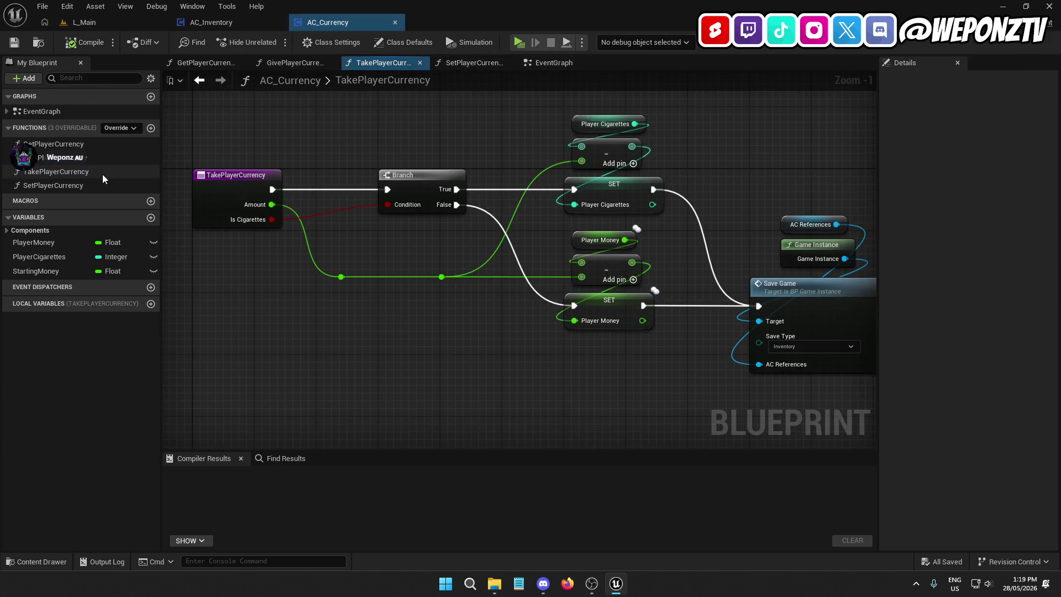
double_click(98, 160)
double_click(94, 144)
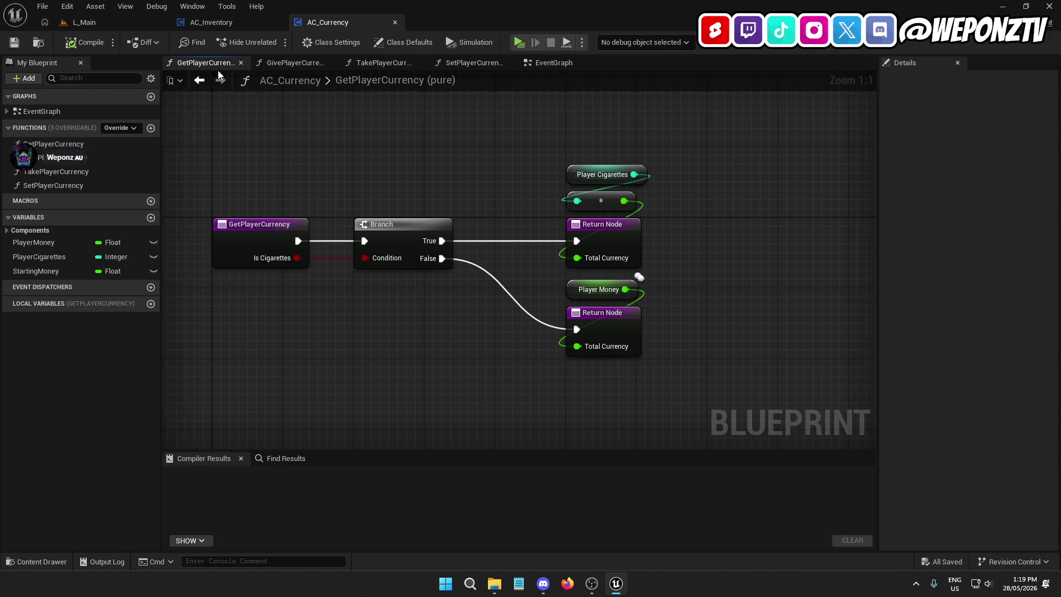
click(54, 112)
Step: Open AC_Currency's EventGraph, briefly check the L_Main level, and return to the blueprint
double_click(54, 113)
scroll(500, 257, up, 3)
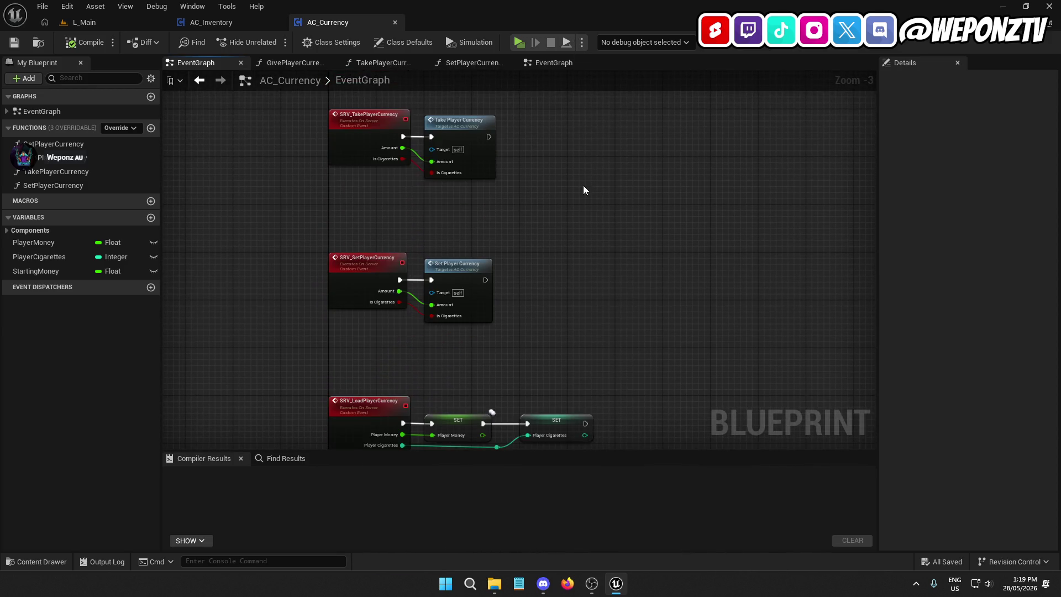
drag(583, 190, 576, 185)
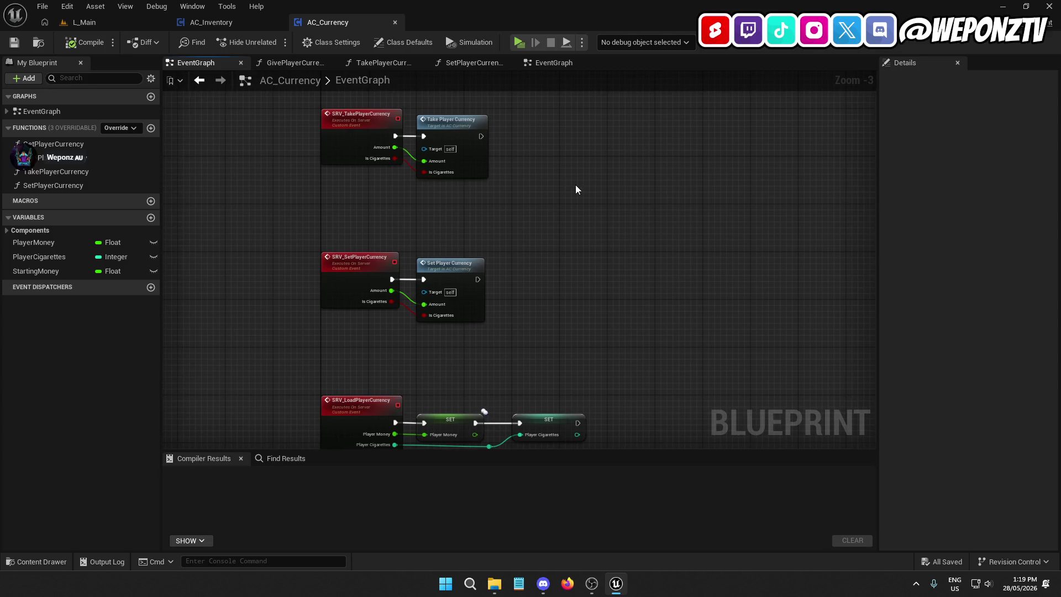
click(107, 25)
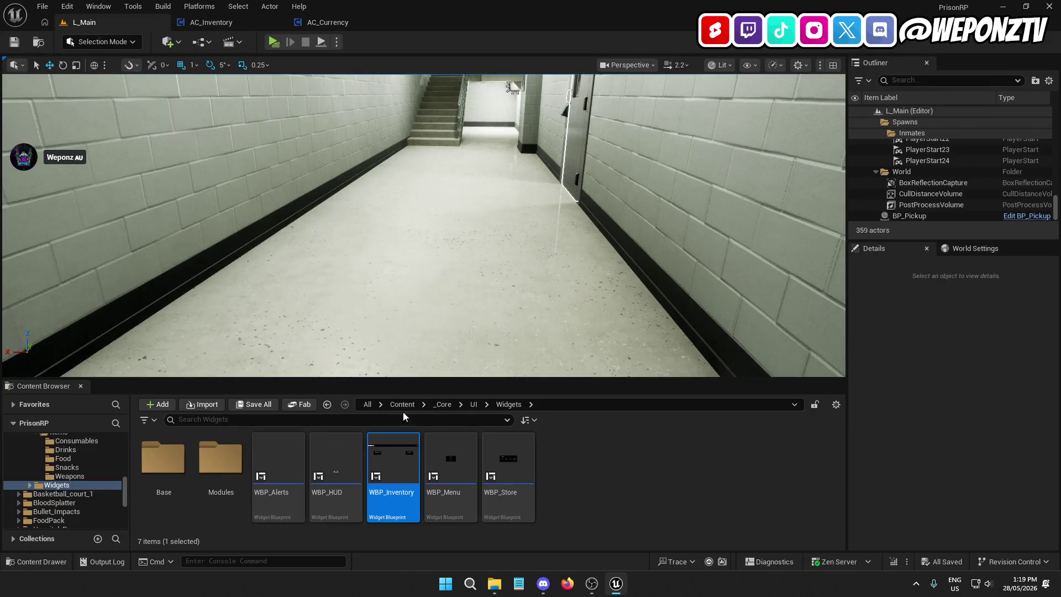
click(330, 24)
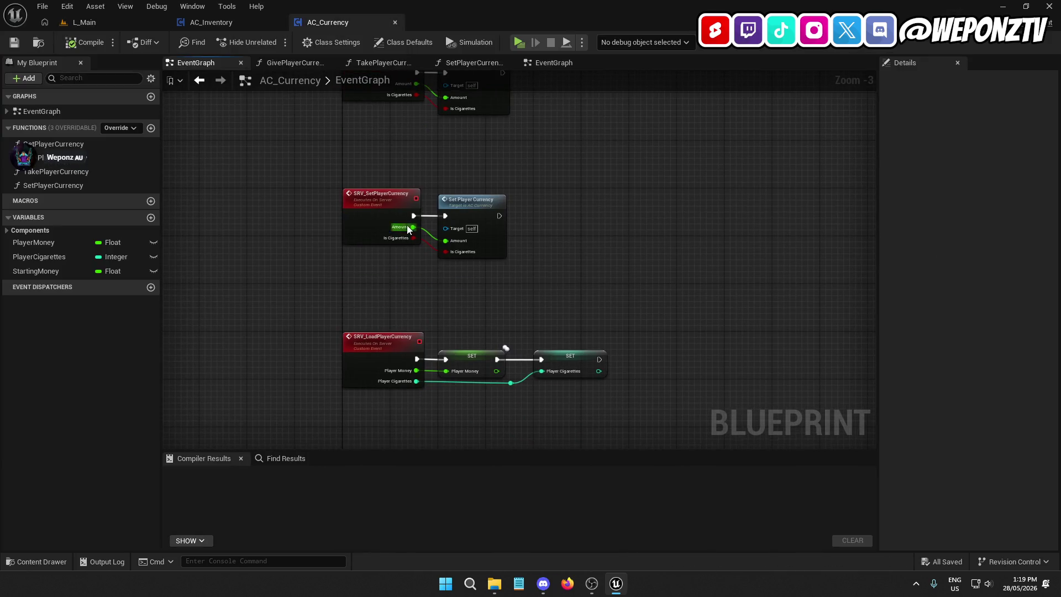
Step: Find references to SRV_LoadPlayerCurrency by name across all Blueprints
right_click(364, 353)
mouse_move(462, 148)
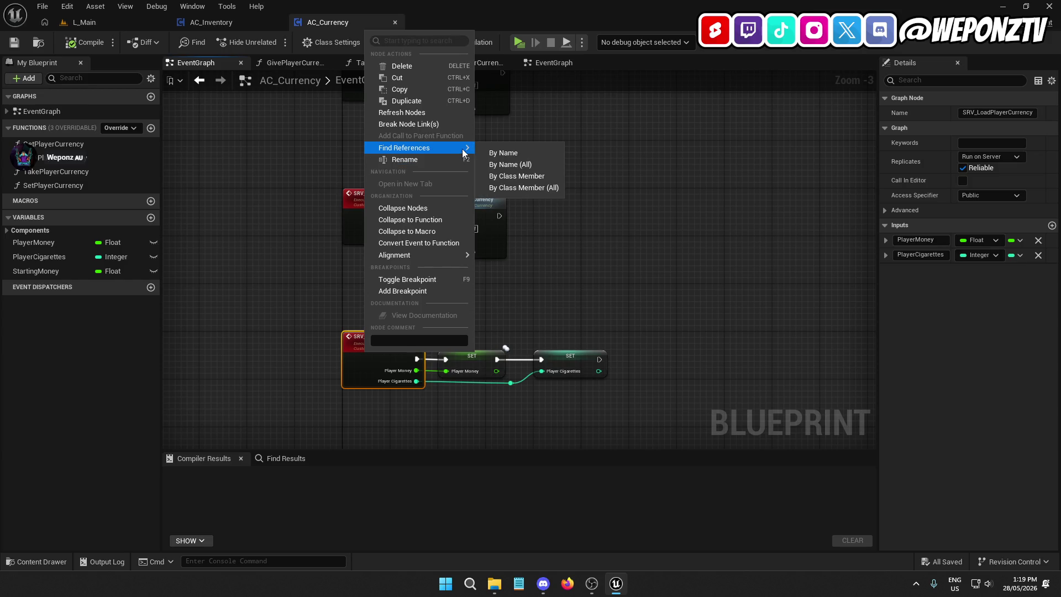
click(499, 151)
click(857, 475)
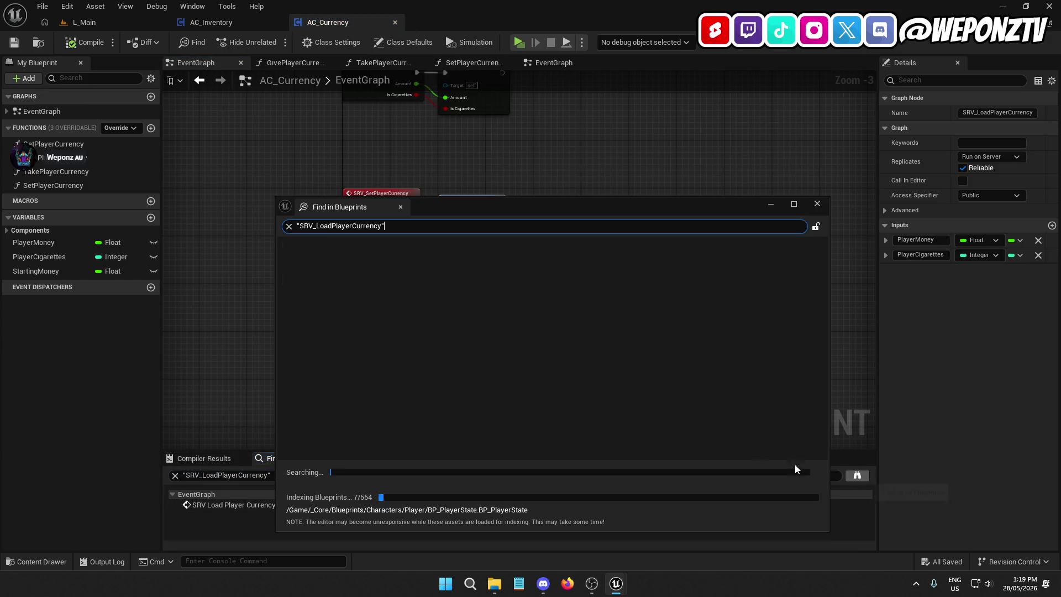
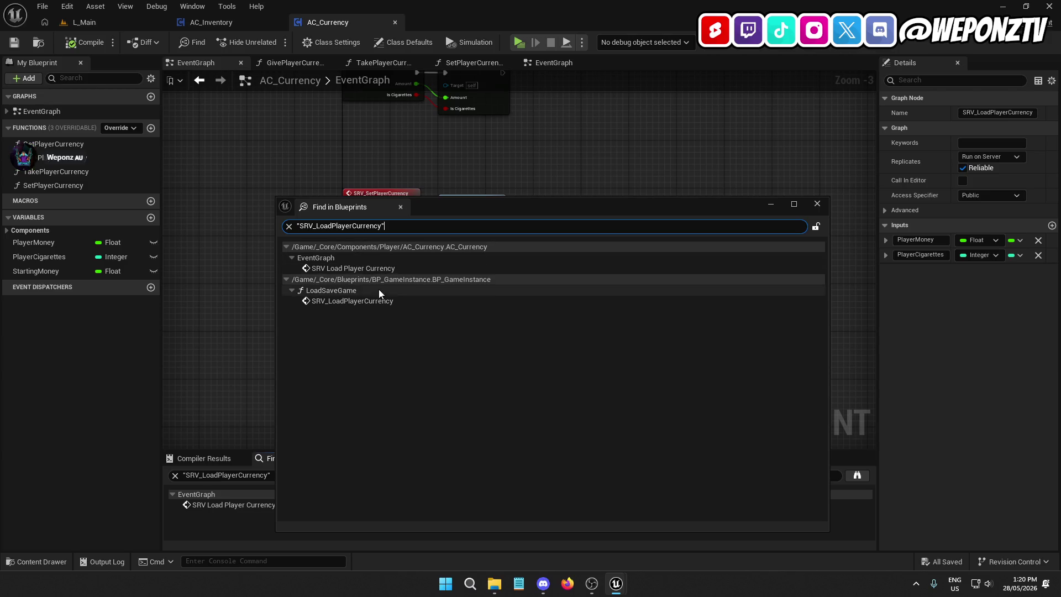
Step: Jump from the search result into BP_GameInstance's LoadSaveGame and frame its server load chain
double_click(386, 302)
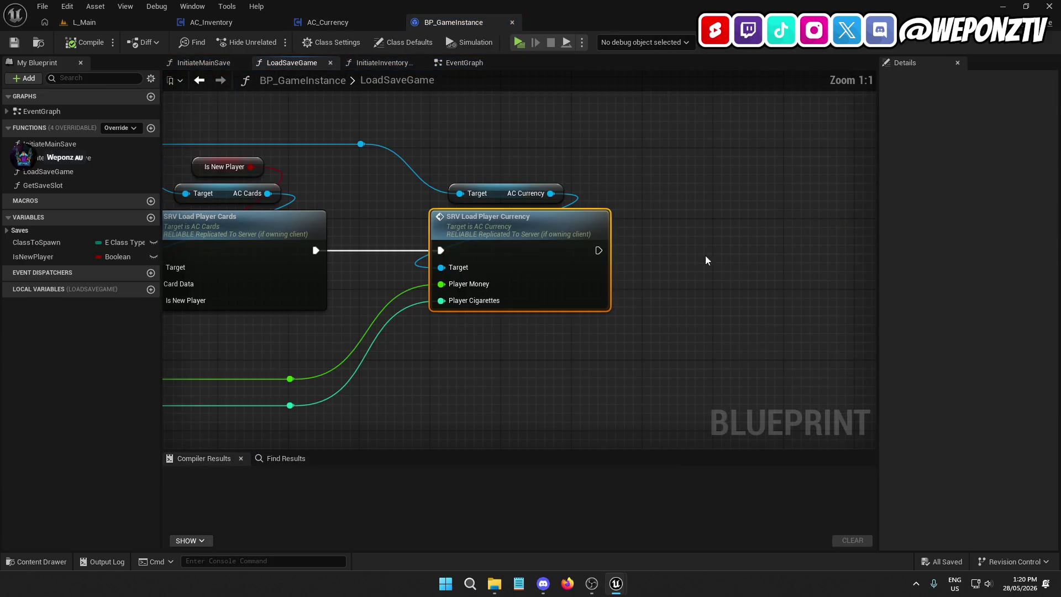
scroll(650, 279, down, 2)
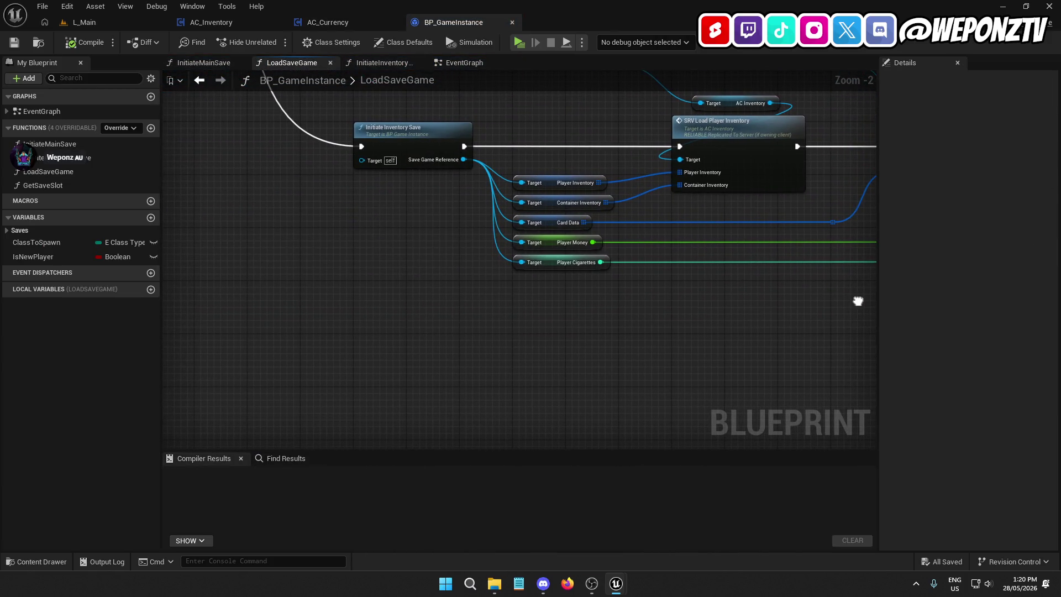
drag(857, 301, 857, 555)
mouse_move(636, 562)
mouse_down()
mouse_move(317, 480)
mouse_move(341, 433)
mouse_move(401, 430)
mouse_up()
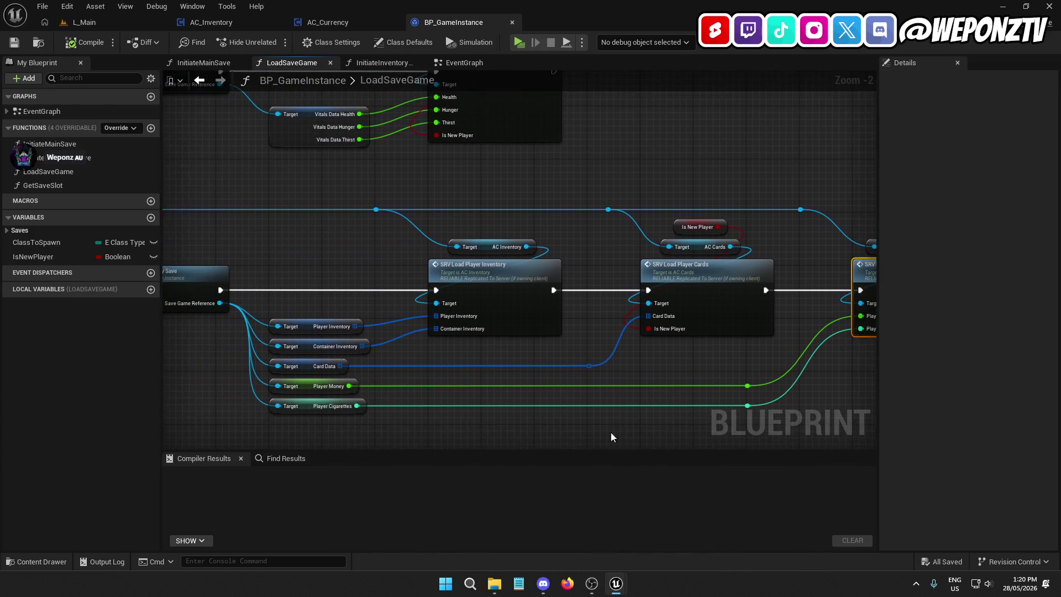
scroll(374, 263, down, 4)
scroll(498, 225, up, 3)
mouse_move(510, 245)
mouse_down()
mouse_move(601, 249)
mouse_move(366, 239)
mouse_up()
mouse_move(679, 265)
mouse_down()
mouse_move(502, 199)
mouse_move(445, 191)
mouse_up()
drag(681, 243, 539, 226)
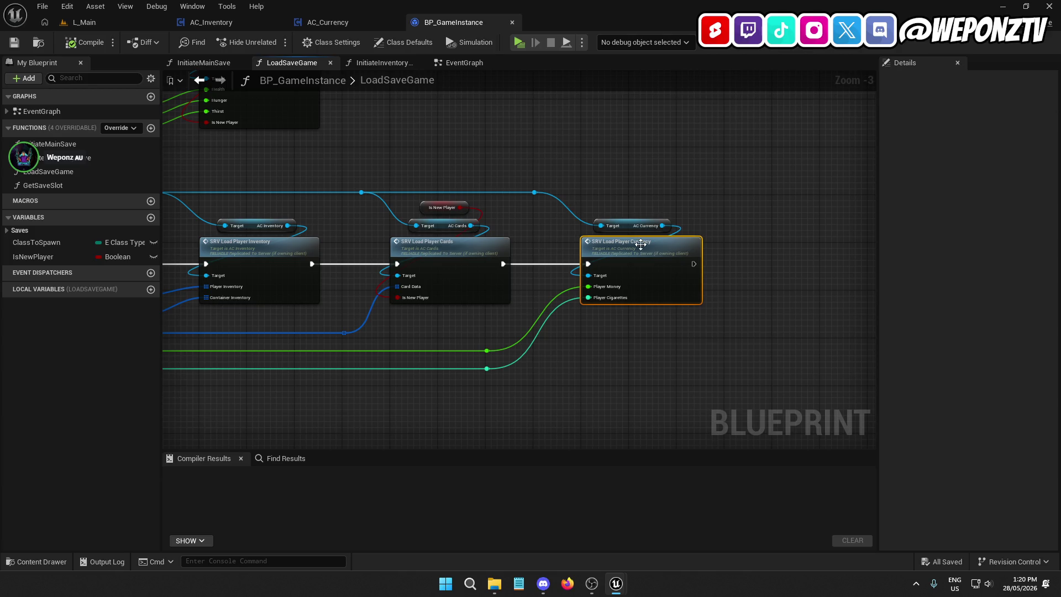
drag(603, 376, 758, 320)
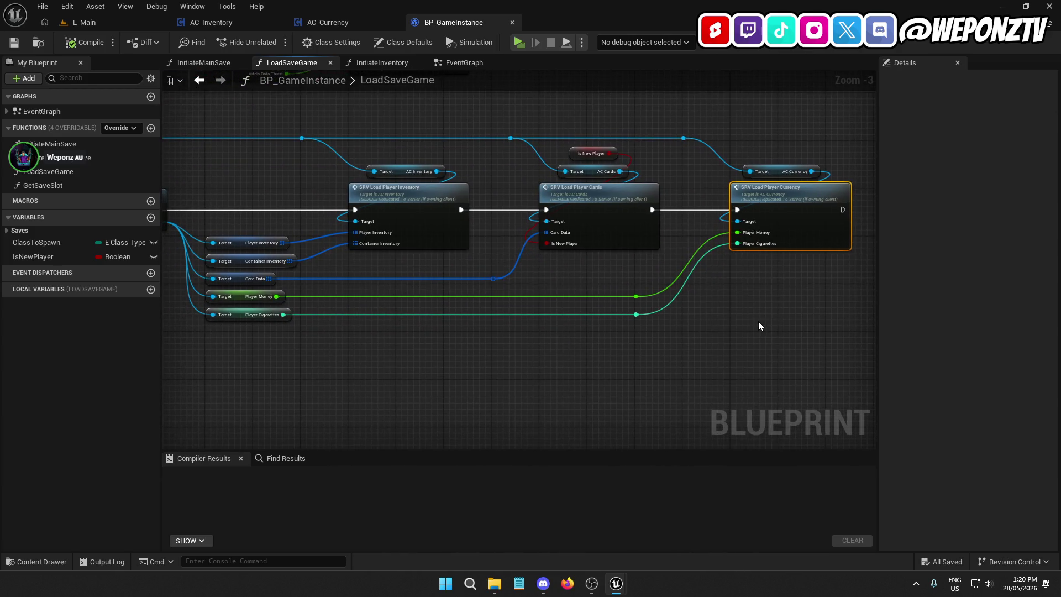
Step: Inspect the SRV Load Player Inventory, Cards and Currency nodes and their variables, then open EventGraph
click(414, 195)
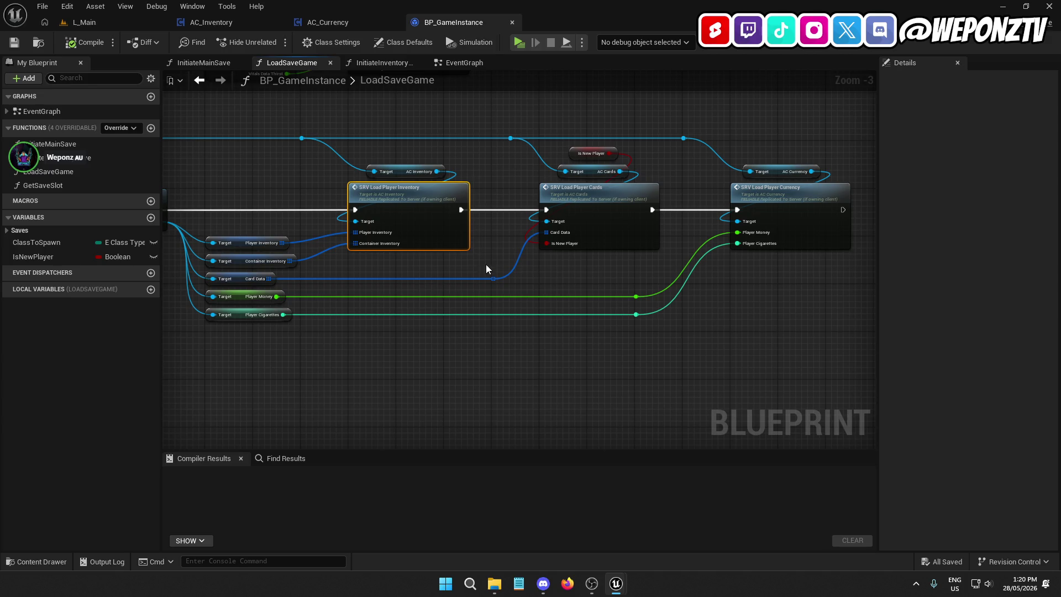
click(246, 243)
click(252, 263)
click(562, 209)
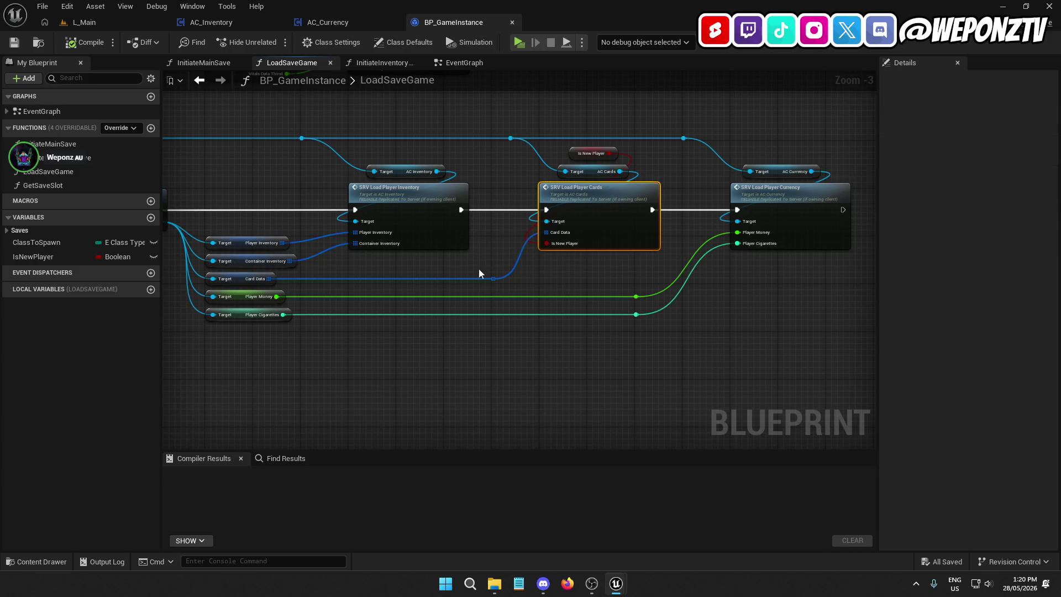
click(240, 279)
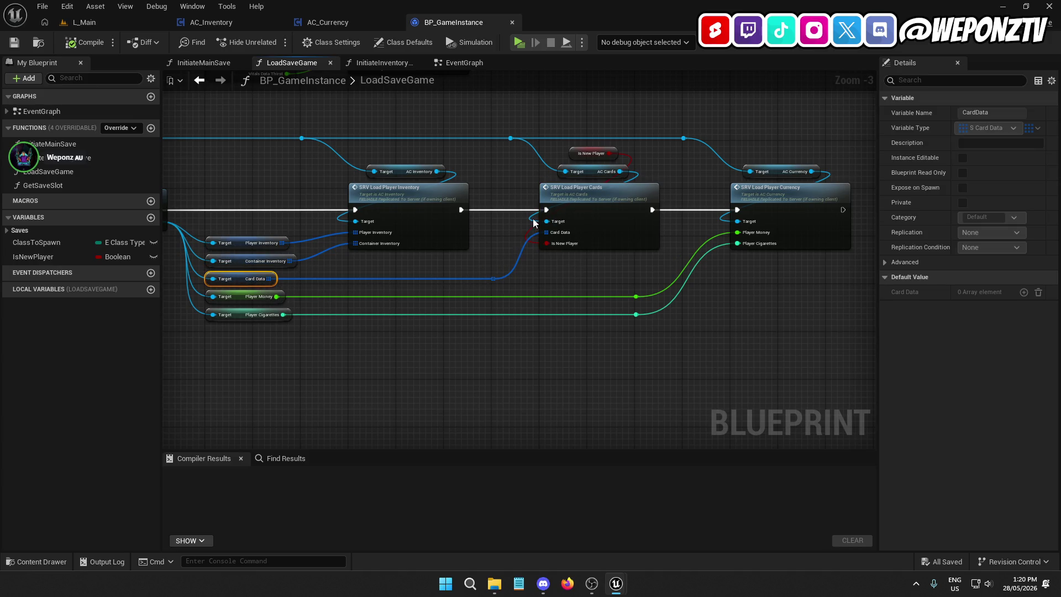
click(601, 197)
click(774, 195)
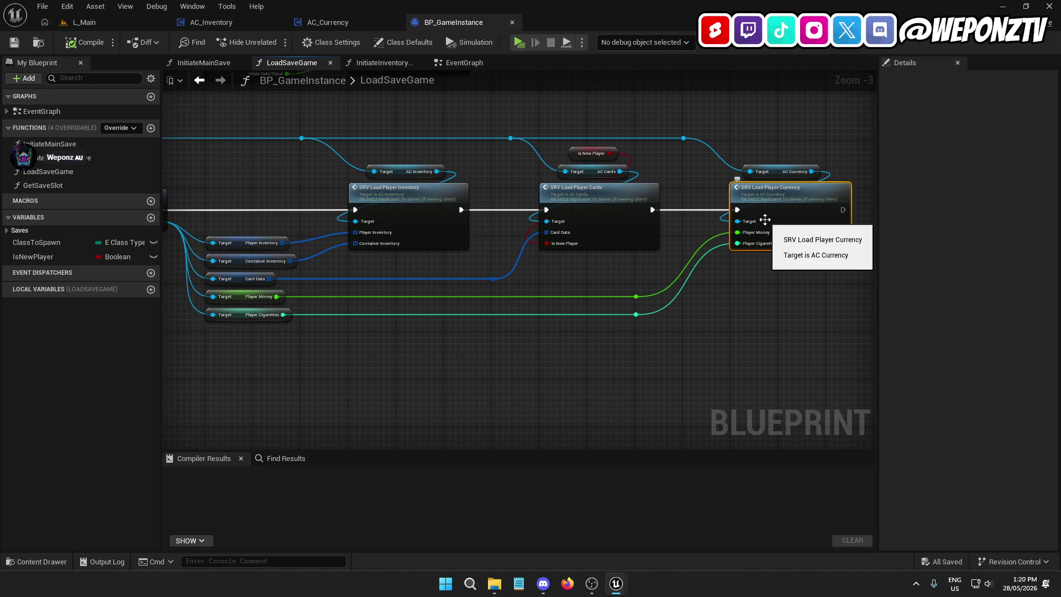
double_click(11, 112)
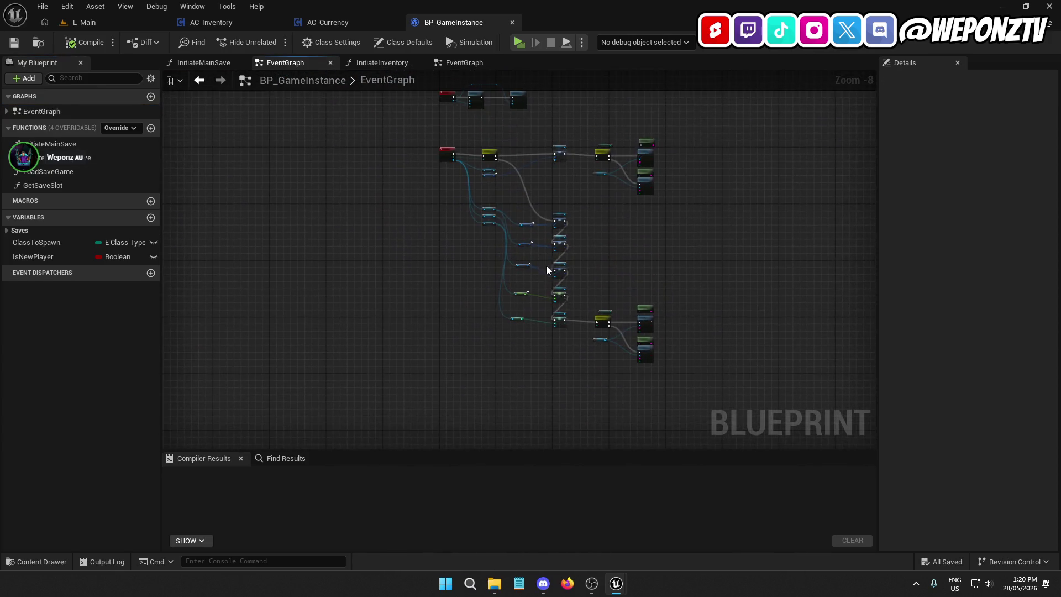
Step: Inspect the Inventory Save Game variable and the Get Save Slot and Save Game to Slot nodes
scroll(545, 266, up, 6)
drag(534, 306, 480, 234)
click(563, 242)
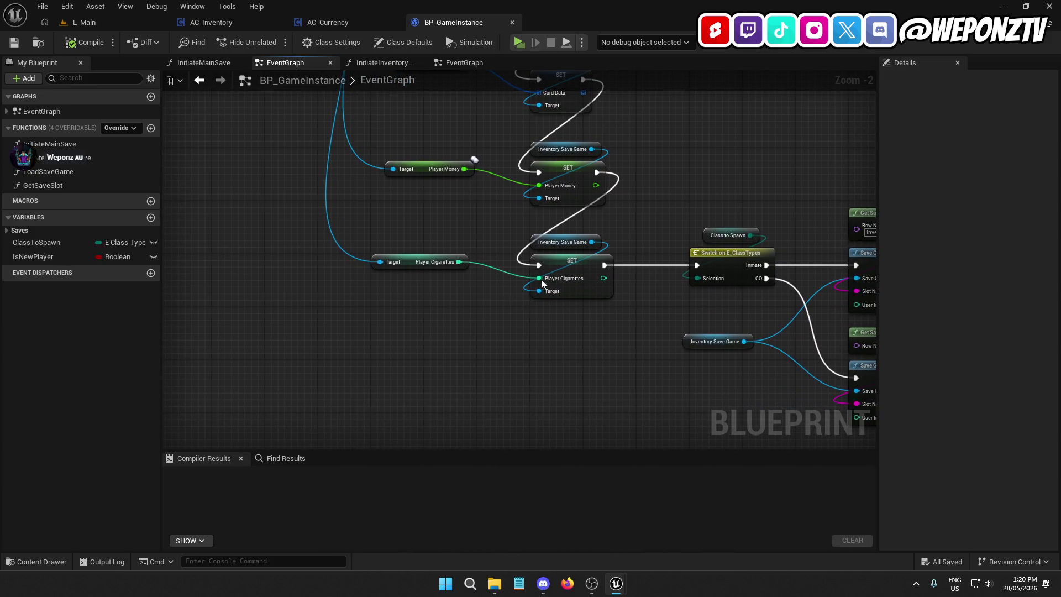
mouse_move(631, 280)
mouse_down()
mouse_move(410, 348)
mouse_move(391, 331)
mouse_up()
Step: Open the SG_Inventory and SG_Main save-game blueprints from _Core/Data/Saves
click(94, 24)
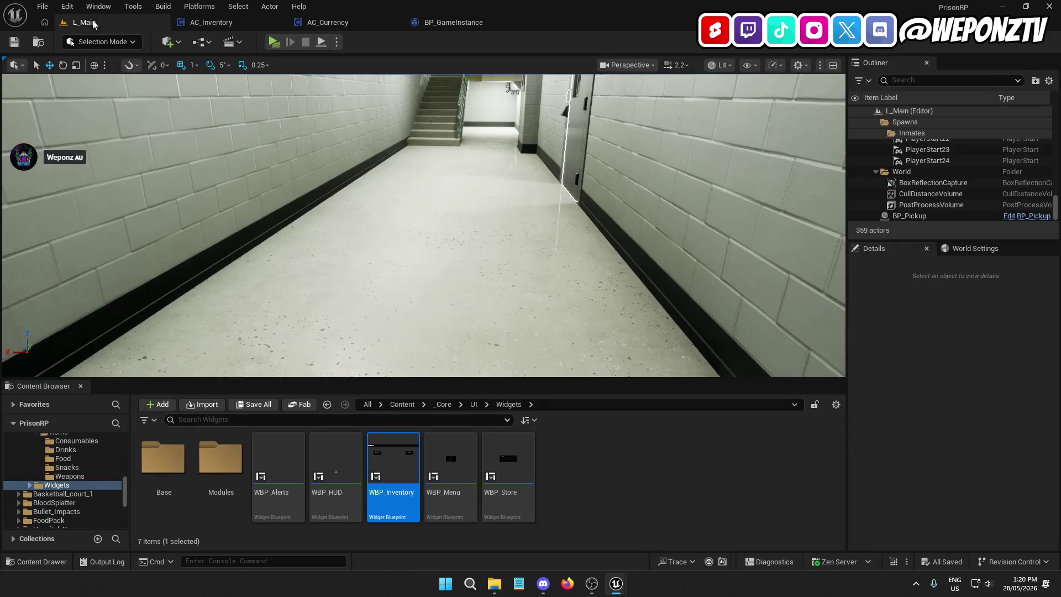
click(440, 403)
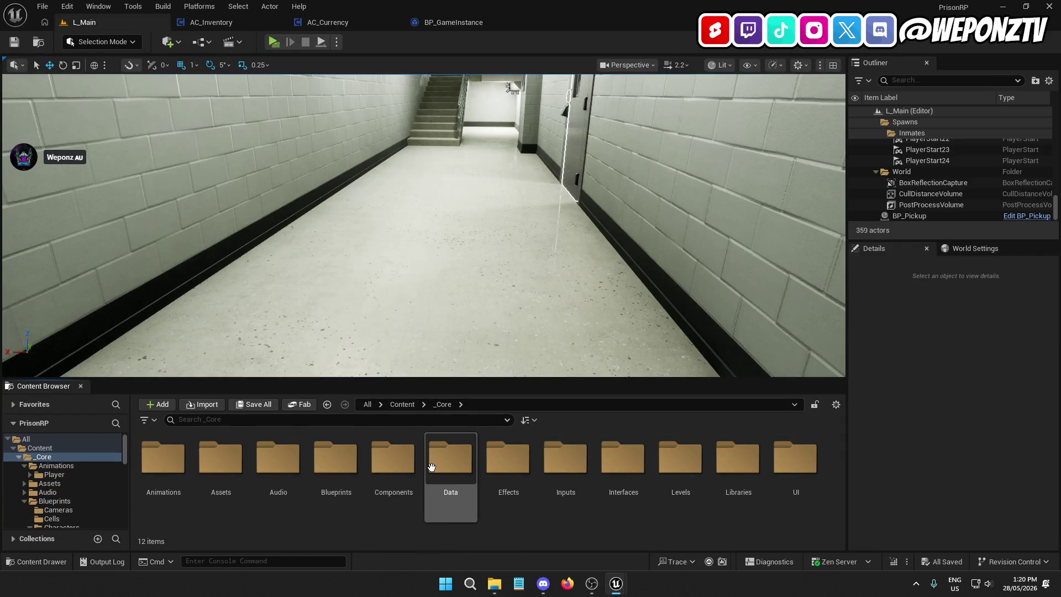
double_click(450, 461)
double_click(221, 458)
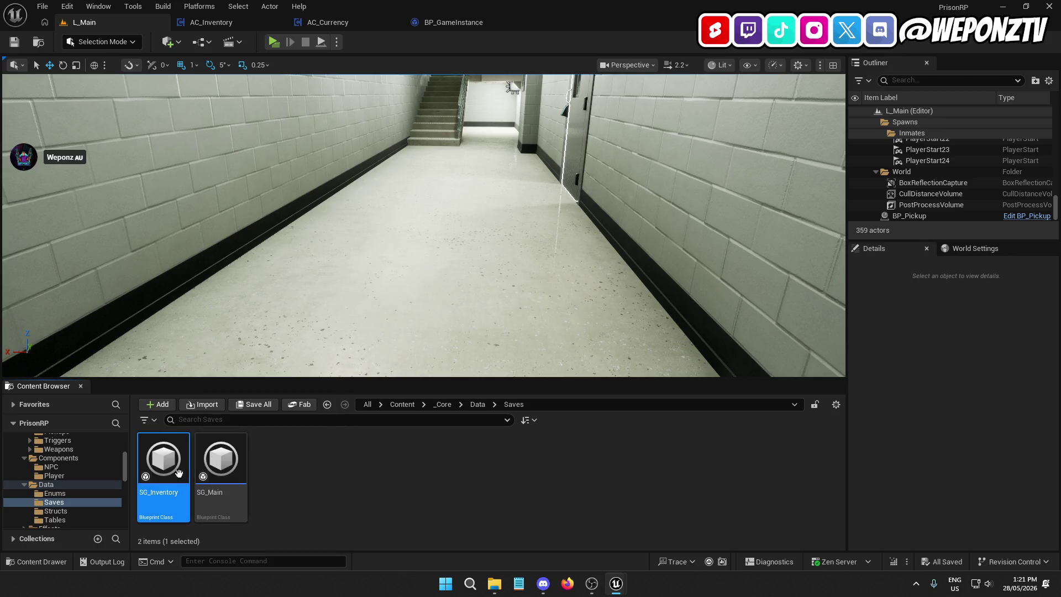
double_click(177, 469)
click(109, 24)
click(221, 470)
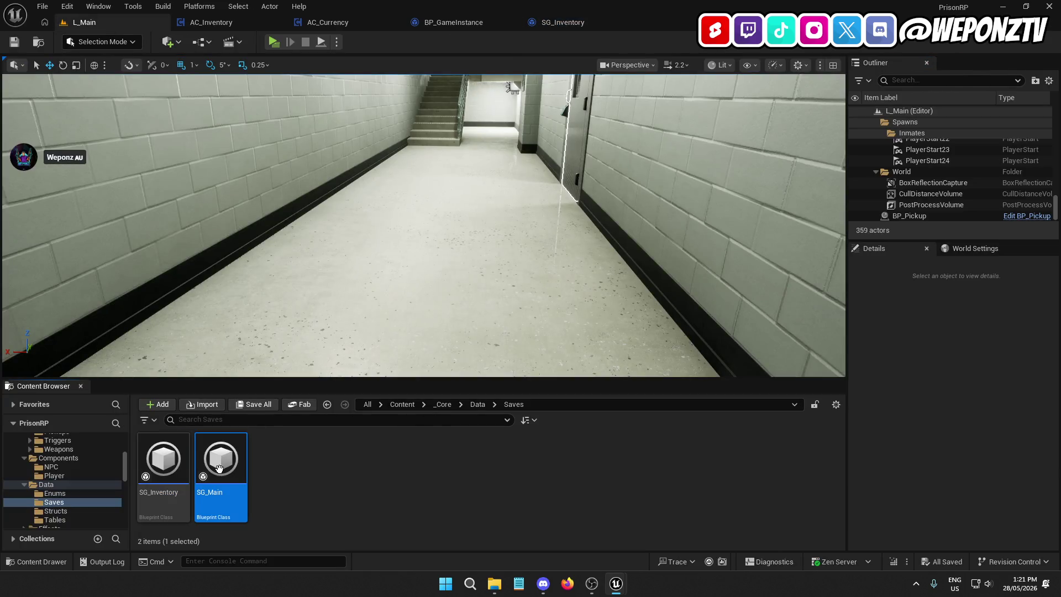
double_click(221, 473)
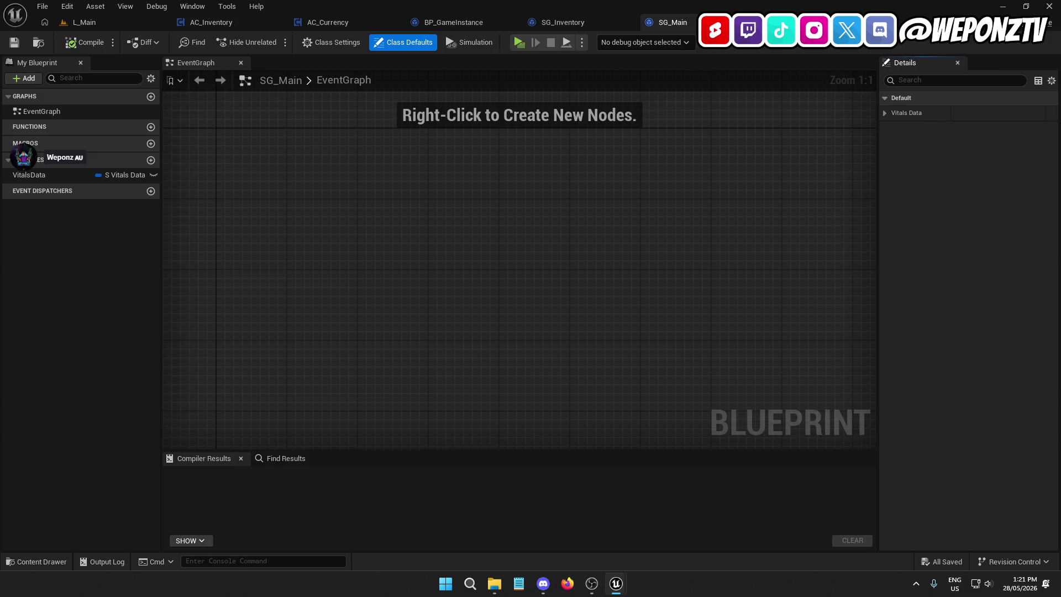
Step: Close SG_Main and SG_Inventory and open the GetSaveSlot function graph
click(746, 22)
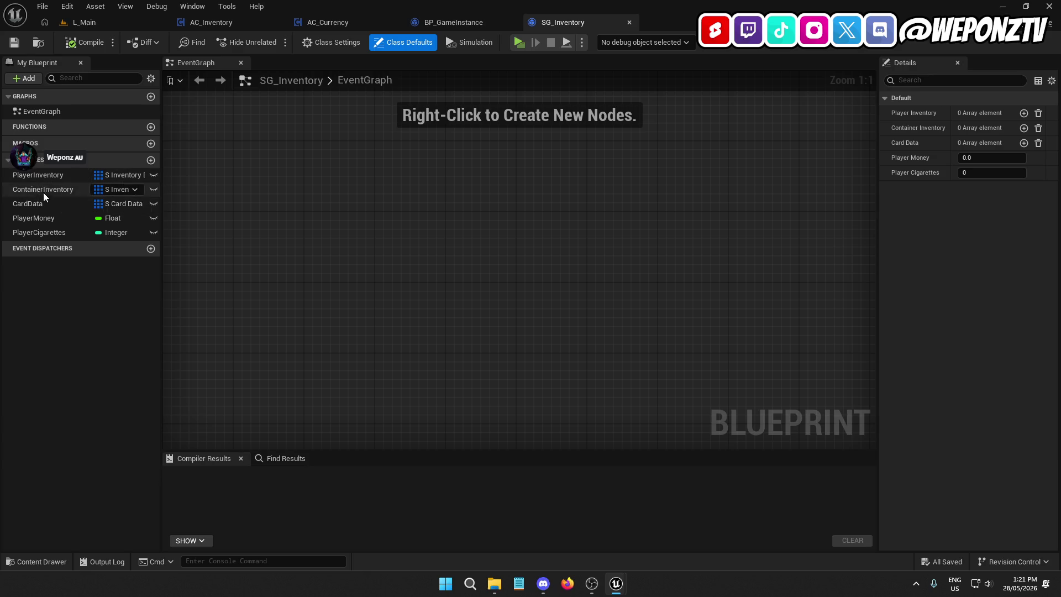
click(629, 23)
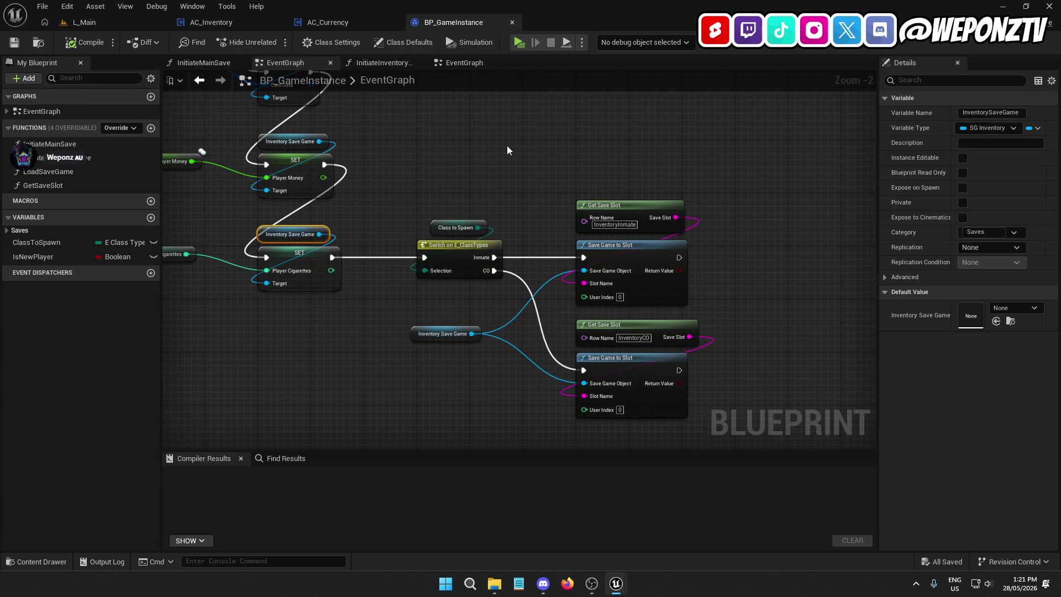
double_click(601, 209)
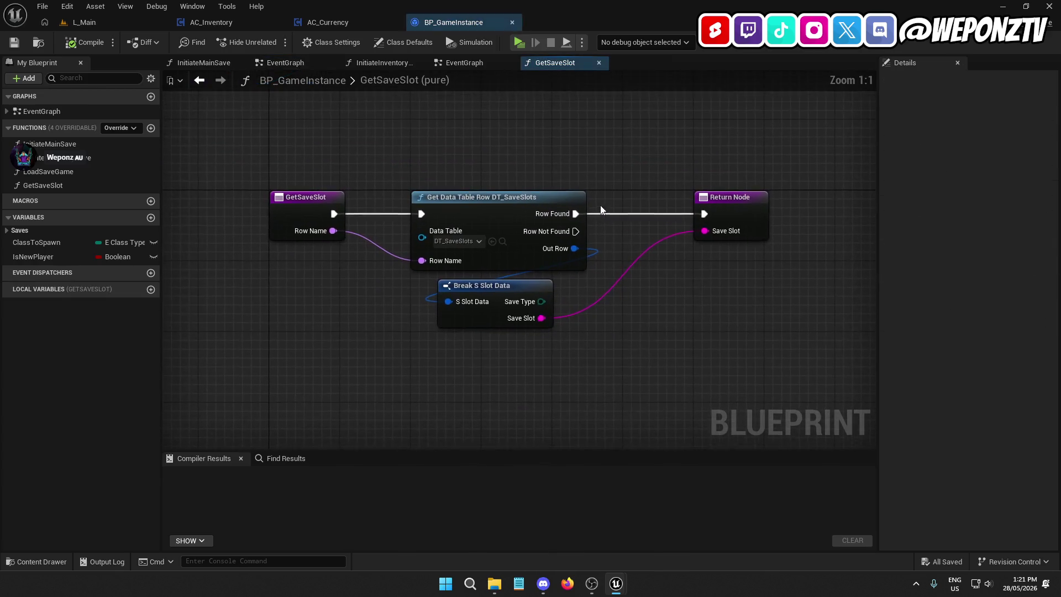
Step: Close BP_GameInstance, review AC_Currency's SetPlayerCurrency function, then close AC_Currency
click(512, 22)
scroll(465, 327, down, 4)
drag(375, 423, 365, 449)
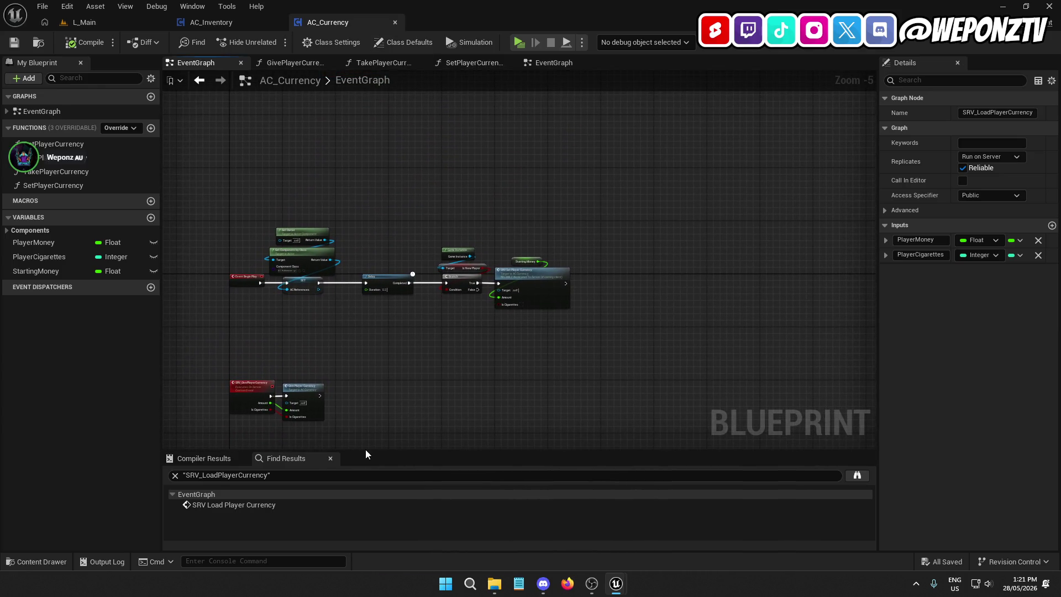
scroll(426, 347, up, 4)
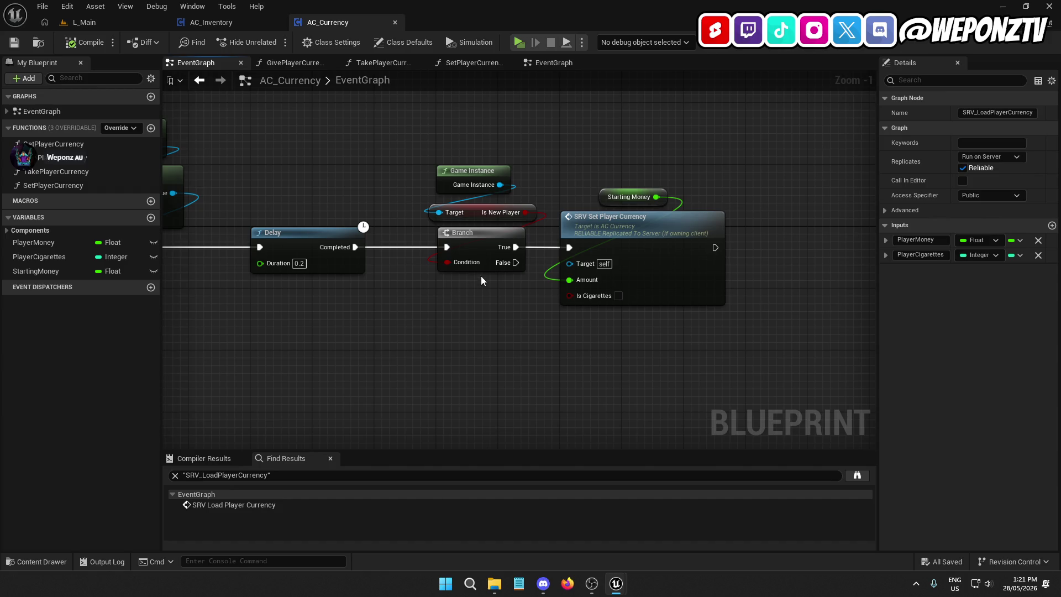
double_click(657, 244)
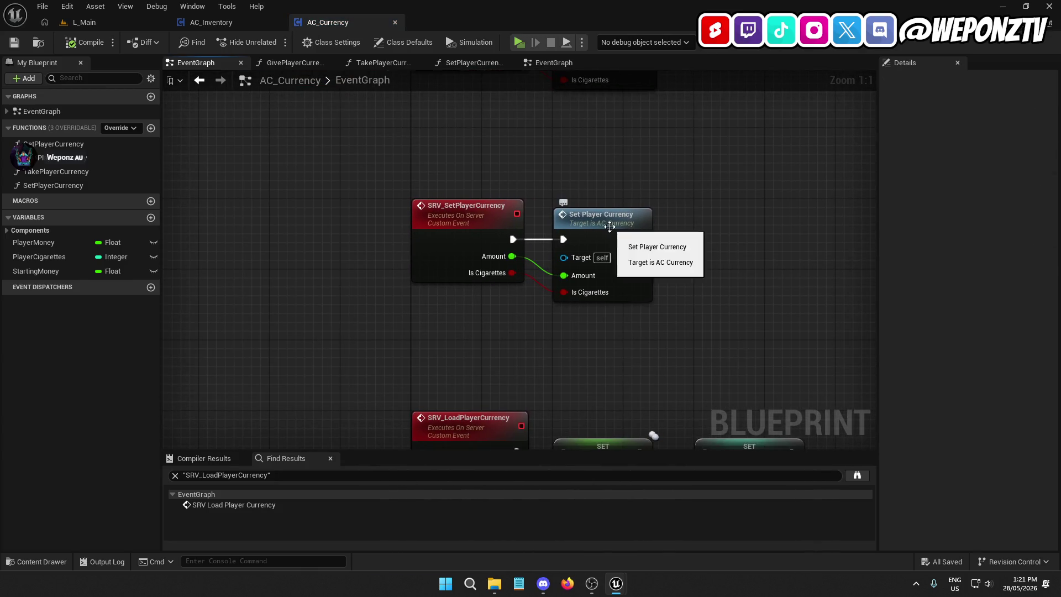
double_click(589, 228)
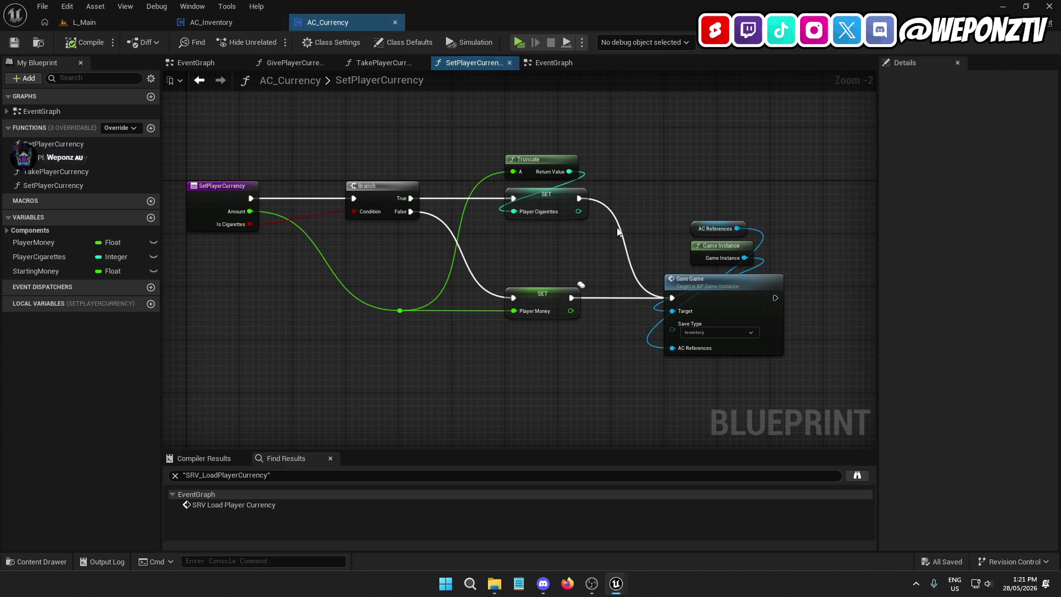
click(395, 22)
Step: Browse to _Core/Components/Player in the Content Browser and reopen AC_Currency
click(83, 22)
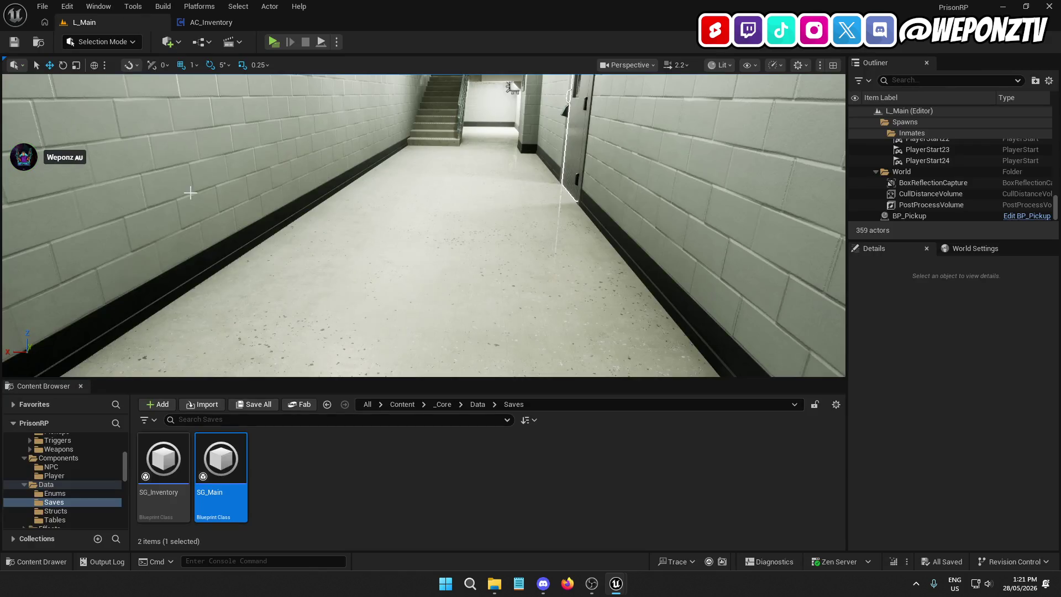
click(441, 404)
double_click(394, 461)
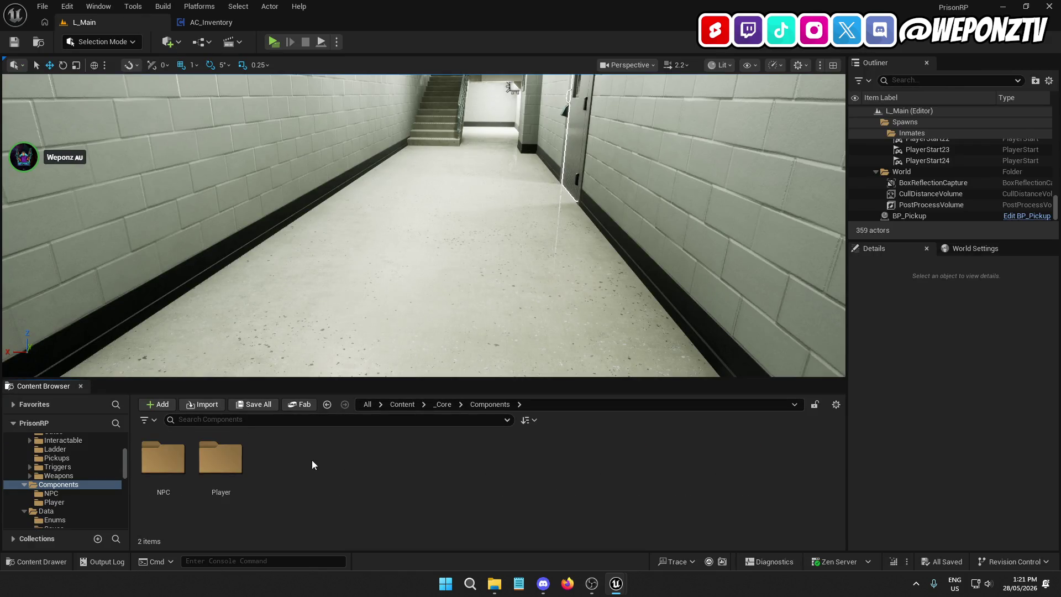
double_click(220, 457)
click(221, 459)
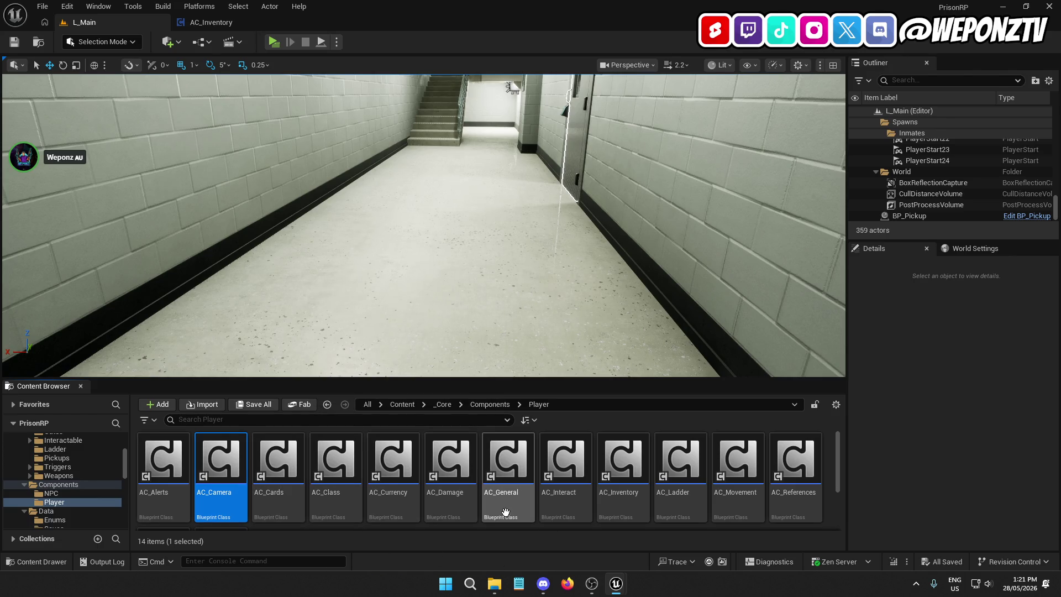
double_click(393, 458)
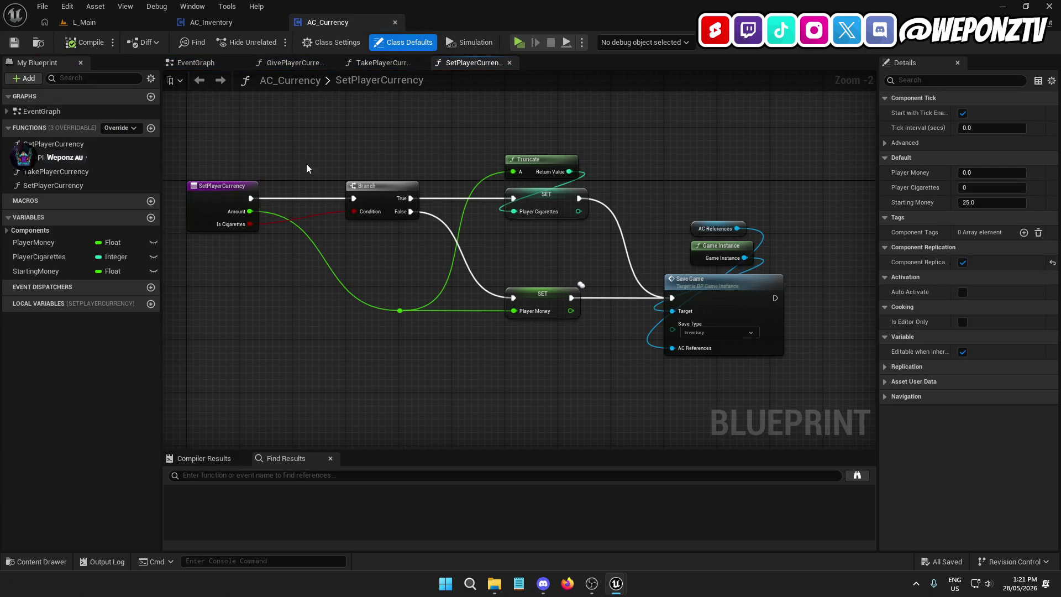
Step: Find all blueprint references to SRV_SetPlayerCurrency and jump to the call and event results
click(199, 63)
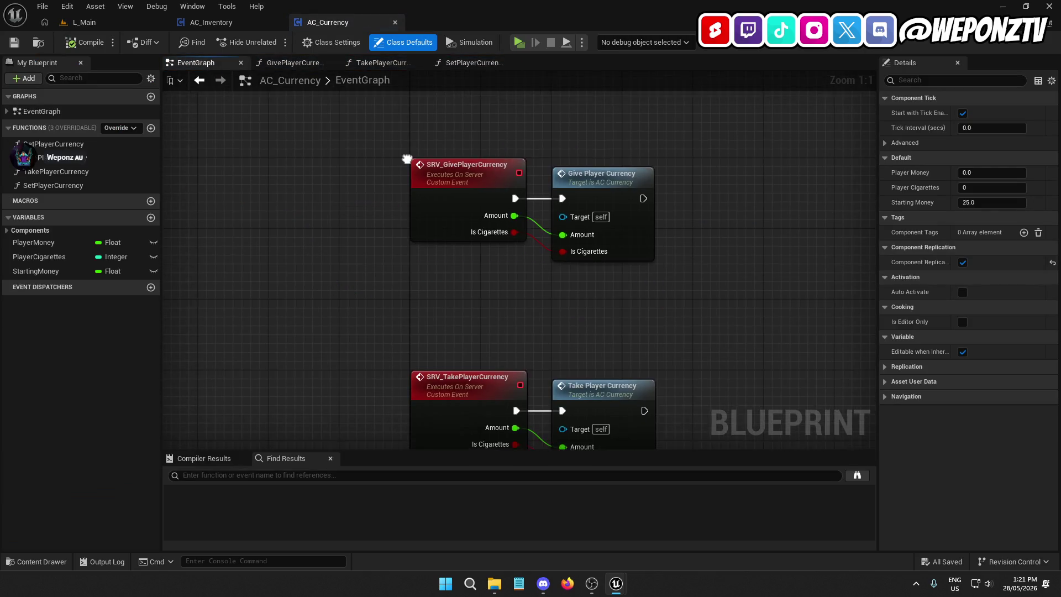
mouse_move(357, 405)
mouse_down()
mouse_move(358, 103)
mouse_move(349, 130)
mouse_up()
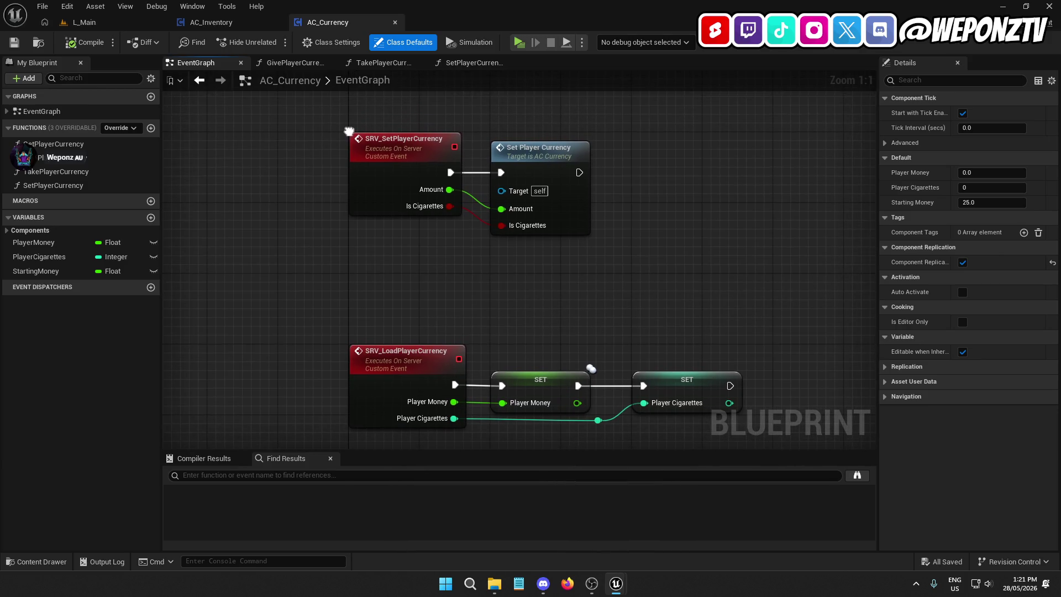
right_click(403, 164)
mouse_move(494, 281)
click(535, 283)
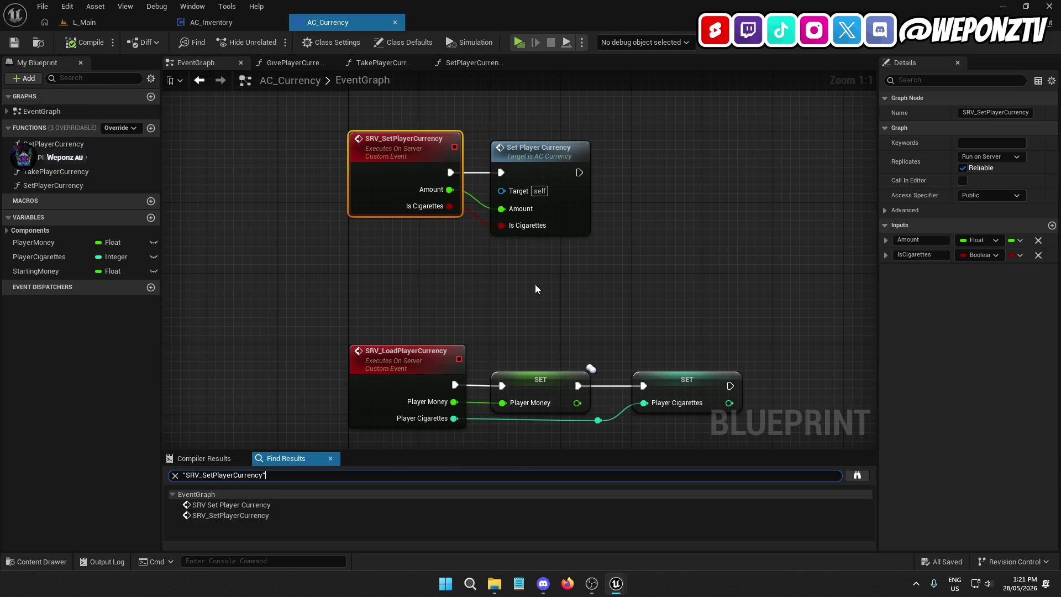
click(862, 477)
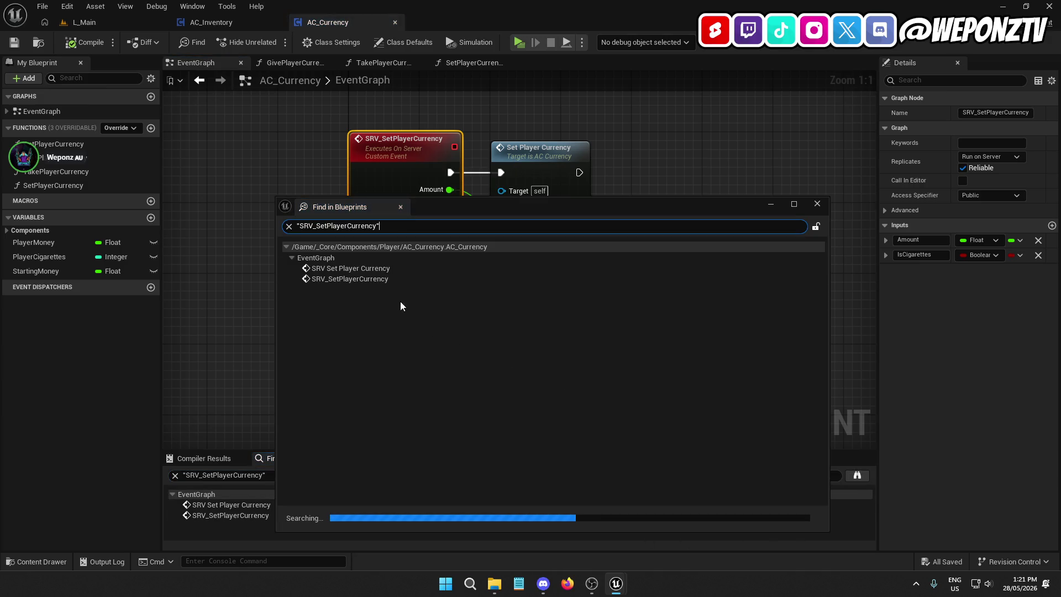
double_click(356, 268)
double_click(356, 279)
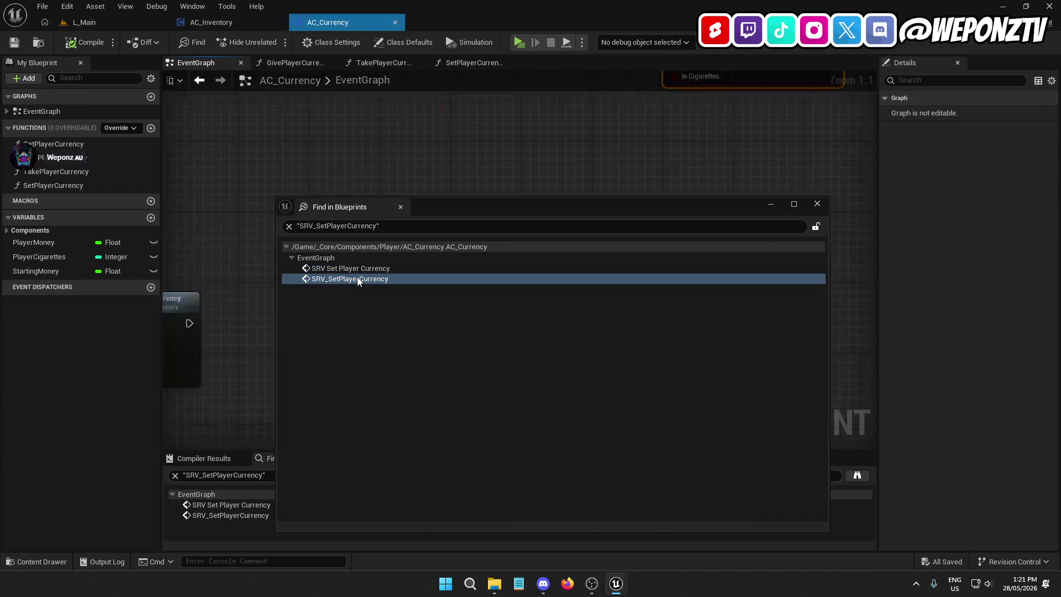
click(770, 204)
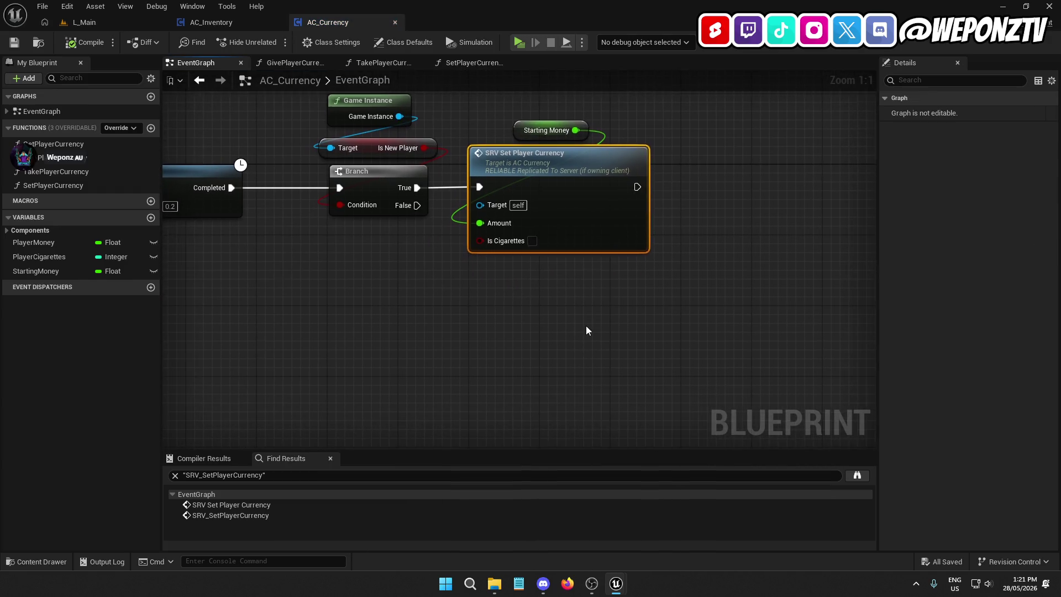
Step: Search all blueprints again for SRV_SetPlayerCurrency, then view AC_Inventory's SRV Give Player Currency call
scroll(476, 299, down, 3)
drag(723, 119, 639, 274)
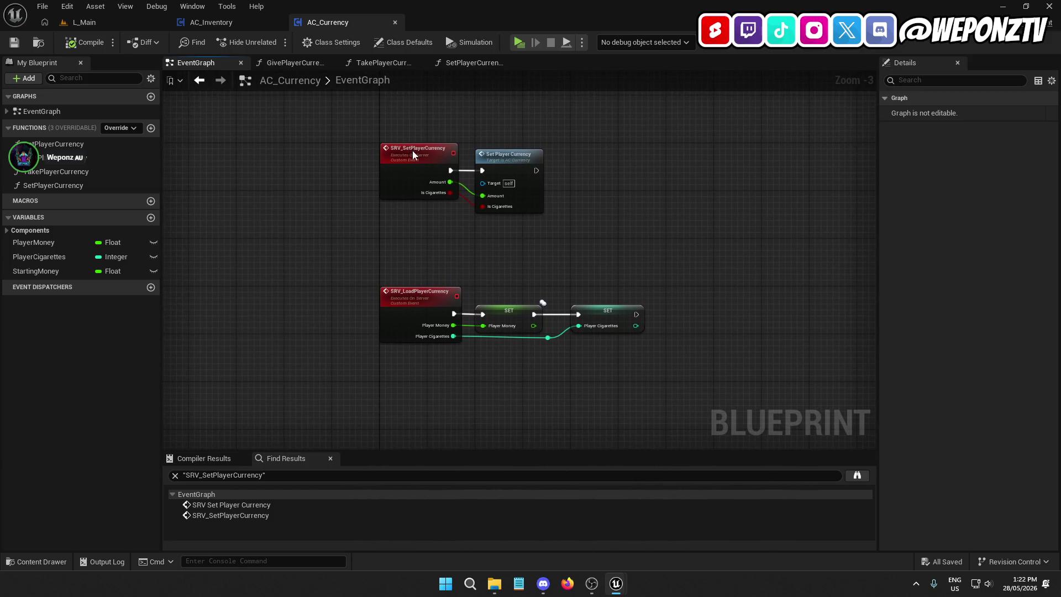
click(409, 148)
drag(454, 268, 369, 213)
click(856, 475)
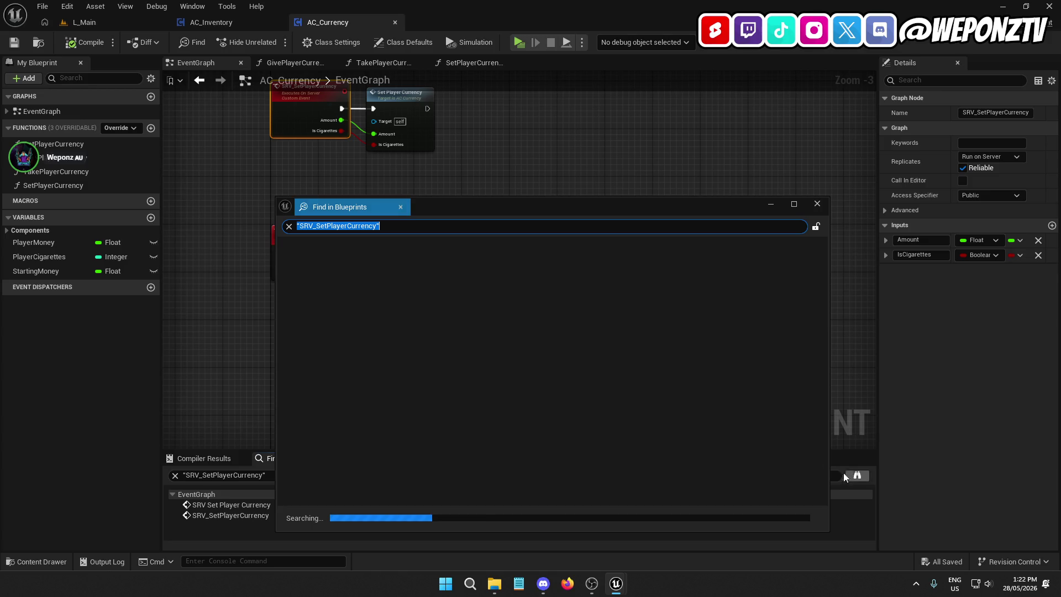
click(765, 187)
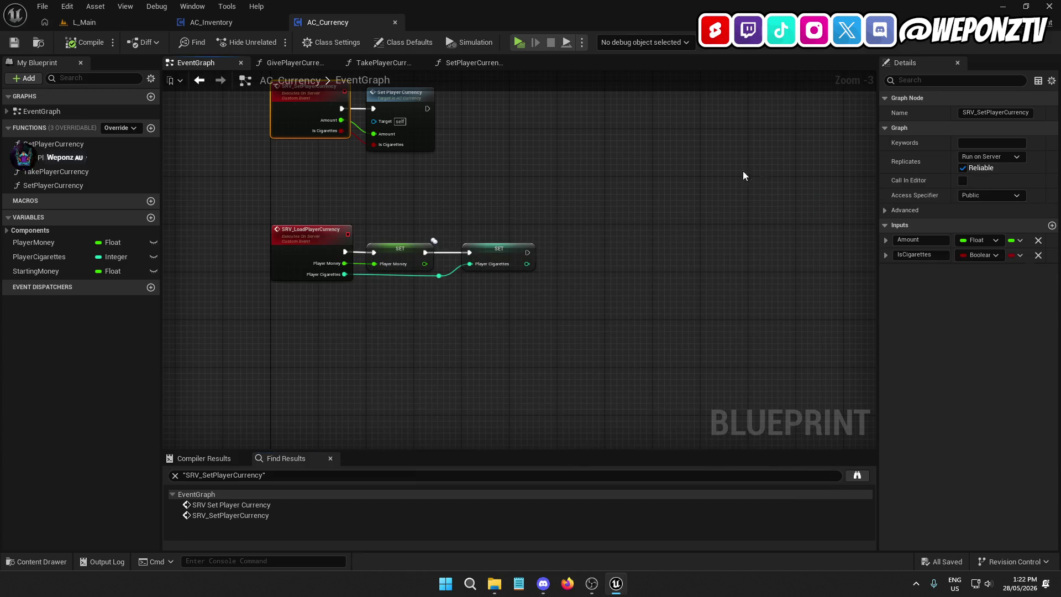
drag(279, 239, 315, 442)
drag(288, 221, 290, 453)
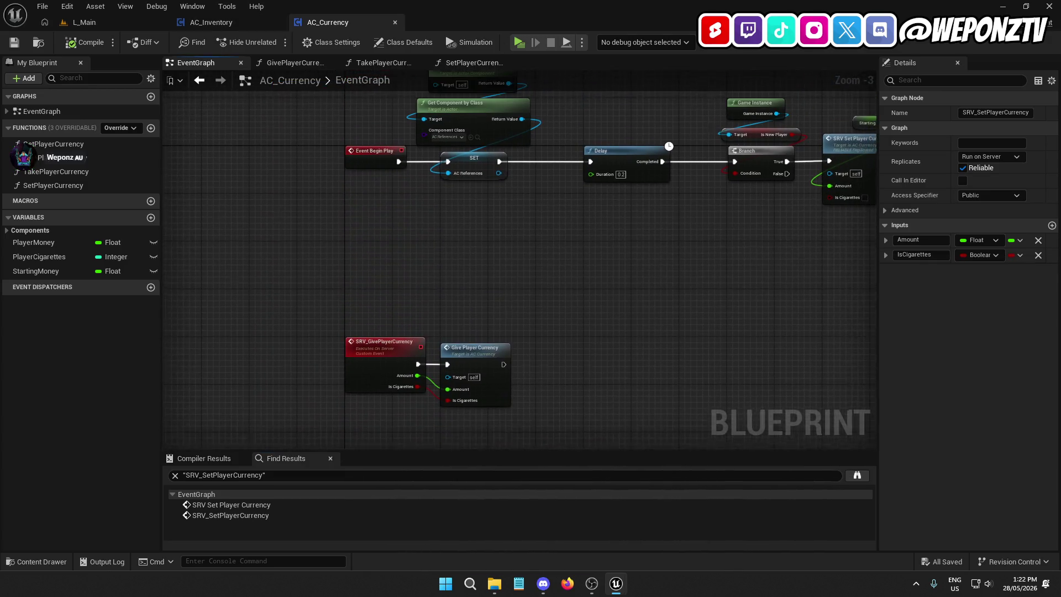
click(211, 22)
drag(369, 210, 487, 215)
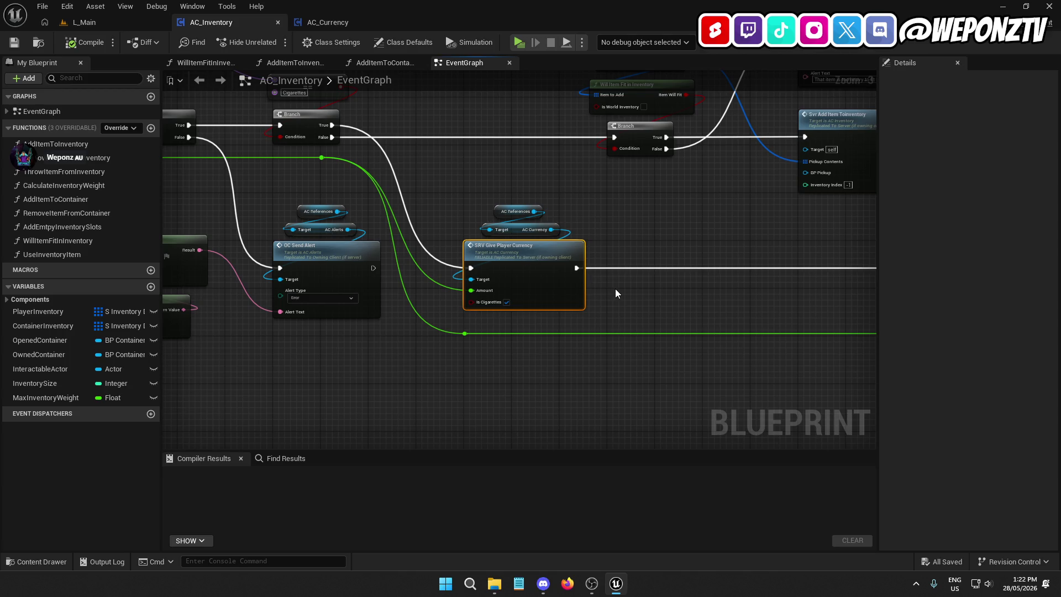
drag(615, 288, 1060, 357)
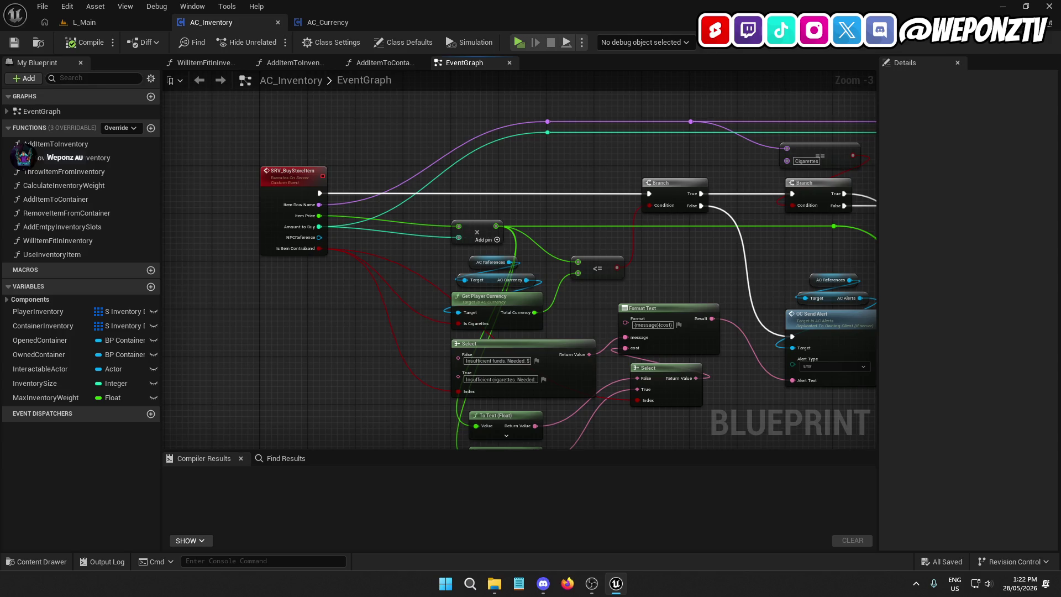
drag(1060, 357, 739, 265)
drag(804, 268, 1060, 335)
mouse_move(811, 326)
mouse_down()
mouse_move(732, 277)
mouse_move(724, 260)
mouse_move(829, 328)
mouse_up()
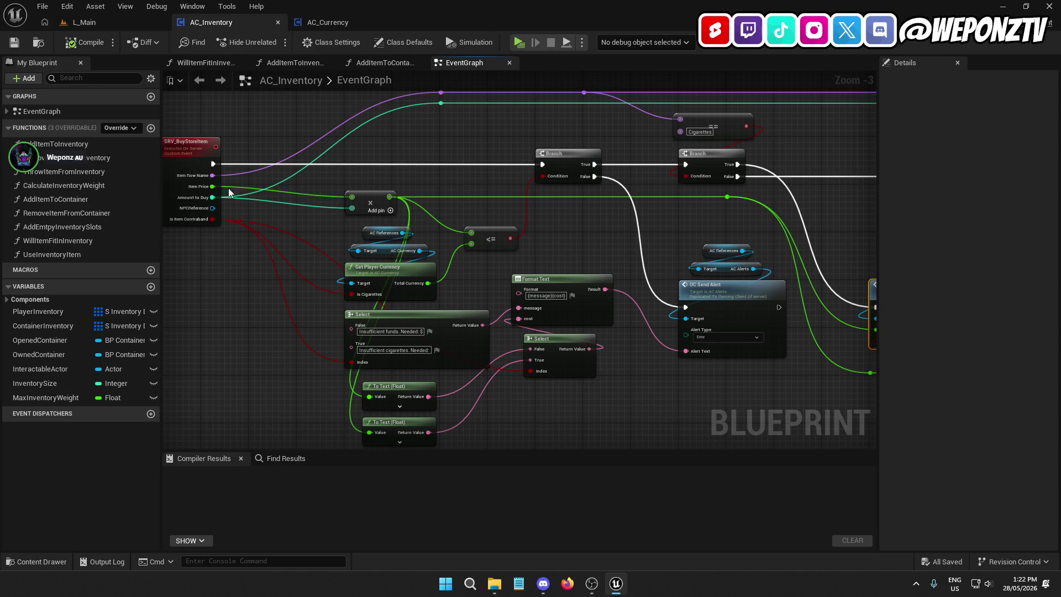
drag(551, 220, 417, 223)
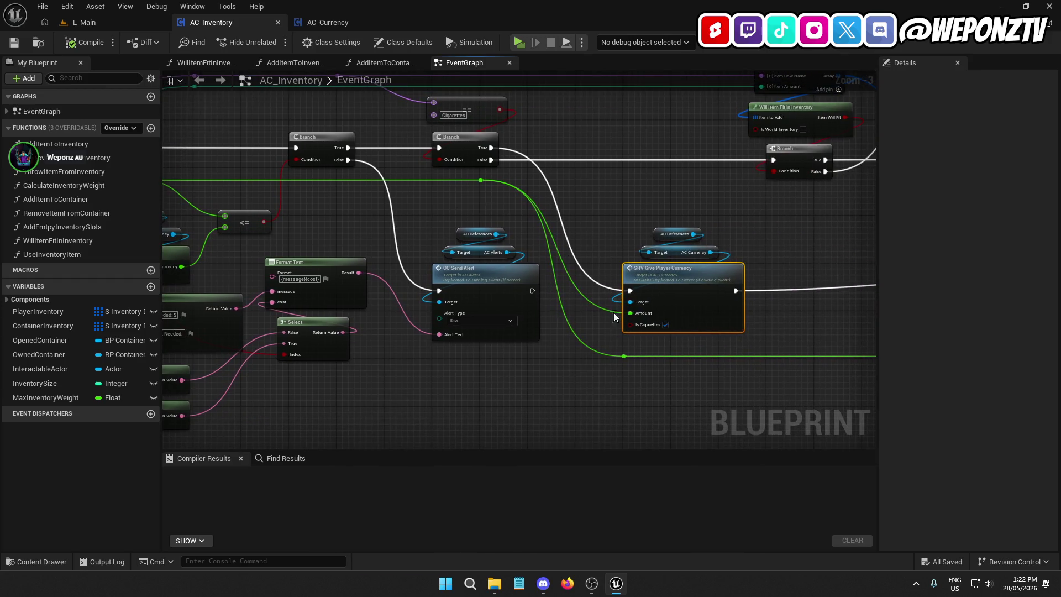
Step: Follow SRV Take Player Currency into AC_Currency and open the TakePlayerCurrency function
drag(697, 297, 396, 284)
double_click(803, 224)
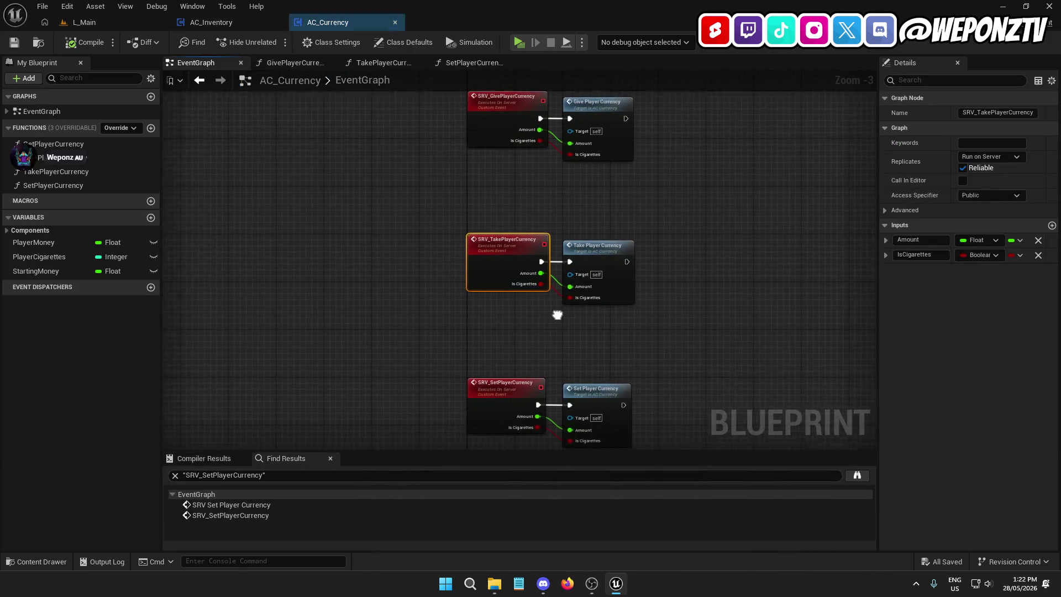
double_click(585, 255)
drag(452, 292, 490, 296)
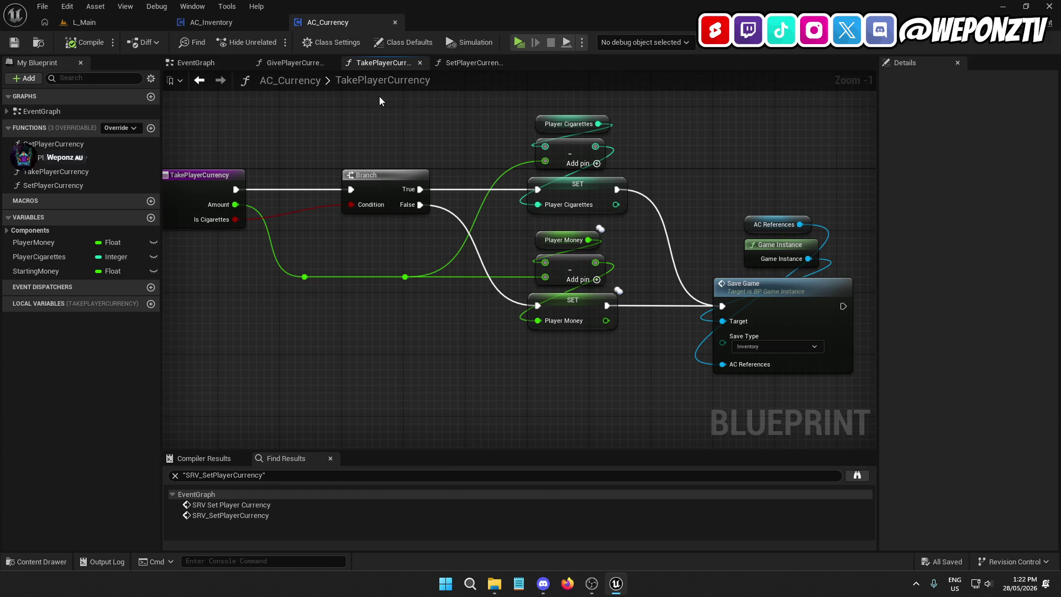
Step: Glance at GivePlayerCurrency, then return to AC_Inventory near Svr Add Item To Inventory
click(298, 63)
click(221, 61)
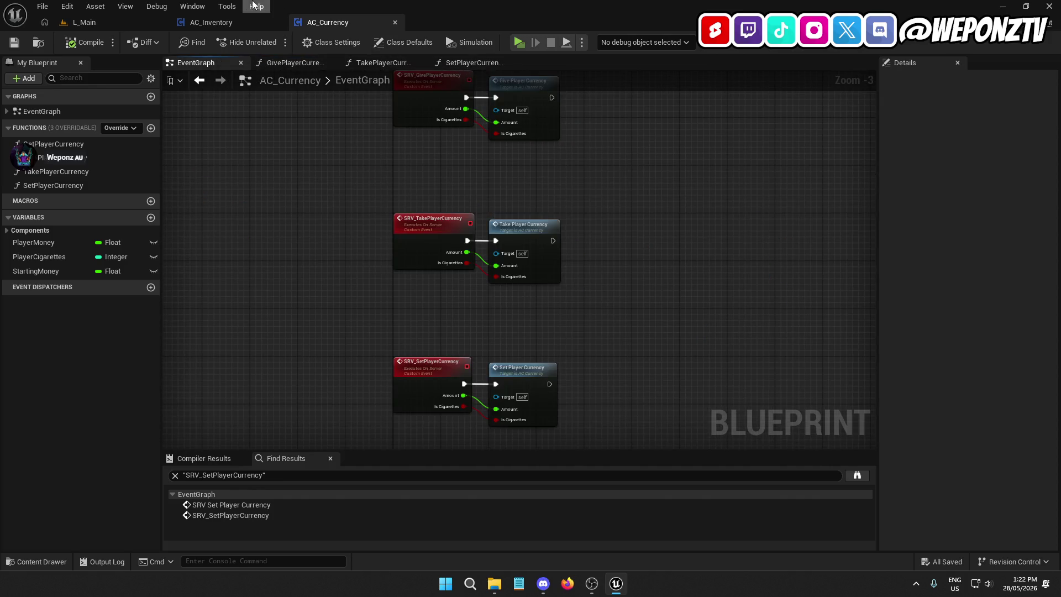
click(208, 23)
mouse_move(621, 295)
mouse_down()
mouse_move(745, 399)
mouse_move(840, 411)
mouse_move(848, 429)
mouse_move(852, 405)
mouse_move(834, 379)
mouse_move(681, 368)
mouse_up()
Step: Add a copied Print String after Svr Add Item To Inventory reading 'ADDED TO INVENTORY'
drag(818, 336, 796, 282)
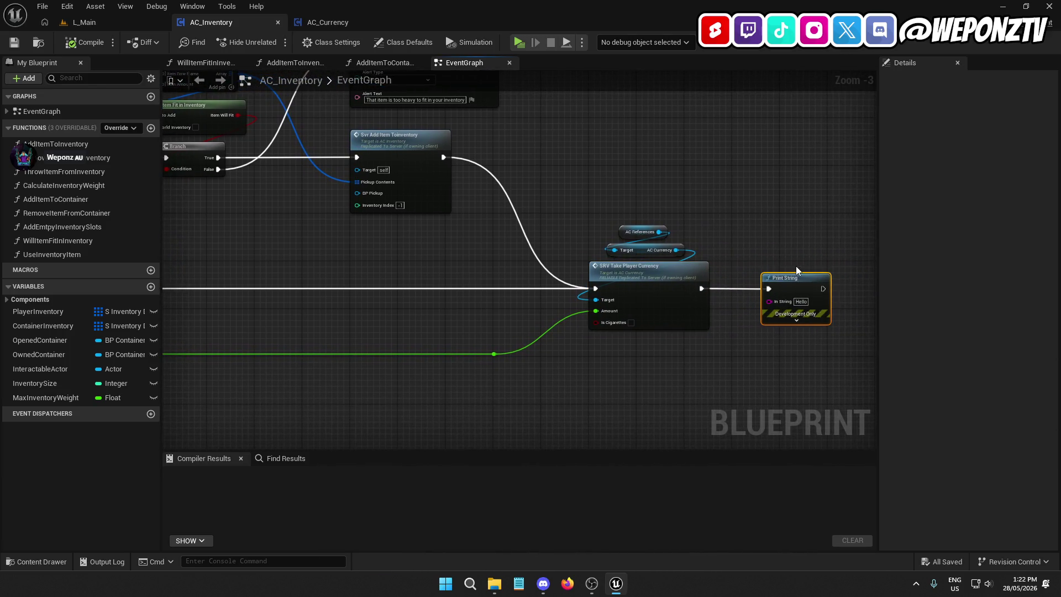
key(ctrl+c)
key(ctrl+v)
mouse_move(444, 157)
mouse_down()
mouse_move(548, 152)
mouse_move(572, 174)
mouse_up()
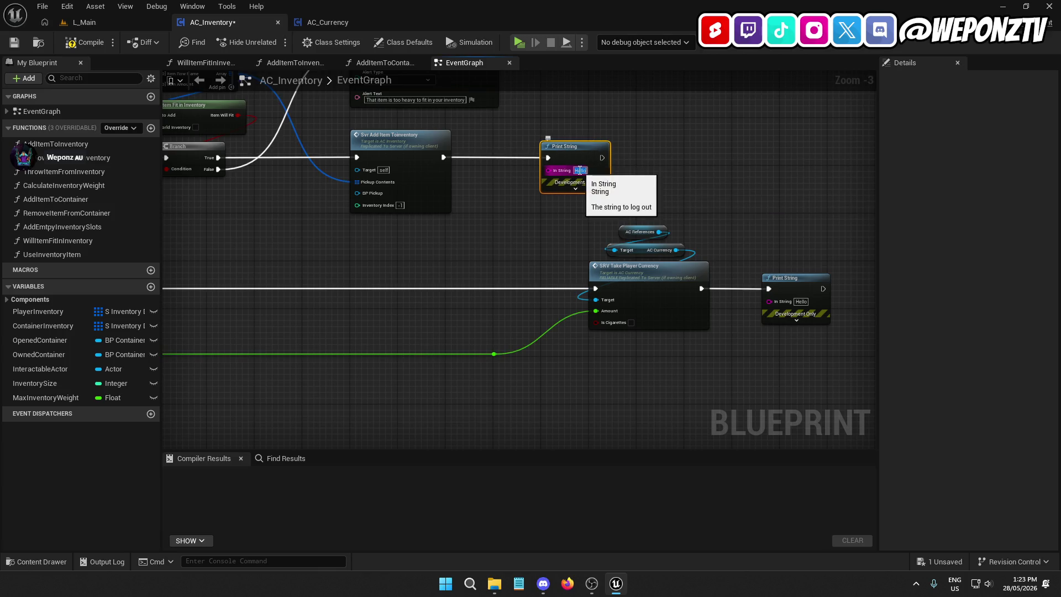
text(added to )
text(inventory)
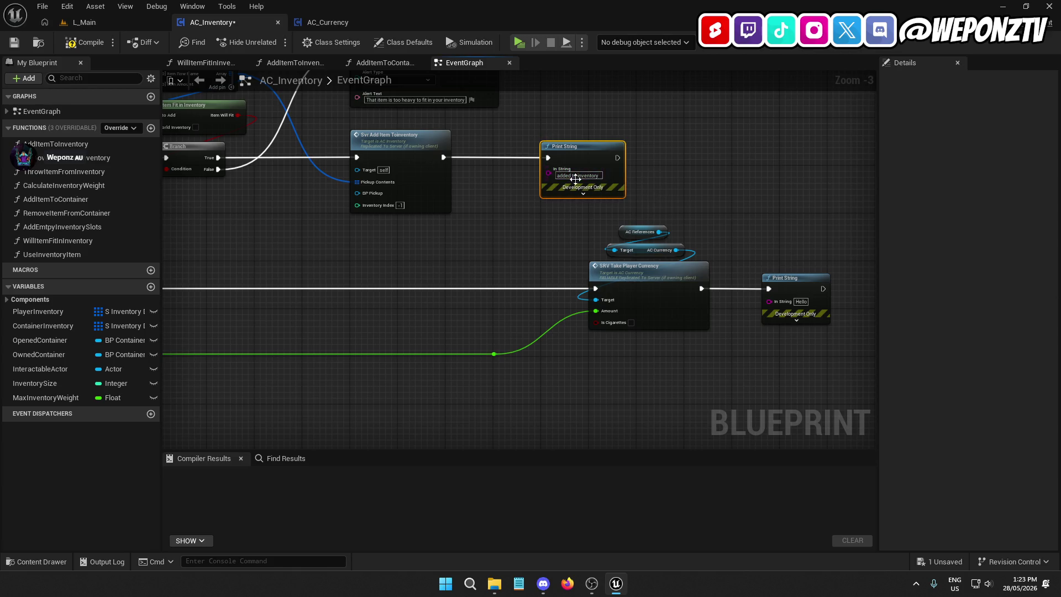
click(579, 174)
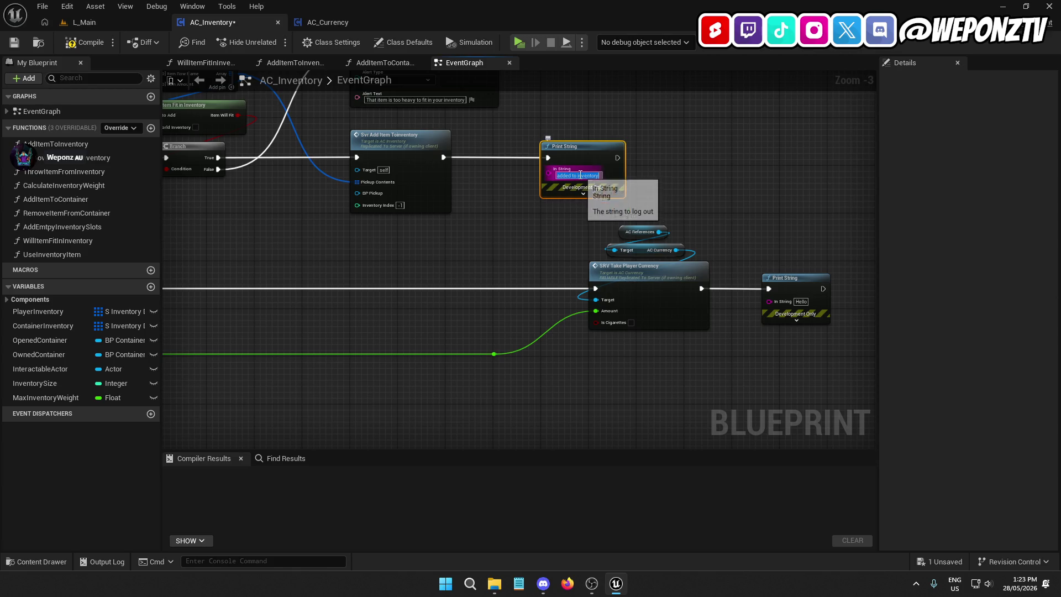
text(AD)
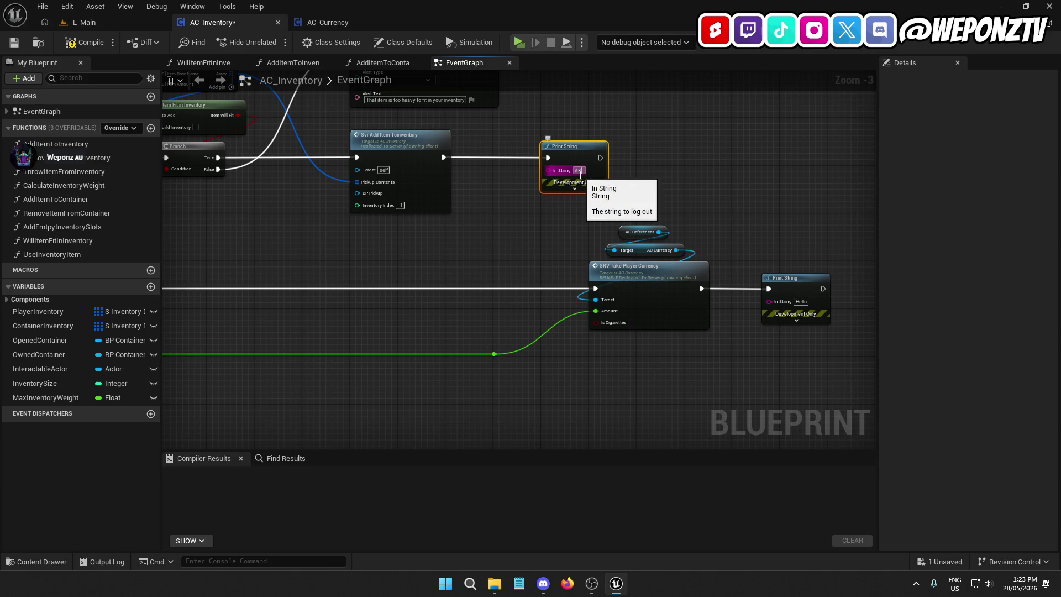
text(DED TO INVENTORY)
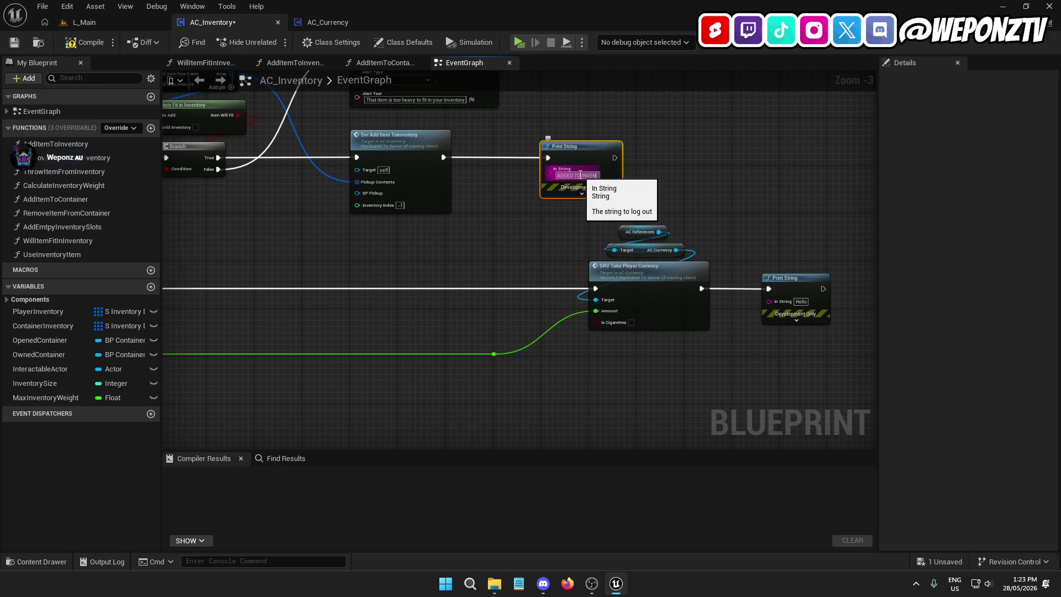
click(582, 192)
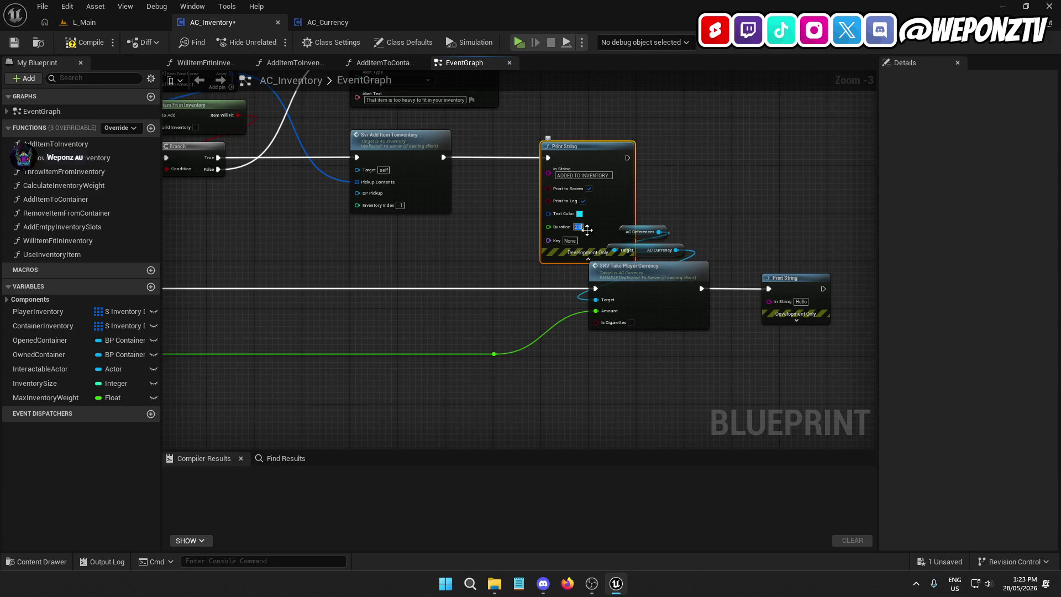
click(545, 271)
click(570, 259)
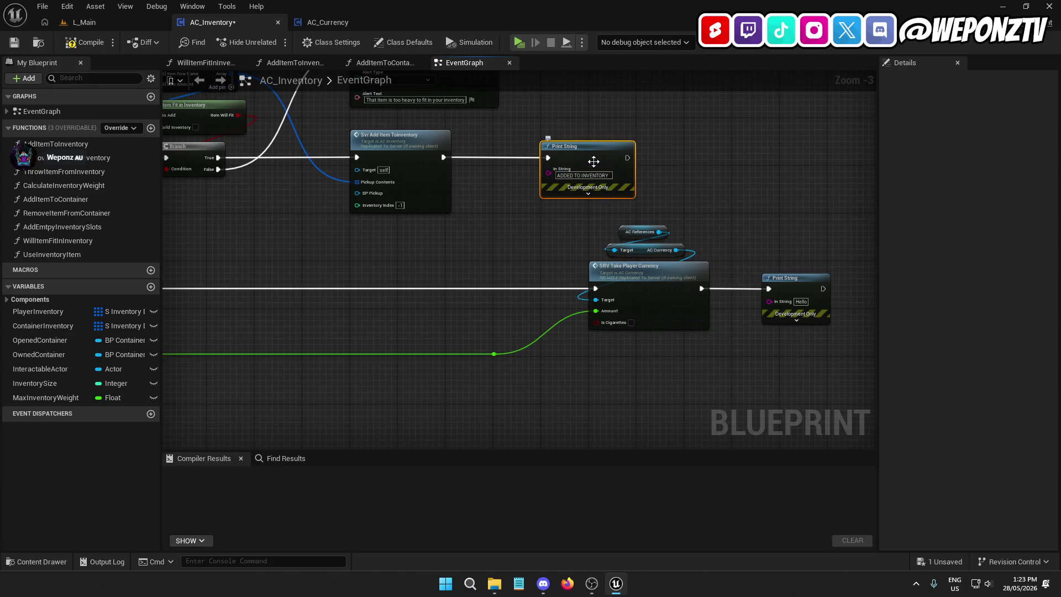
Step: Replace the Hello Print String with one after SRV Take Player Currency reading 'ADDED TO CURRENCY'
drag(834, 365, 779, 232)
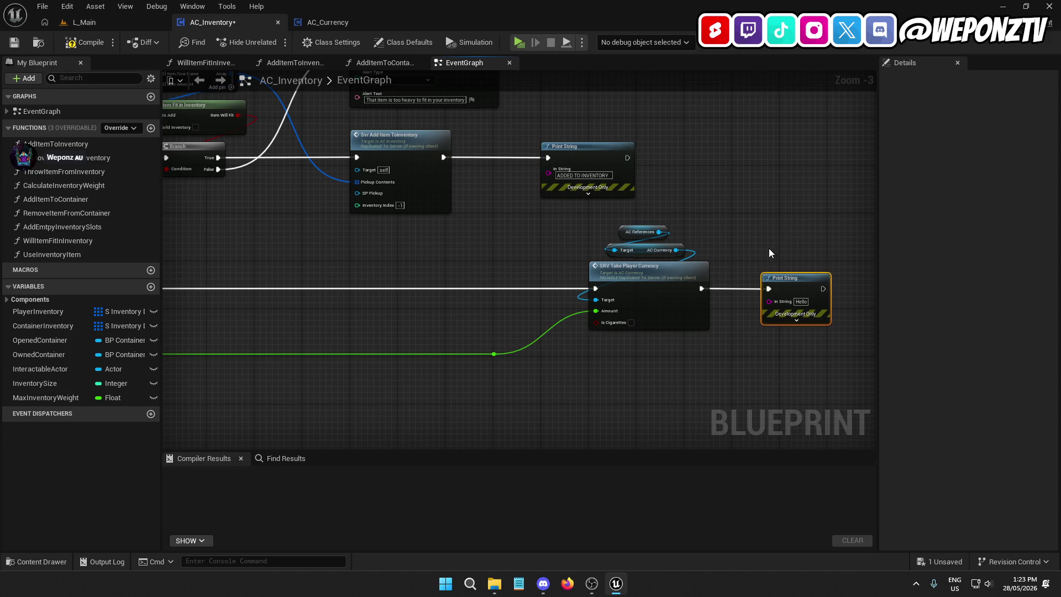
key(Delete)
key(ctrl+v)
mouse_move(700, 288)
mouse_down()
mouse_move(772, 299)
mouse_move(806, 276)
mouse_up()
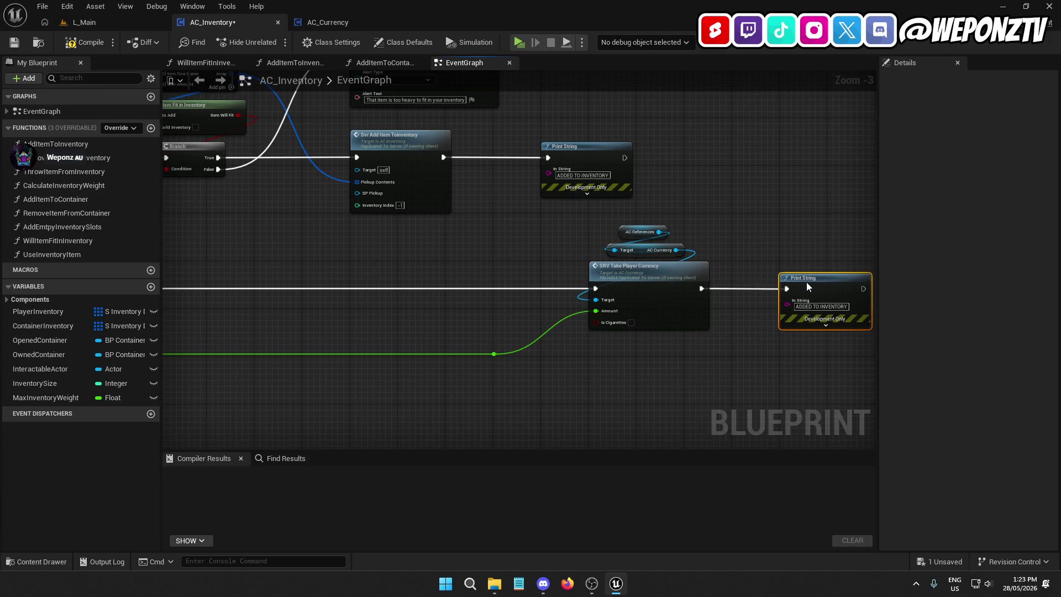
click(654, 289)
text(ADDED TO CURRENC)
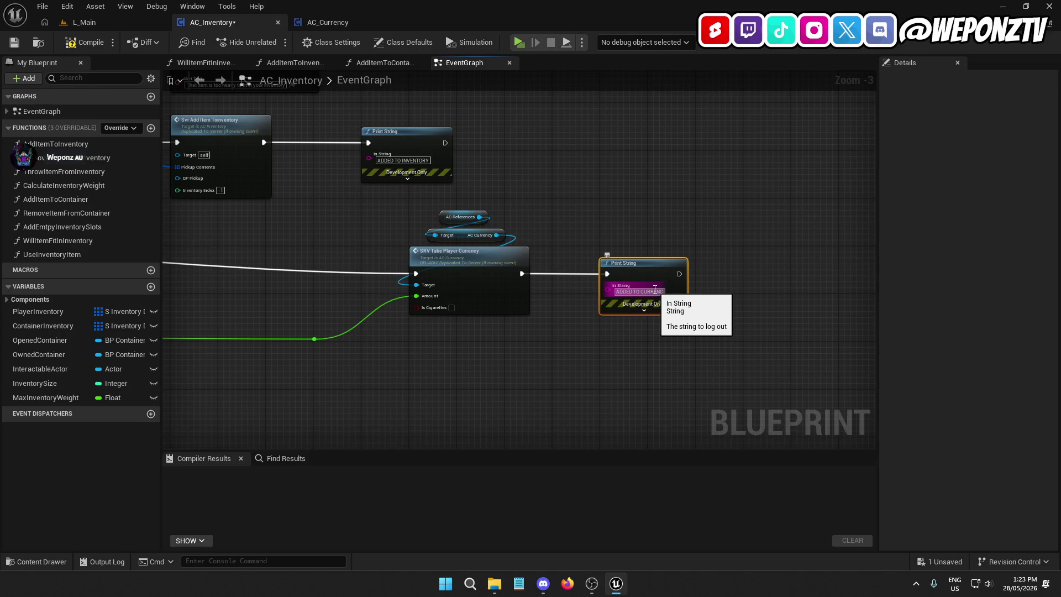
text(Y)
click(593, 290)
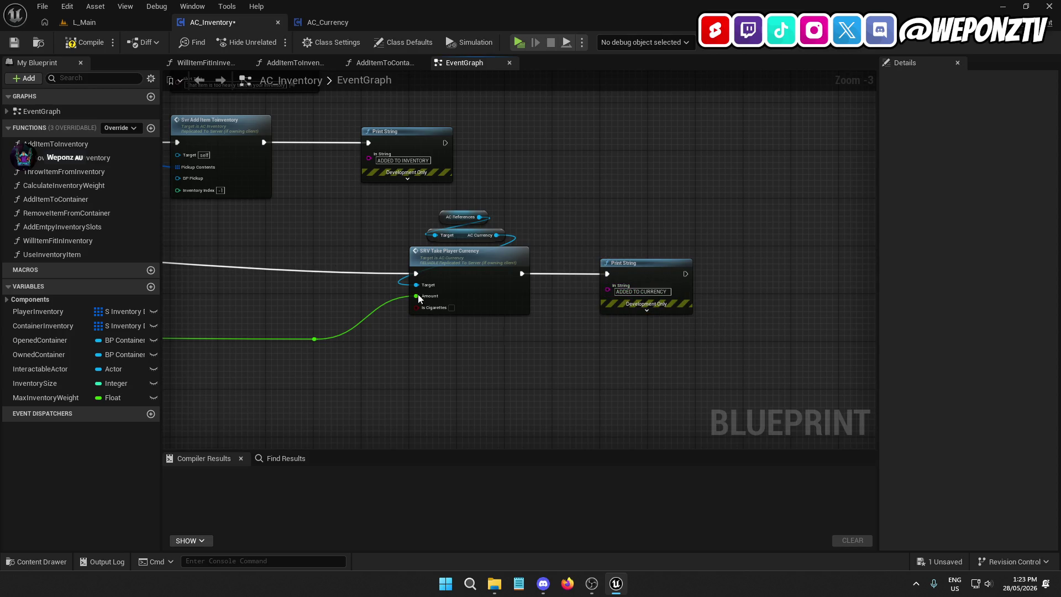
Step: Compile and save AC_Inventory, delete the old SaveGames files, and launch a standalone playtest
click(84, 42)
click(14, 42)
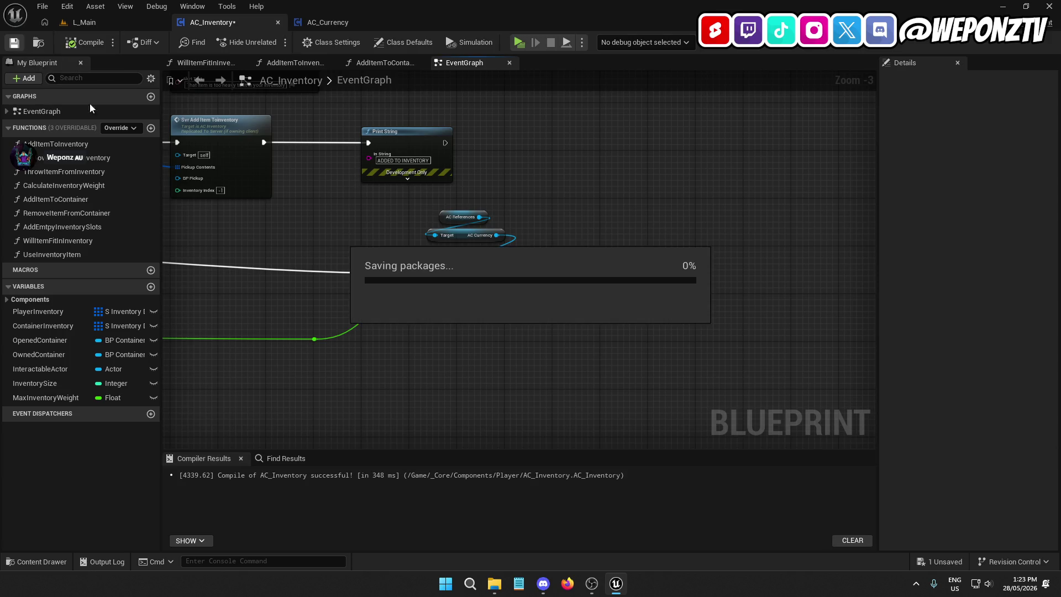
click(493, 583)
mouse_move(441, 366)
mouse_down()
mouse_move(424, 323)
mouse_move(414, 222)
mouse_up()
click(413, 222)
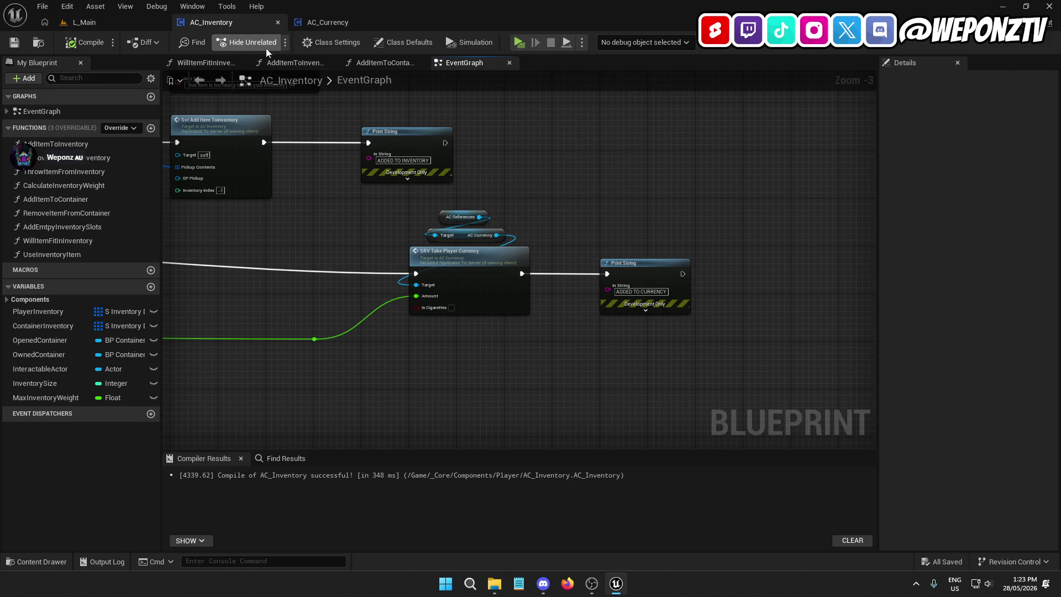
click(144, 22)
click(273, 43)
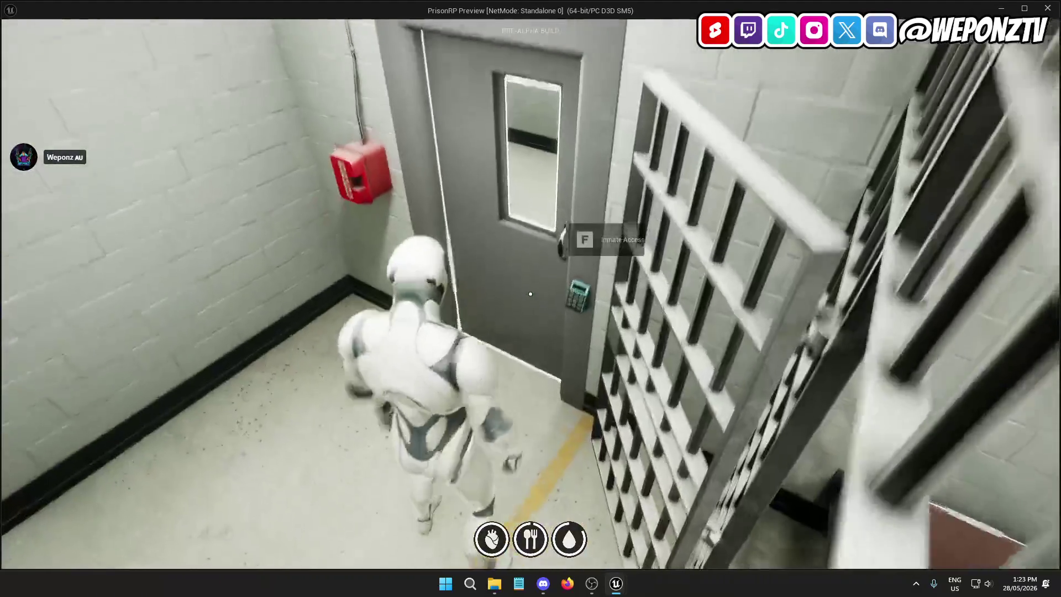
Step: Walk from the cell down the corridor to the Commissary Worker and open the shop
key(Tab)
key(Tab)
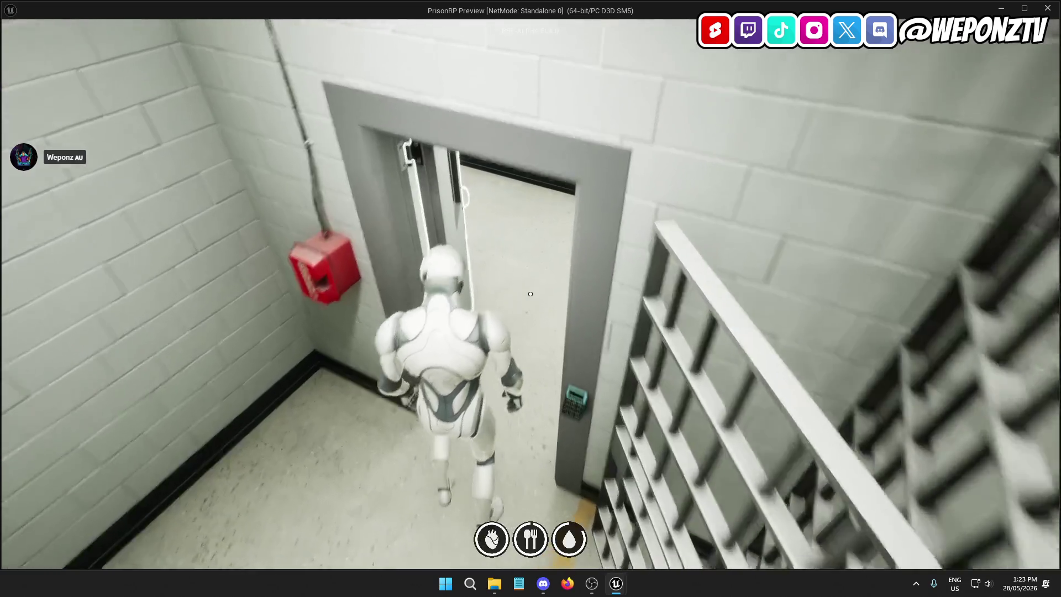
key(w)
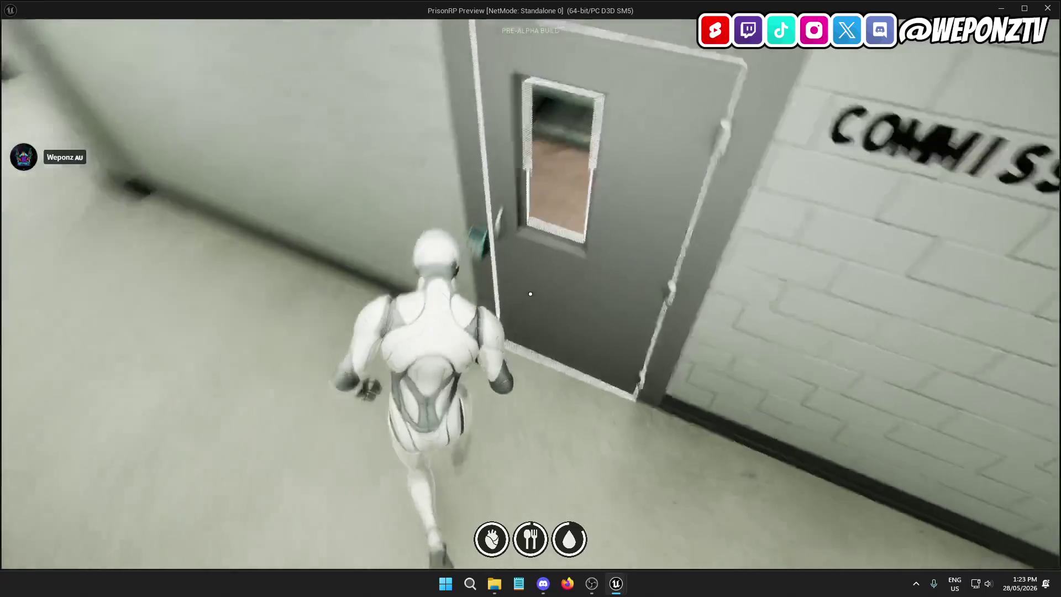
key(f)
key(w)
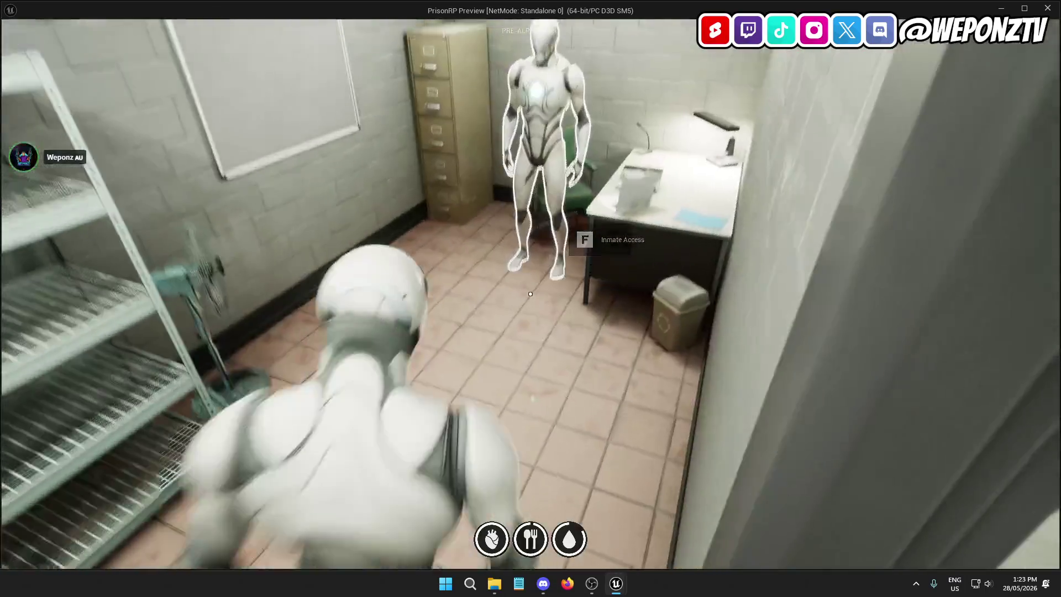
key(f)
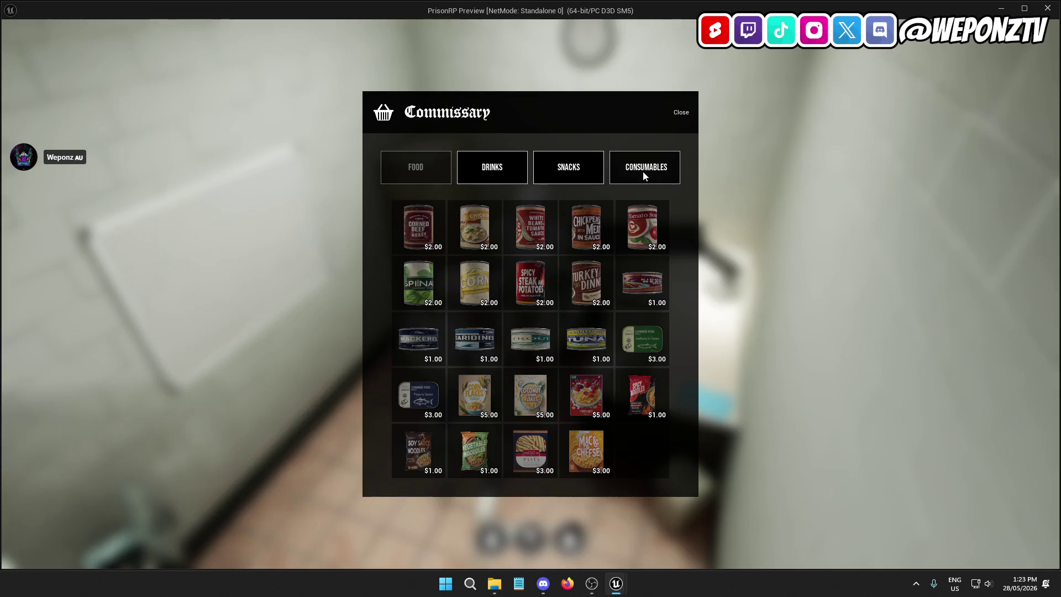
Step: Buy cigarettes from the Consumables section and close the shop
click(645, 176)
click(430, 229)
click(653, 288)
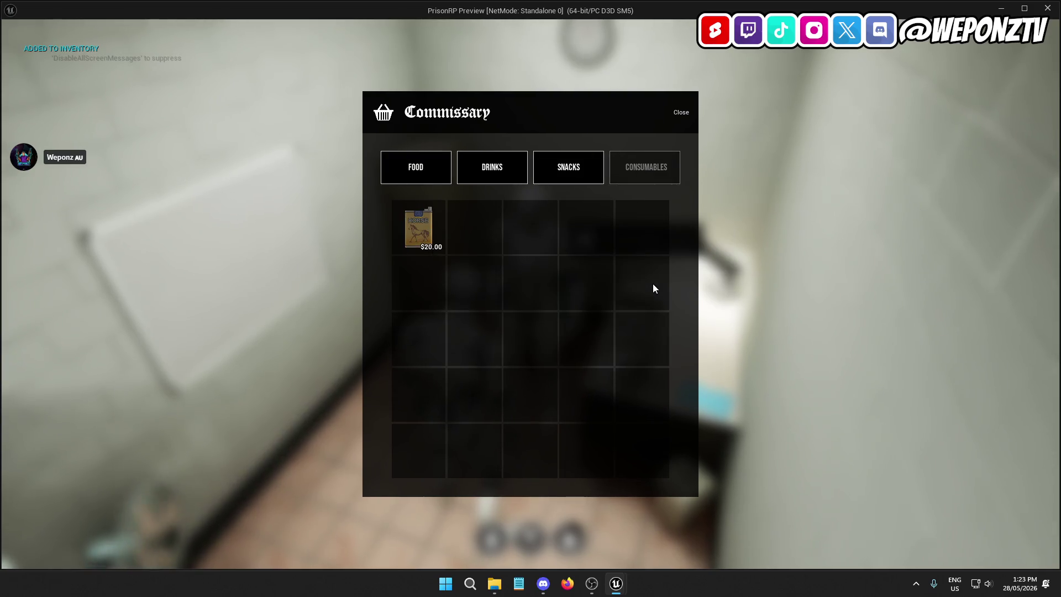
click(679, 112)
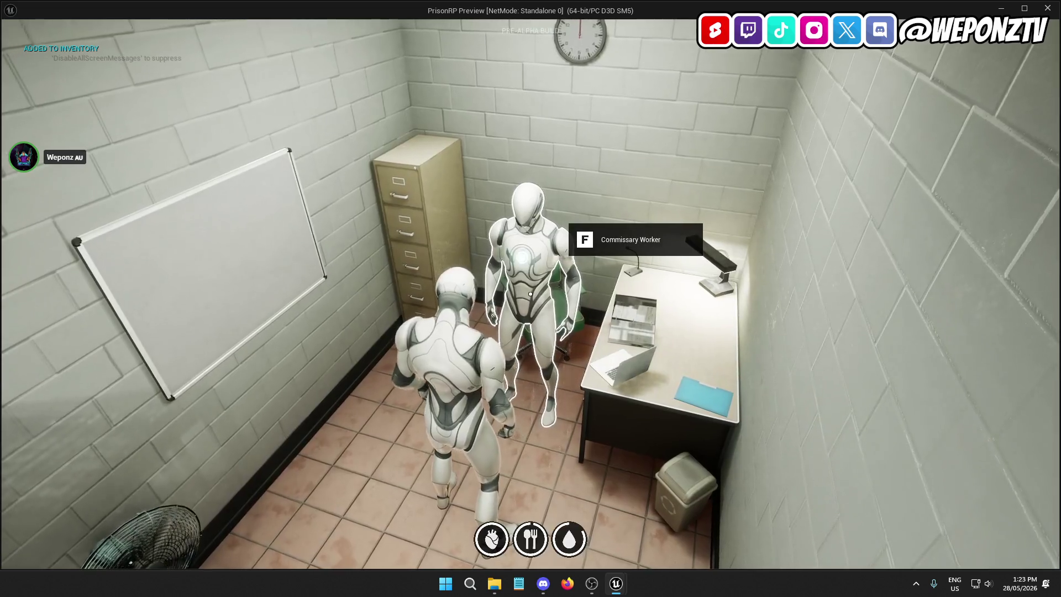
Step: Quit the preview and pan AC_Inventory's graph to the SRV_BuyStoreItem event
key(Tab)
key(Escape)
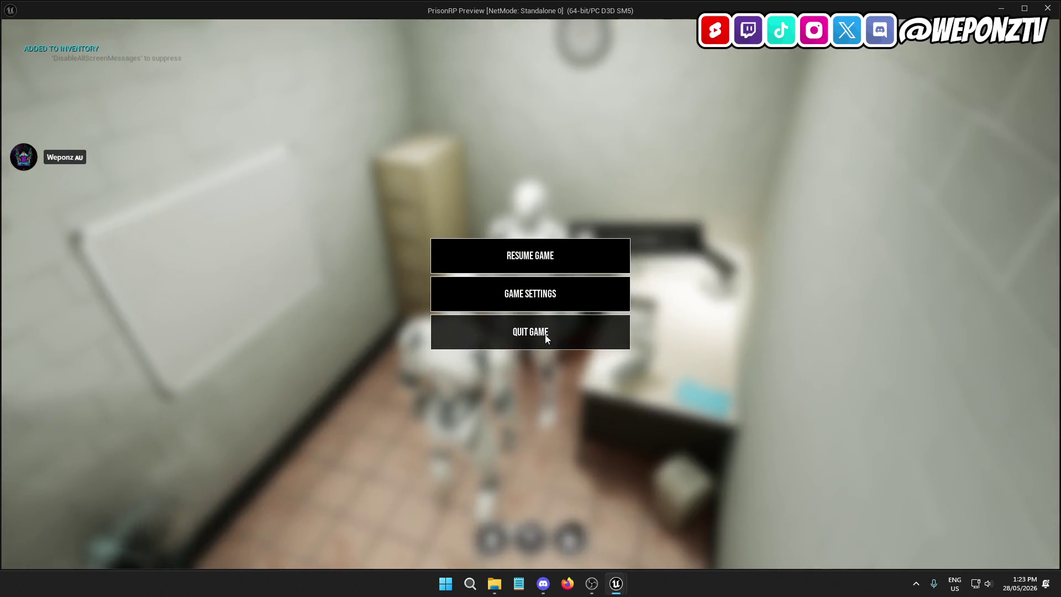
click(542, 333)
click(226, 25)
mouse_move(313, 191)
mouse_down()
mouse_move(568, 286)
mouse_move(1058, 282)
mouse_up()
drag(310, 287, 743, 239)
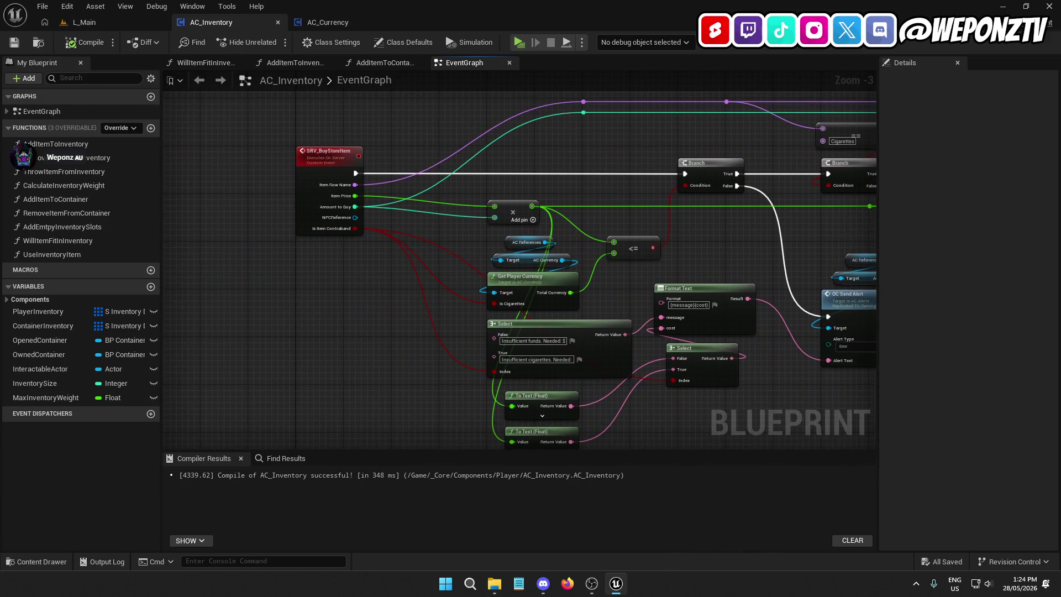
Step: Find references to SRV_BuyStoreItem by name and open its call in WBP_StoreDetails
right_click(315, 160)
mouse_move(392, 279)
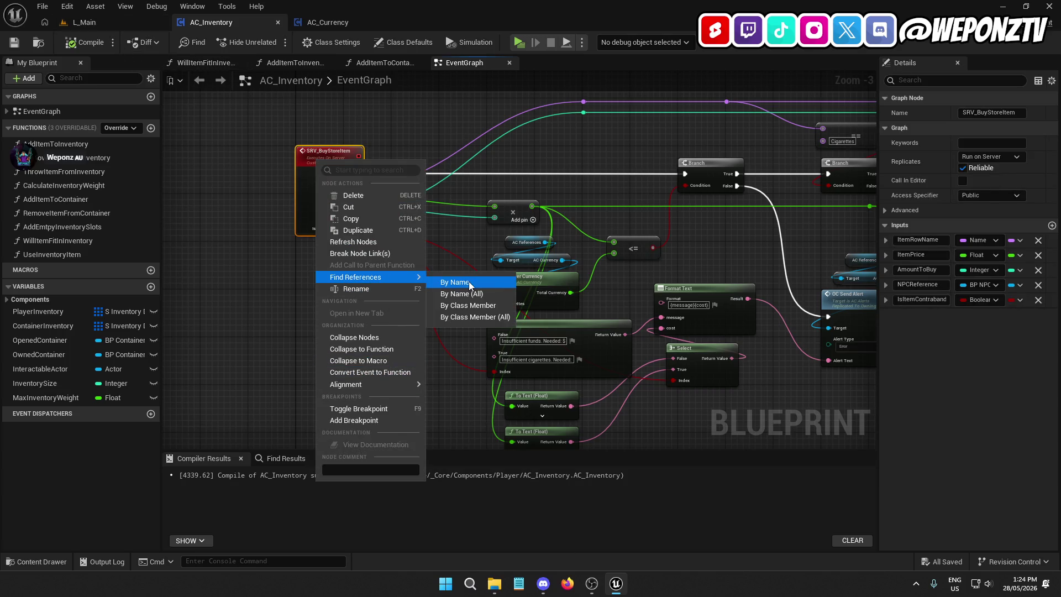
click(468, 283)
click(857, 475)
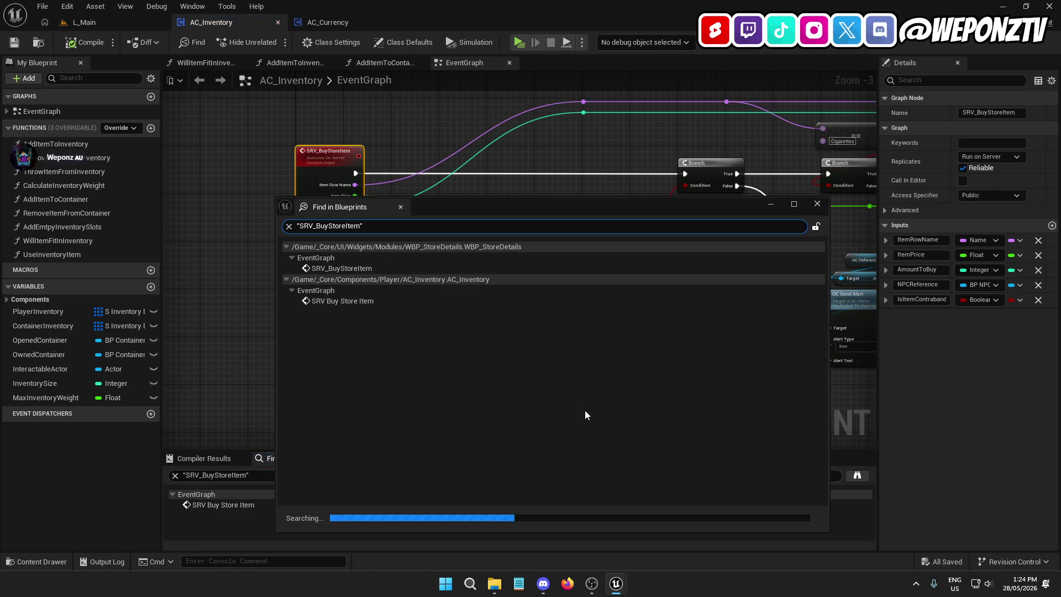
click(335, 303)
double_click(335, 303)
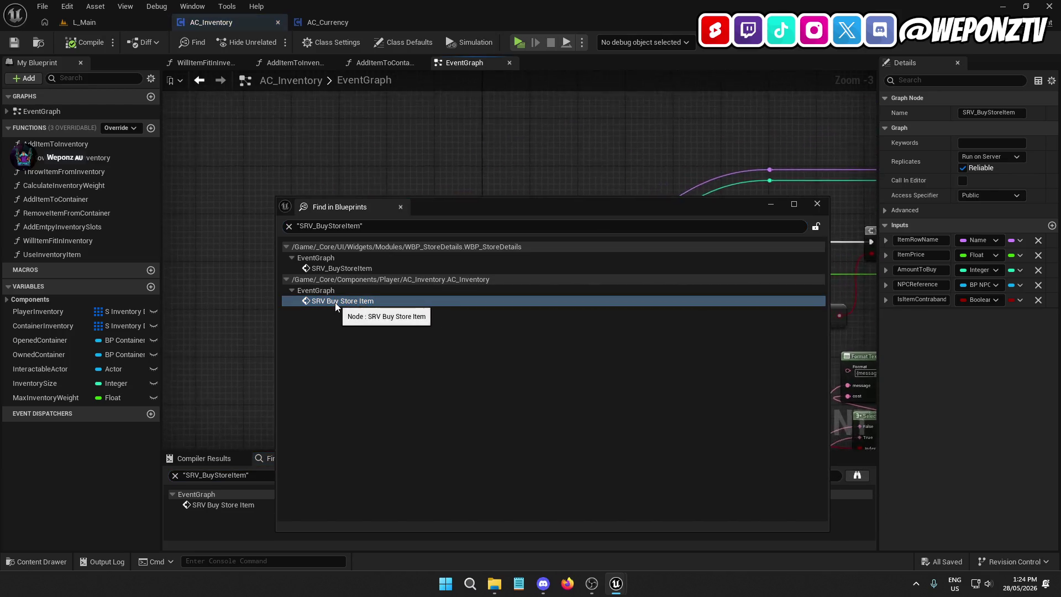
click(368, 267)
double_click(358, 267)
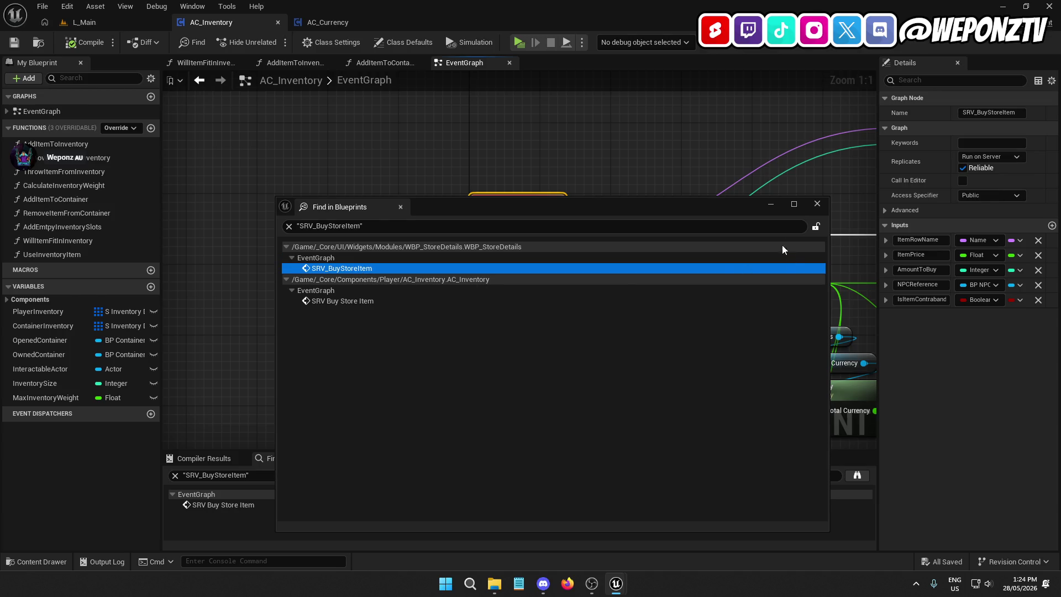
click(817, 204)
drag(737, 314, 638, 317)
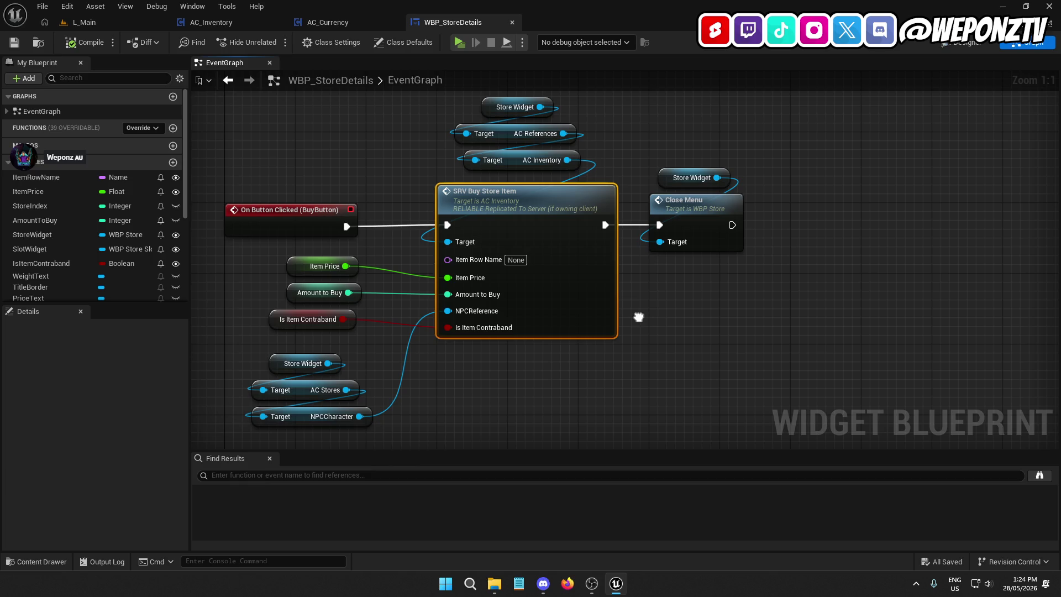
Step: Connect an ItemRowName getter to the Item Row Name input of SRV Buy Store Item
mouse_move(454, 262)
mouse_down()
mouse_move(338, 119)
mouse_move(328, 145)
mouse_move(371, 282)
mouse_move(351, 129)
mouse_move(337, 190)
mouse_move(318, 203)
mouse_up()
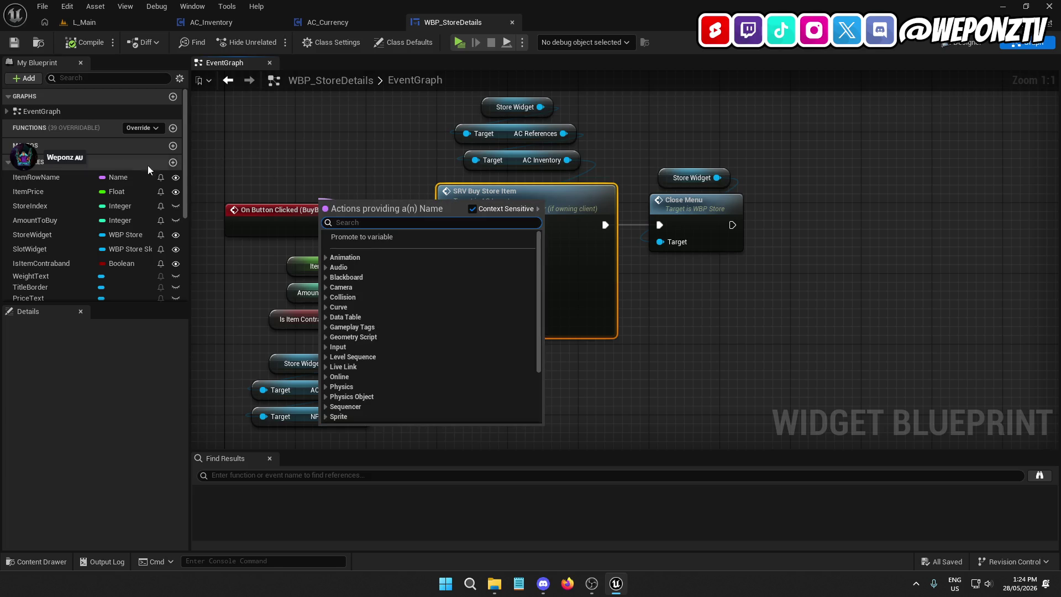
click(36, 177)
drag(458, 261, 459, 261)
mouse_move(345, 238)
mouse_down()
mouse_move(303, 245)
mouse_move(306, 269)
mouse_move(313, 253)
mouse_up()
Step: Tidy the variable and reference nodes, then compile, save and return to L_Main
drag(307, 250, 302, 260)
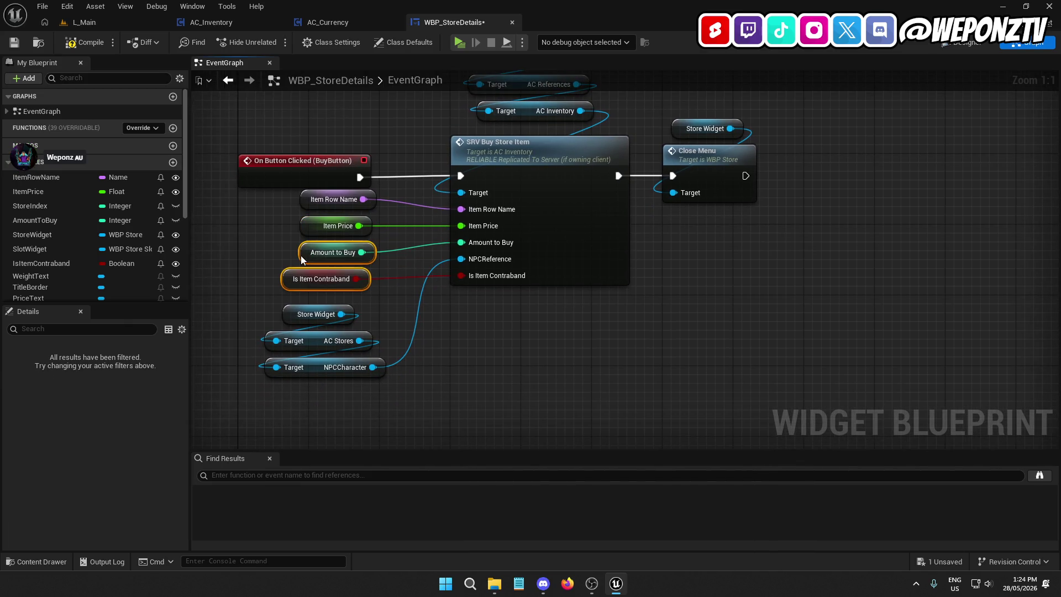
click(420, 354)
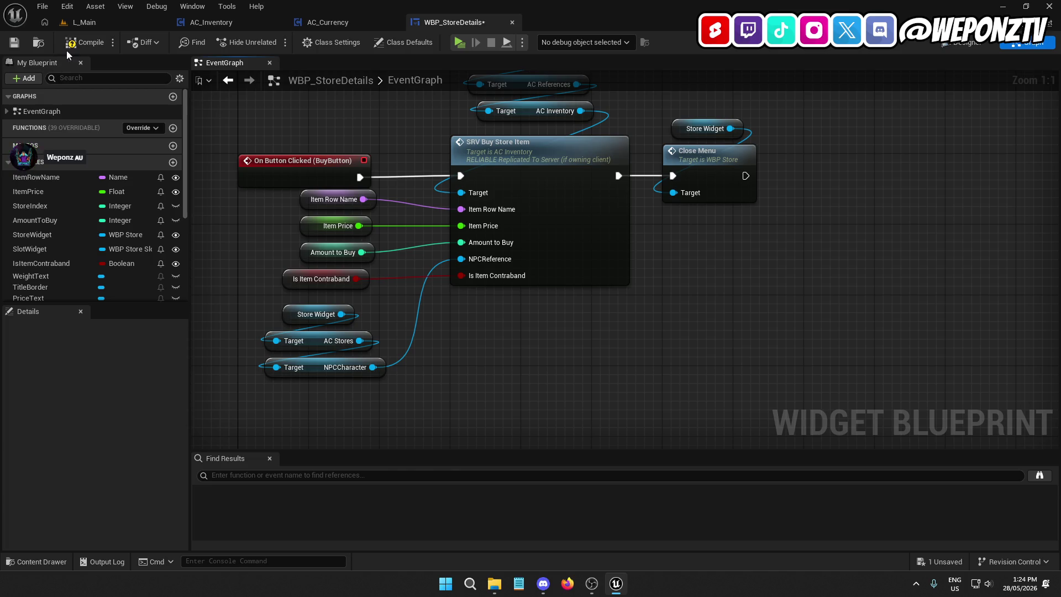
mouse_move(352, 236)
mouse_down()
mouse_move(307, 191)
mouse_move(310, 208)
mouse_up()
click(390, 403)
mouse_move(408, 416)
mouse_down()
mouse_move(313, 321)
mouse_move(310, 350)
mouse_up()
click(453, 354)
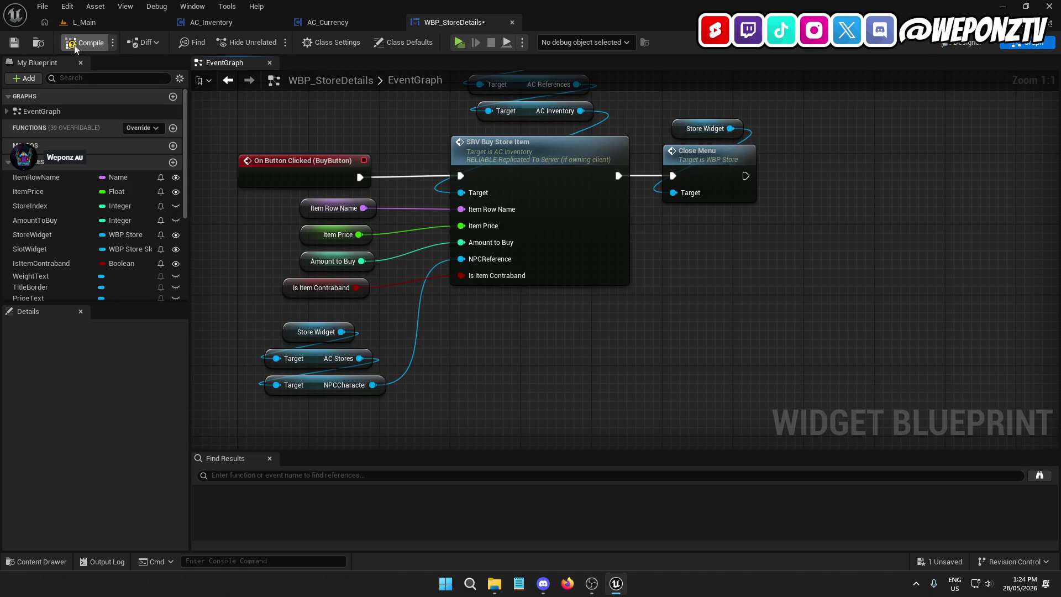
click(14, 46)
click(84, 22)
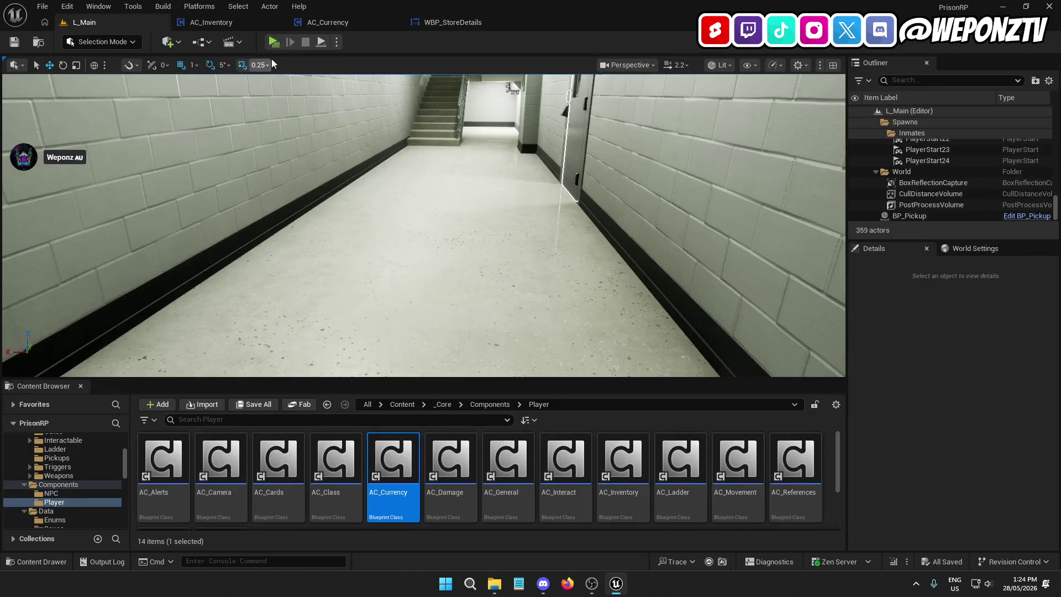
Step: Run a standalone preview, quit it, and delete both .sav files in Saved/SaveGames
click(272, 49)
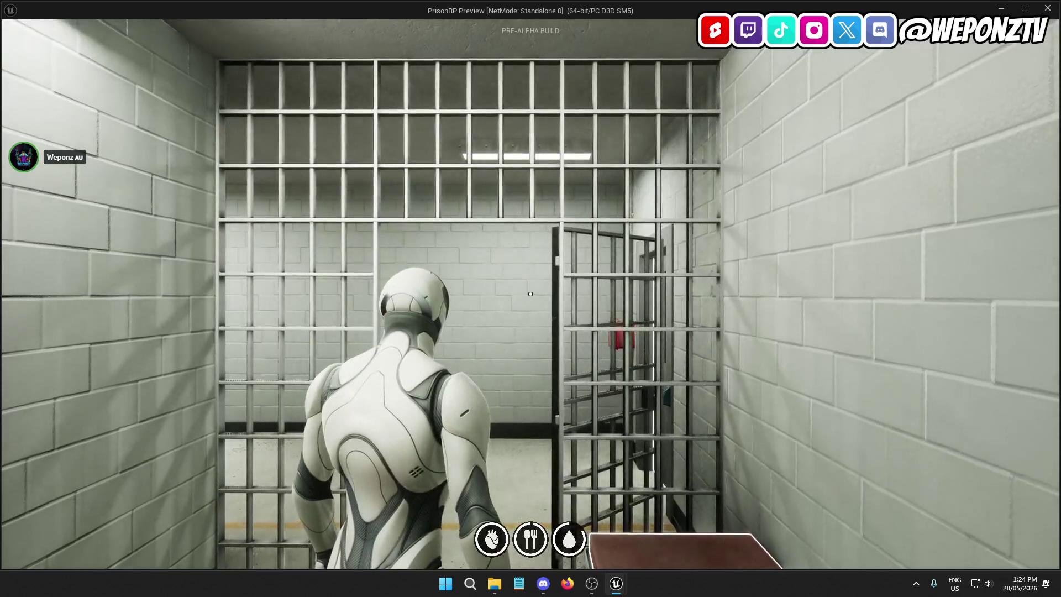
key(Escape)
click(524, 333)
click(494, 583)
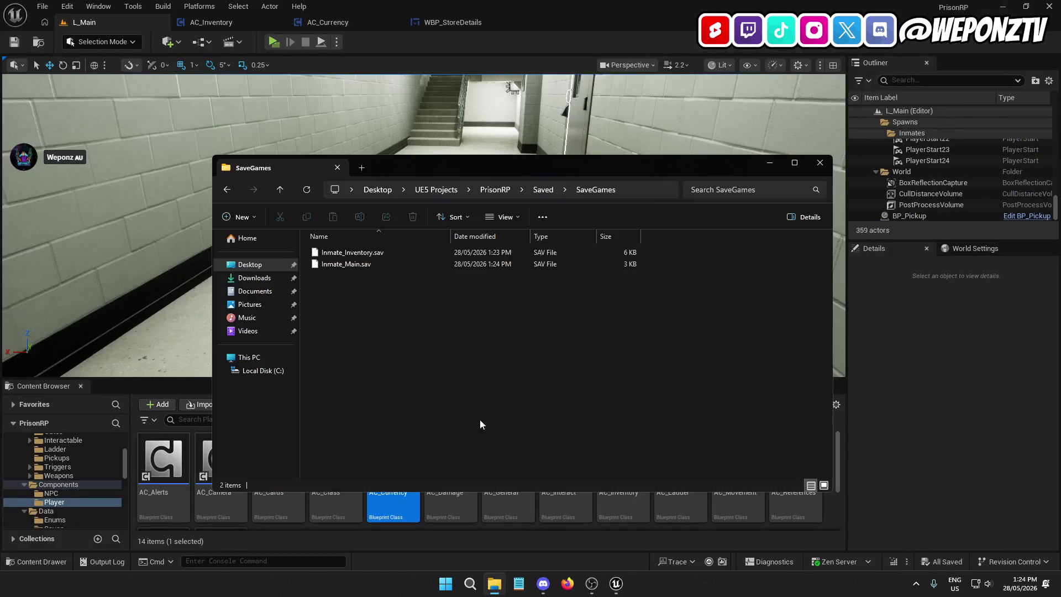
click(414, 218)
Step: Relaunch the standalone preview, walk through the inmate door, and open the commissary worker's shop
click(273, 41)
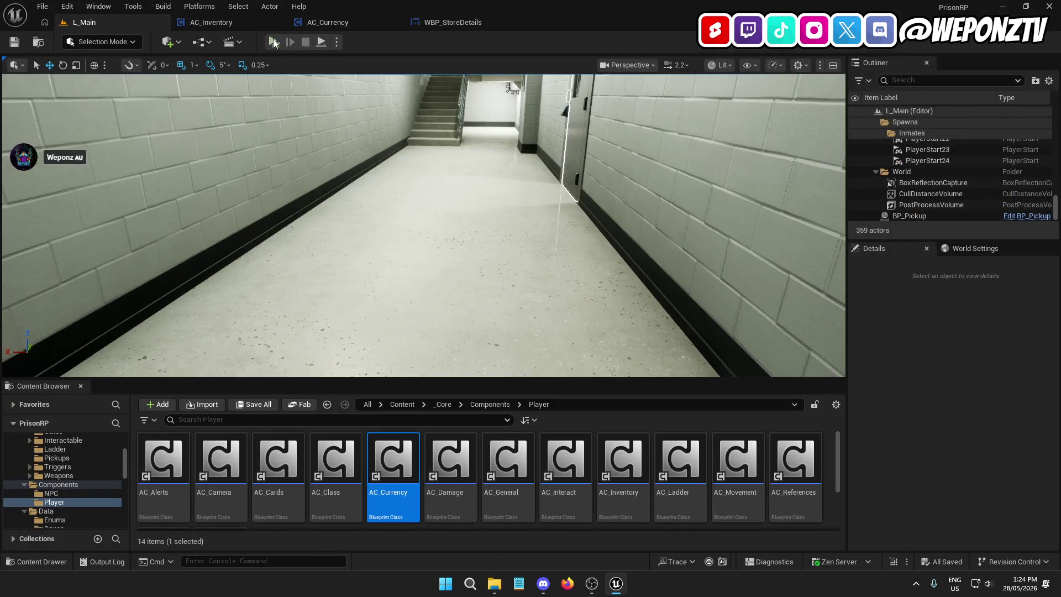
key(w)
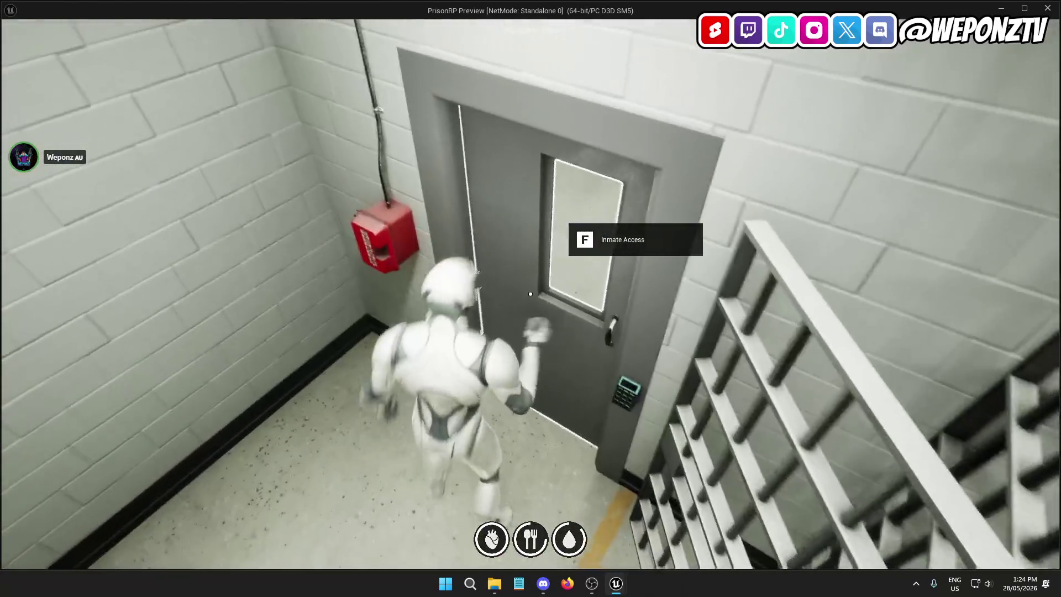
key(w)
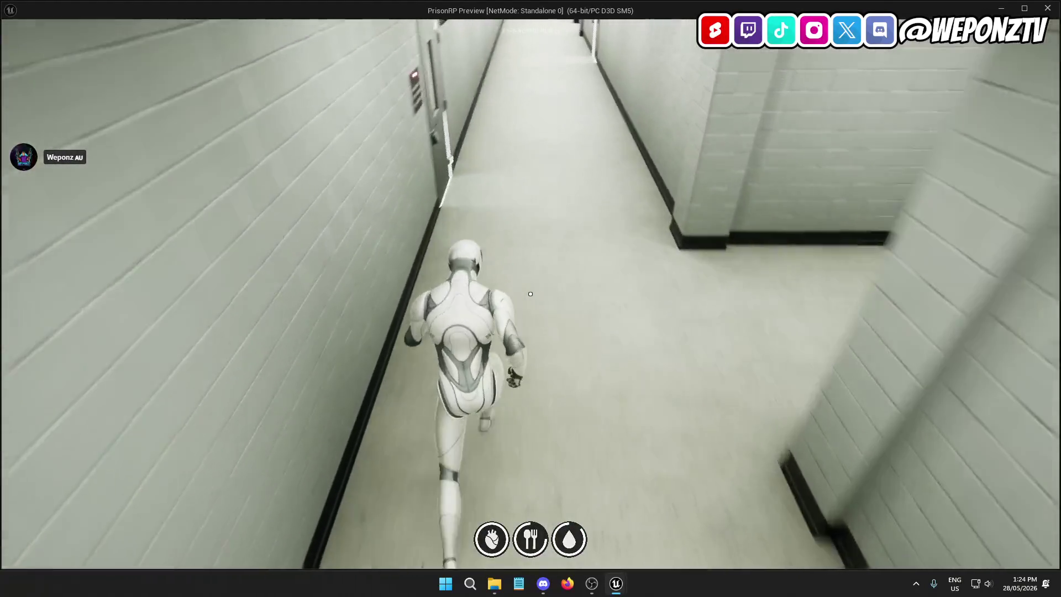
key(w)
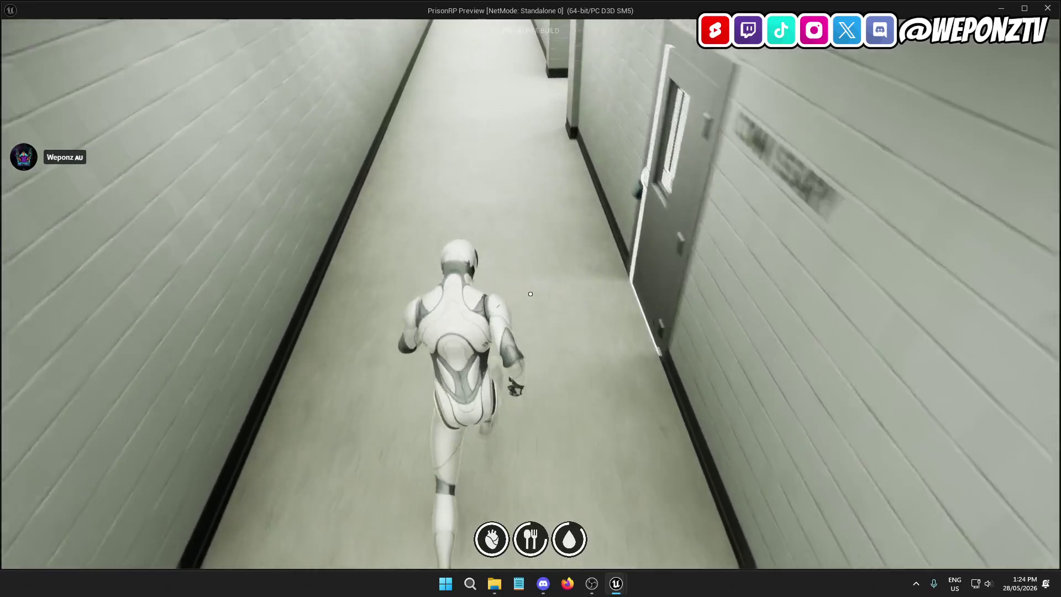
key(f)
key(w)
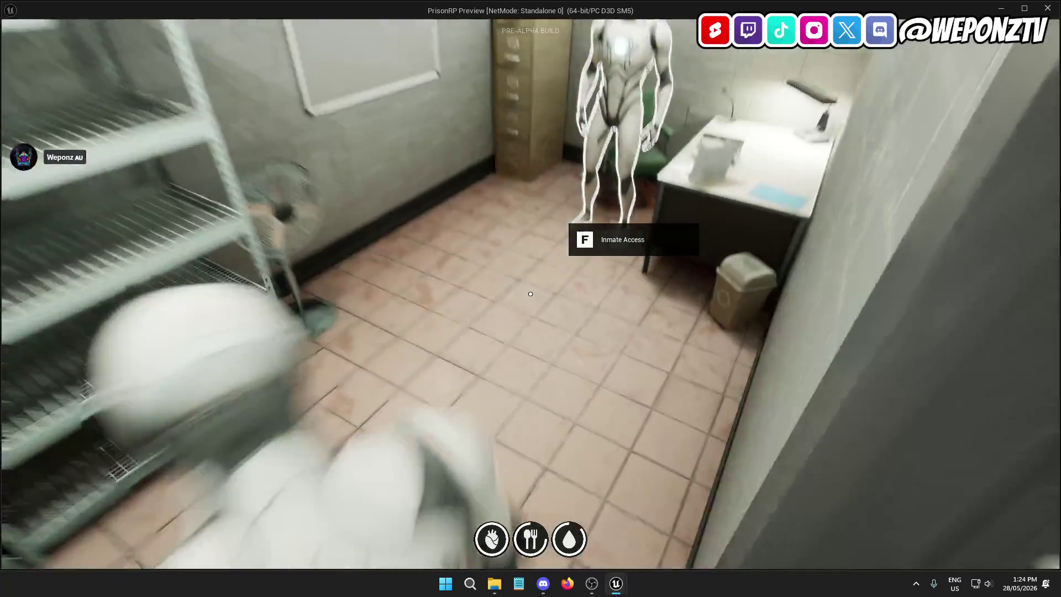
key(f)
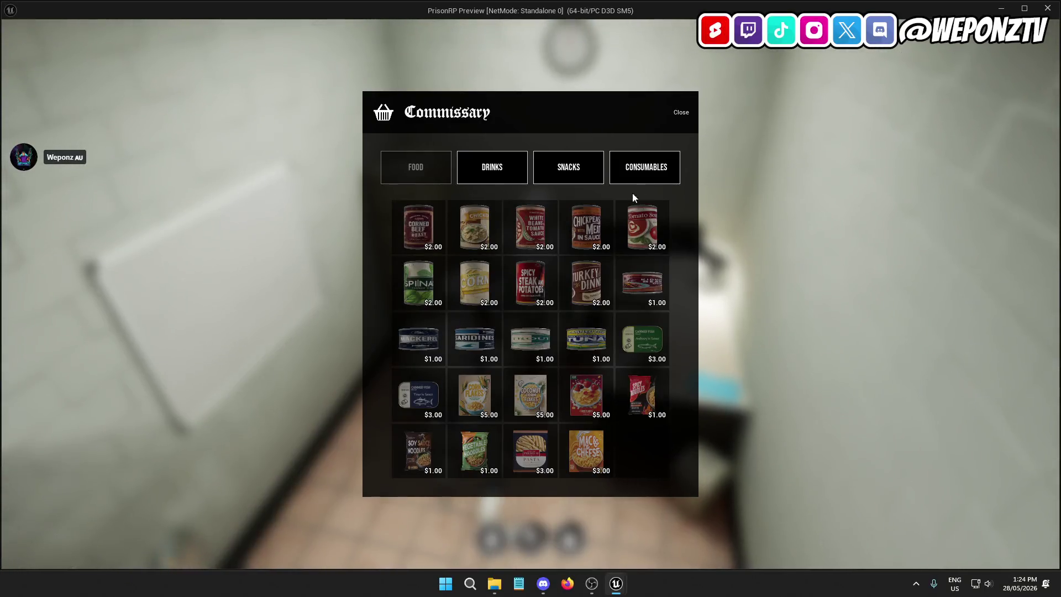
Step: Buy cigarettes from Consumables, close the shop, and quit the preview back to the editor
click(635, 173)
click(433, 216)
click(631, 283)
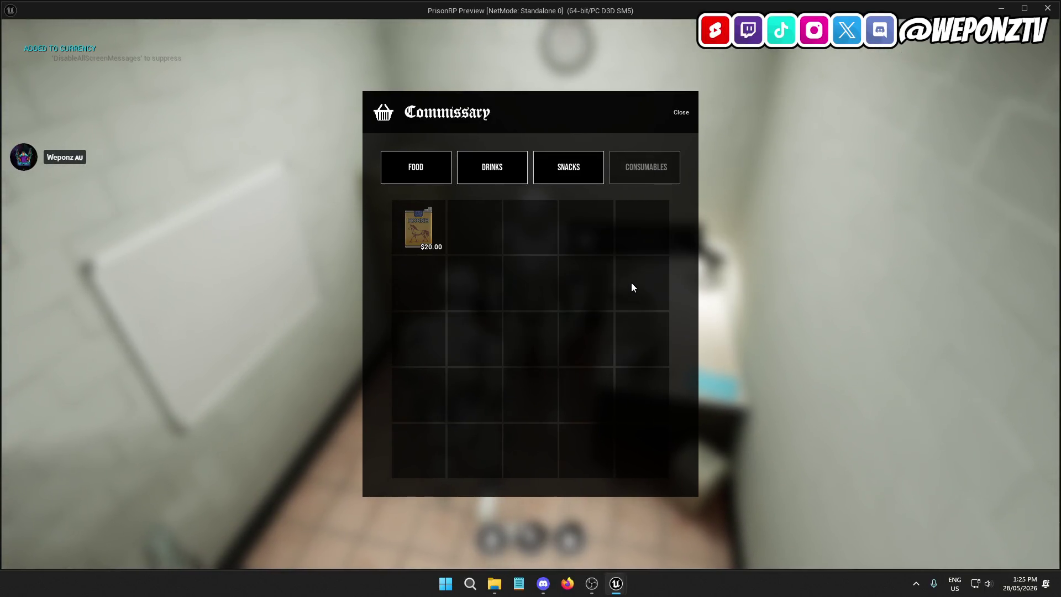
click(682, 112)
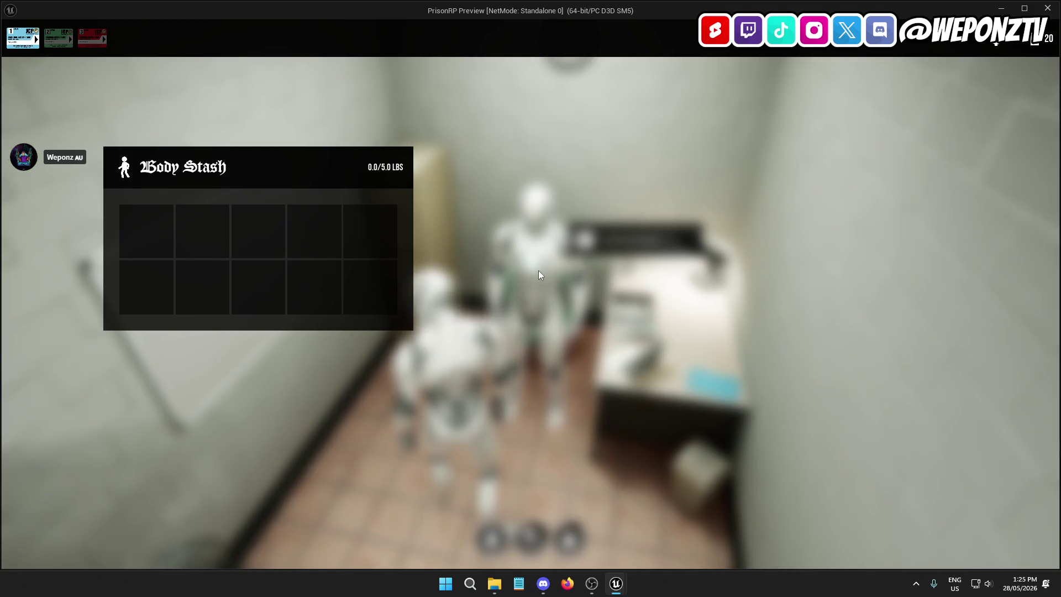
key(Escape)
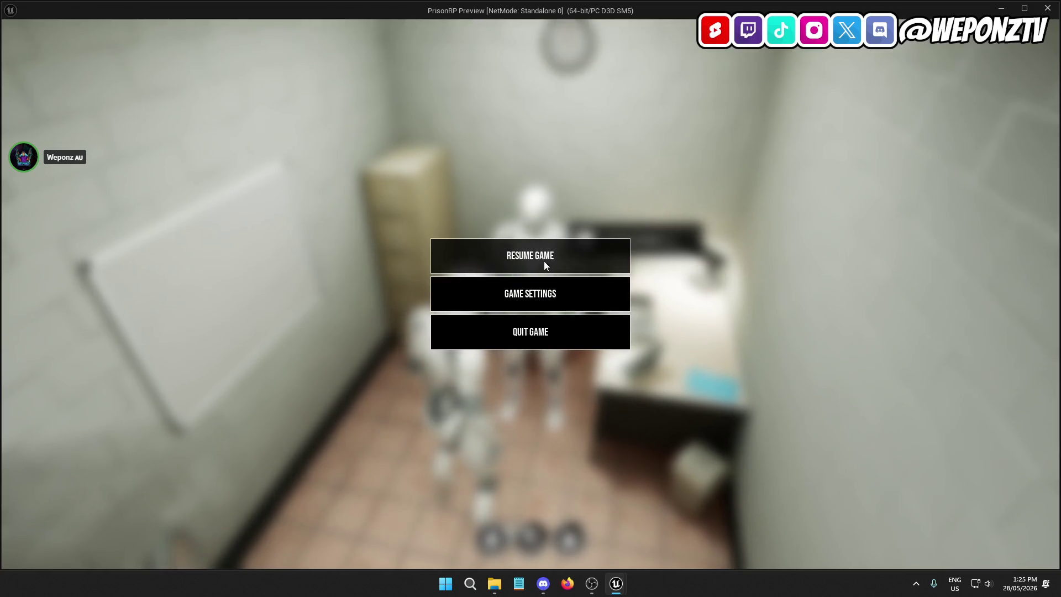
click(540, 336)
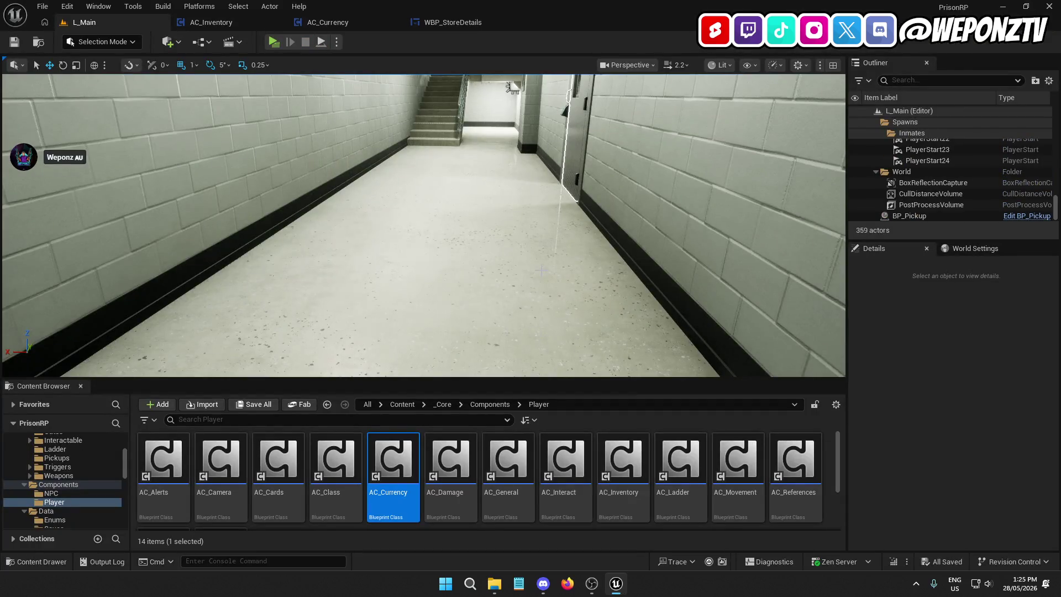
Step: Verify the store NPC's Store Type is Commissary Worker, then launch a standalone preview with Alt+P
scroll(617, 273, down, 10)
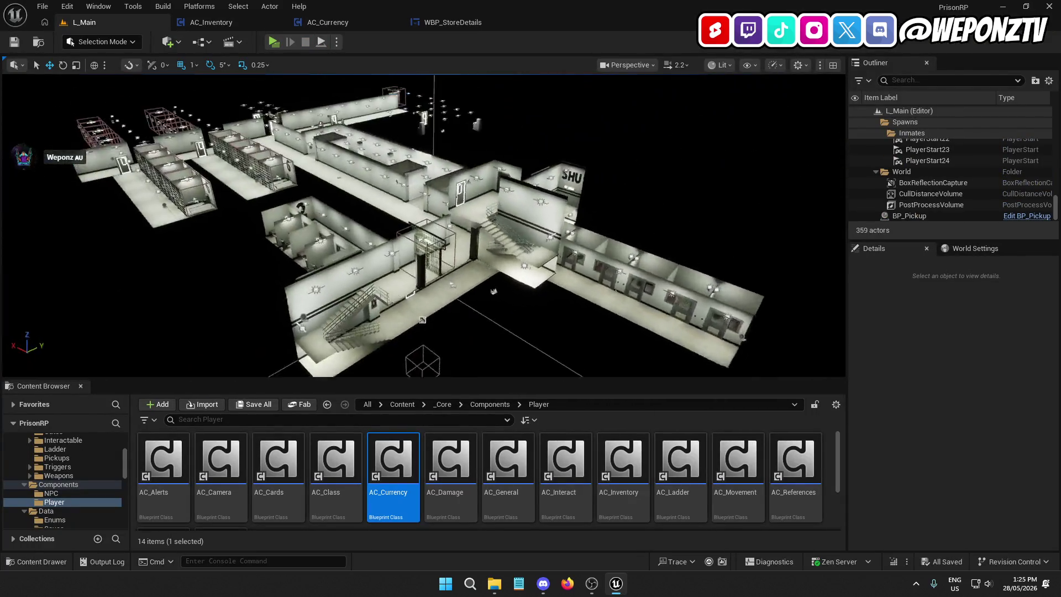
scroll(424, 226, up, 10)
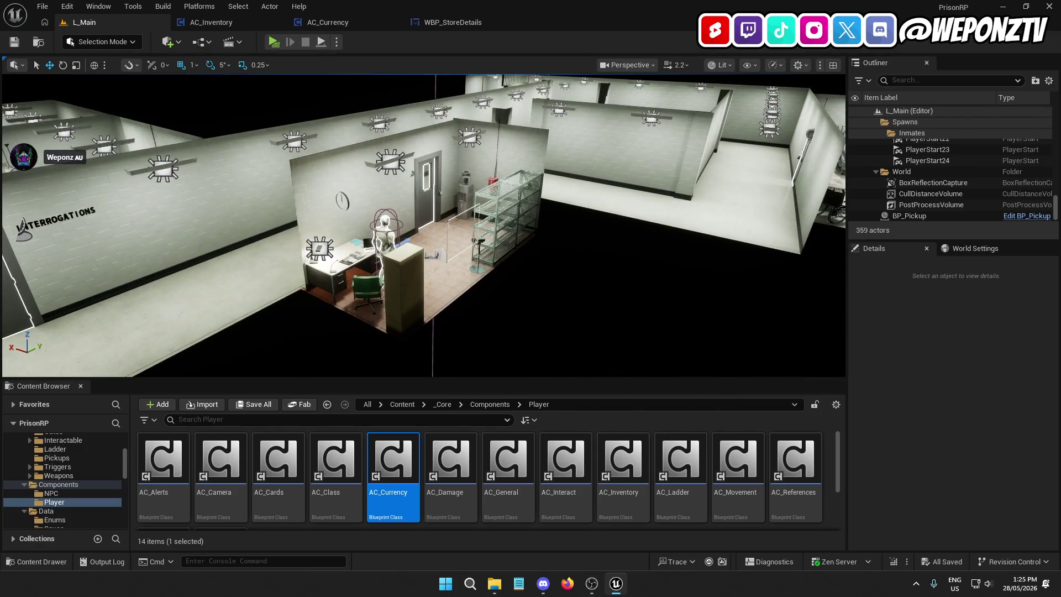
click(386, 232)
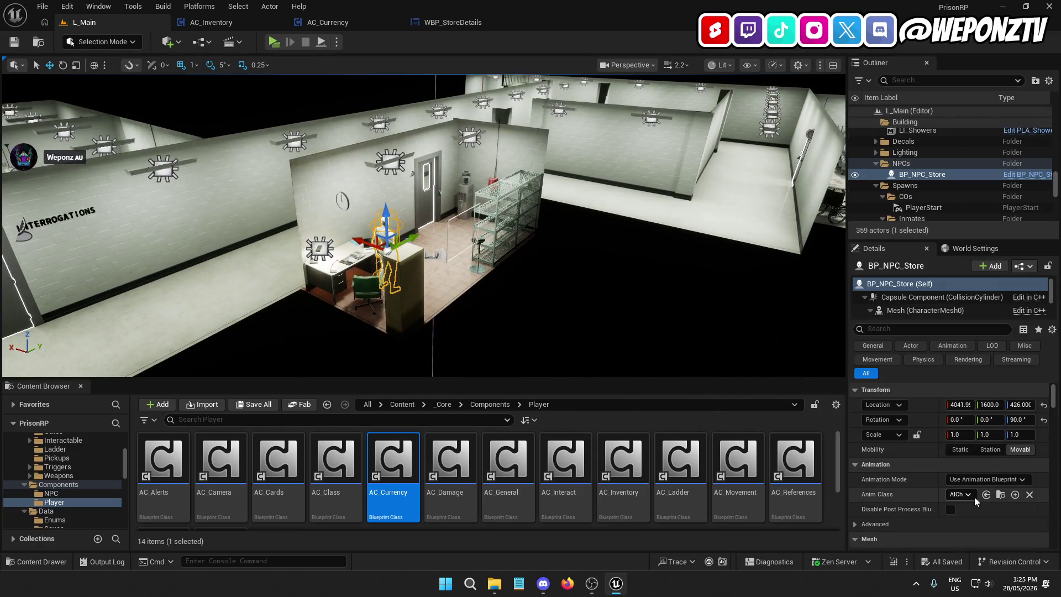
scroll(950, 492, down, 3)
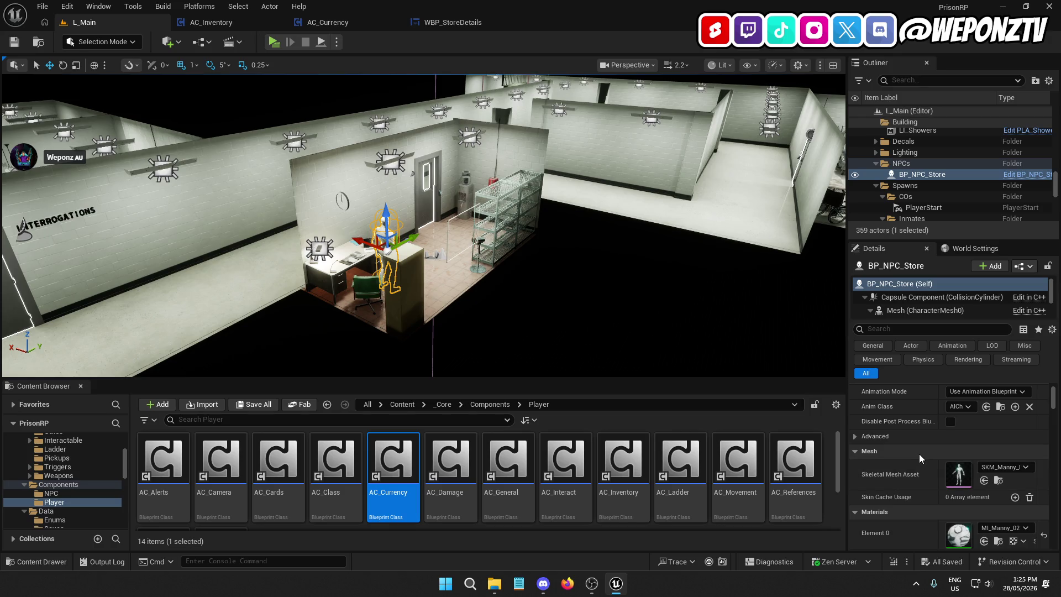
scroll(918, 450, down, 6)
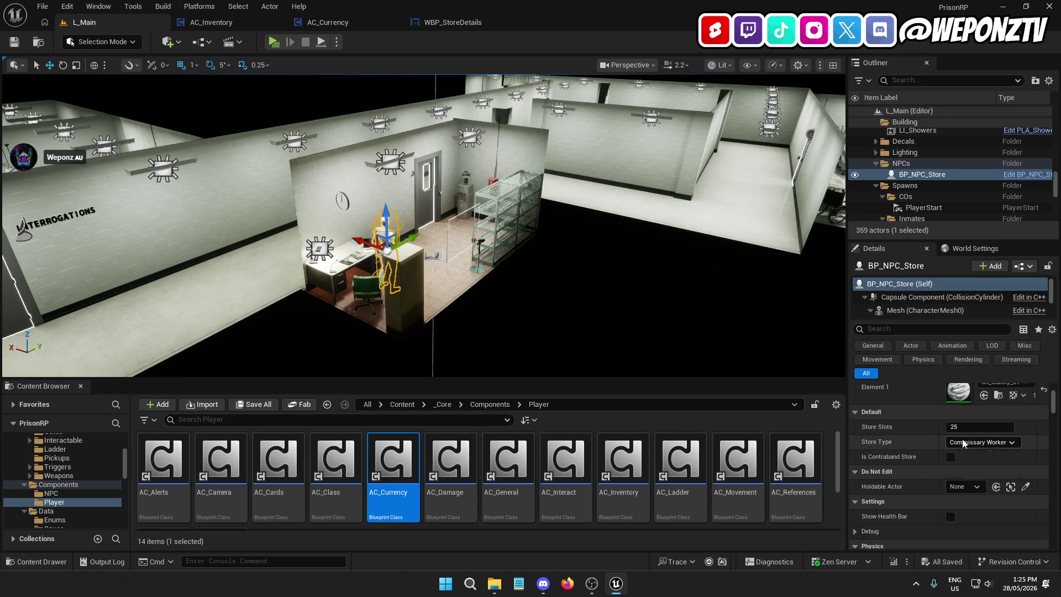
click(962, 443)
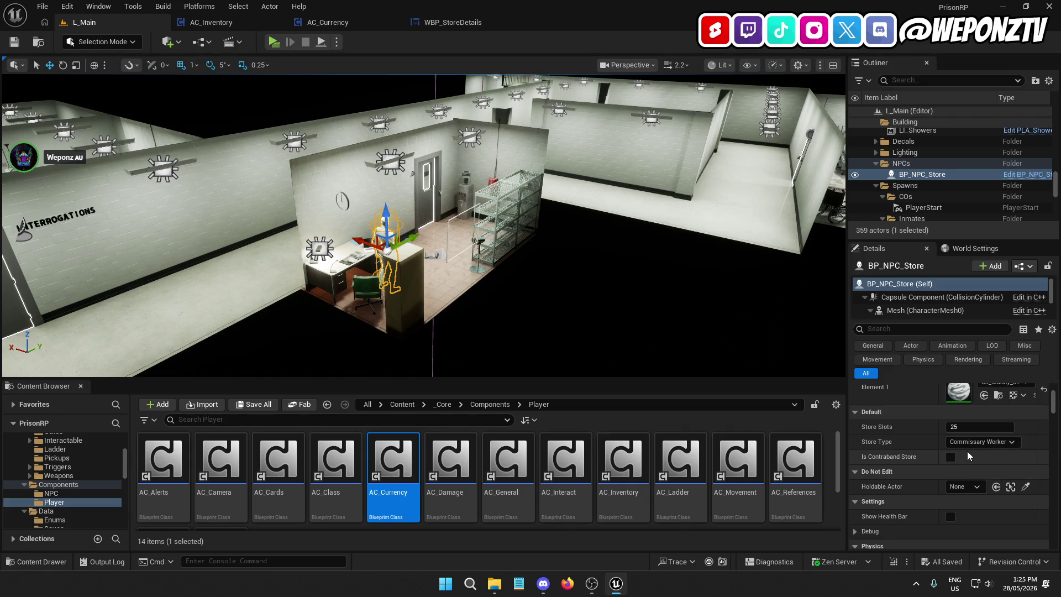
key(alt+p)
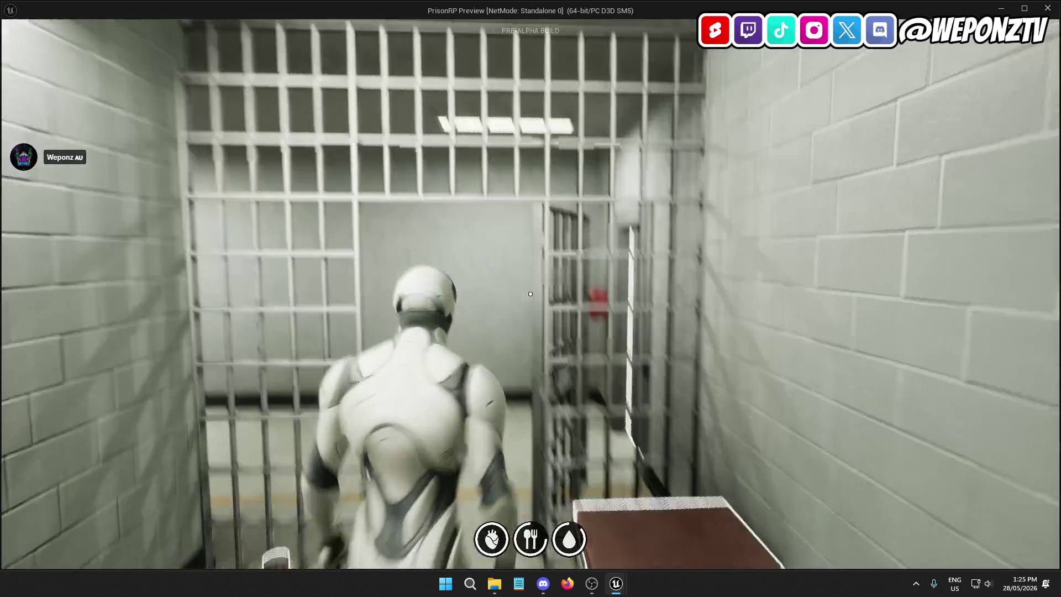
Step: Run from the cell to the Commissary, open its door, and start the worker's shop
key(w)
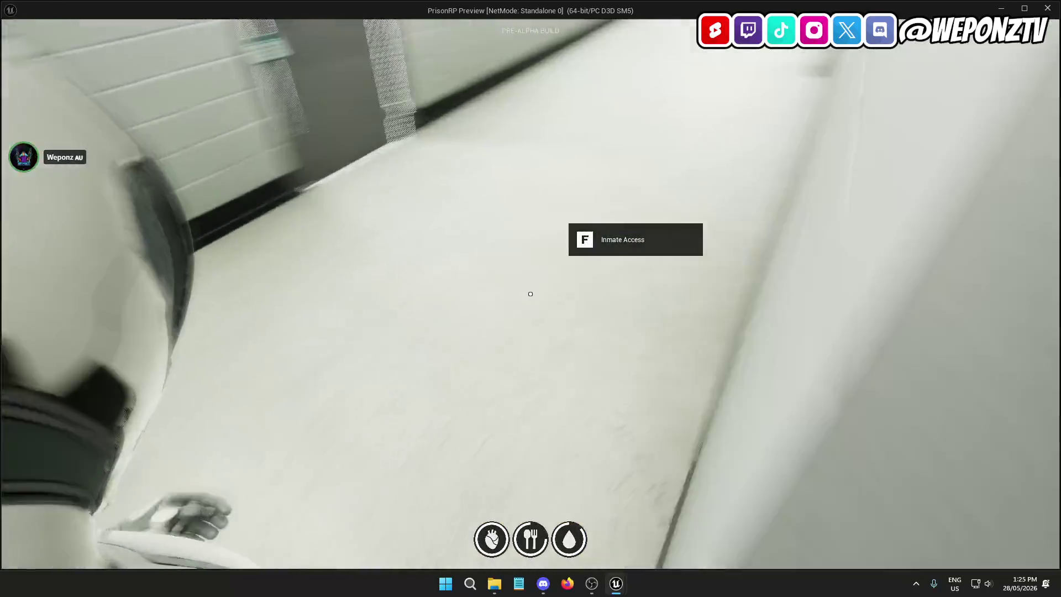
key(Tab)
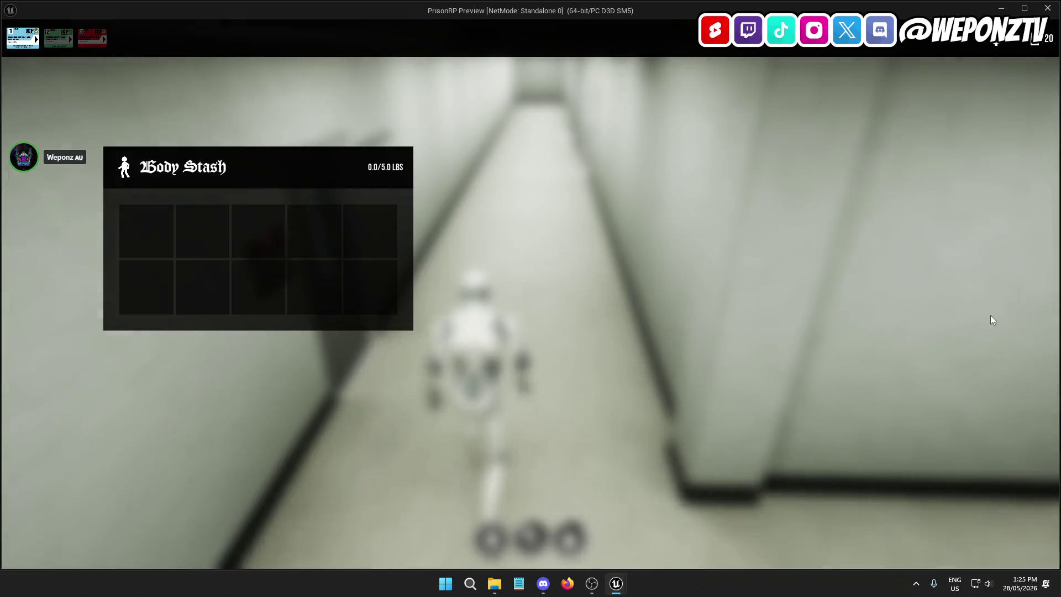
key(Tab)
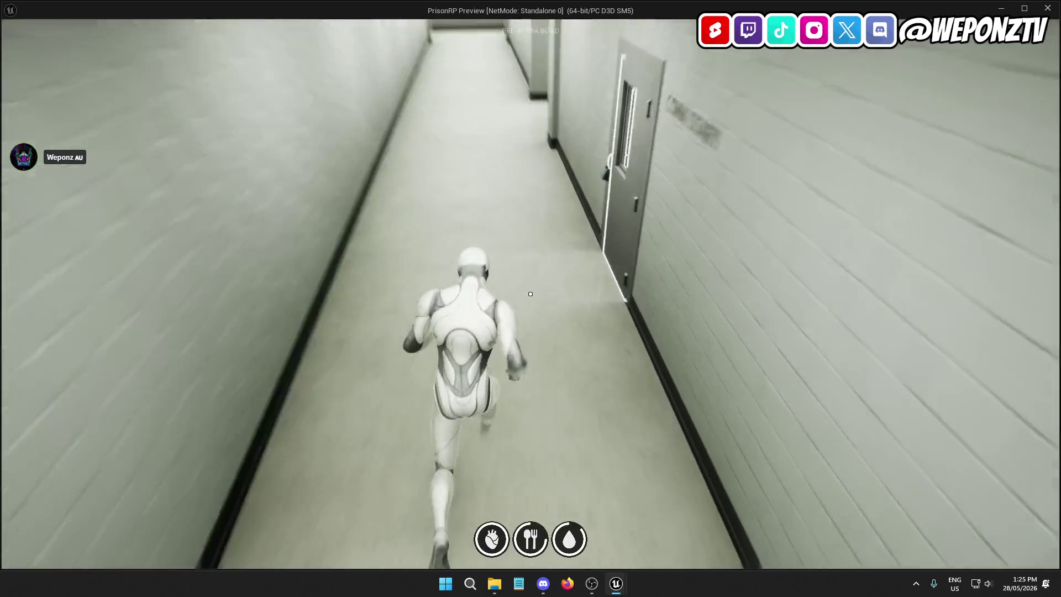
key(f)
key(w)
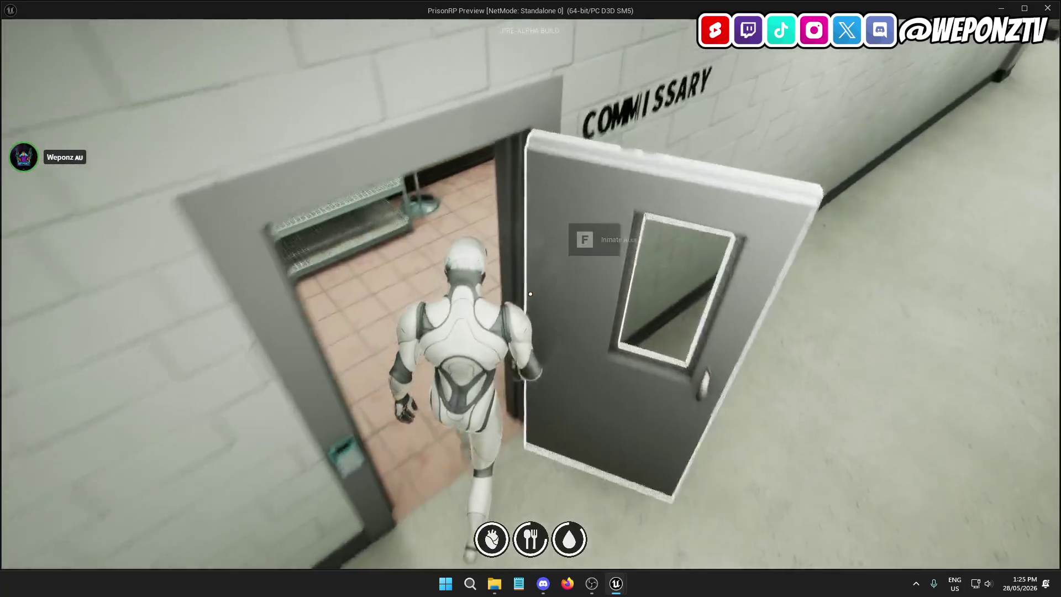
key(f)
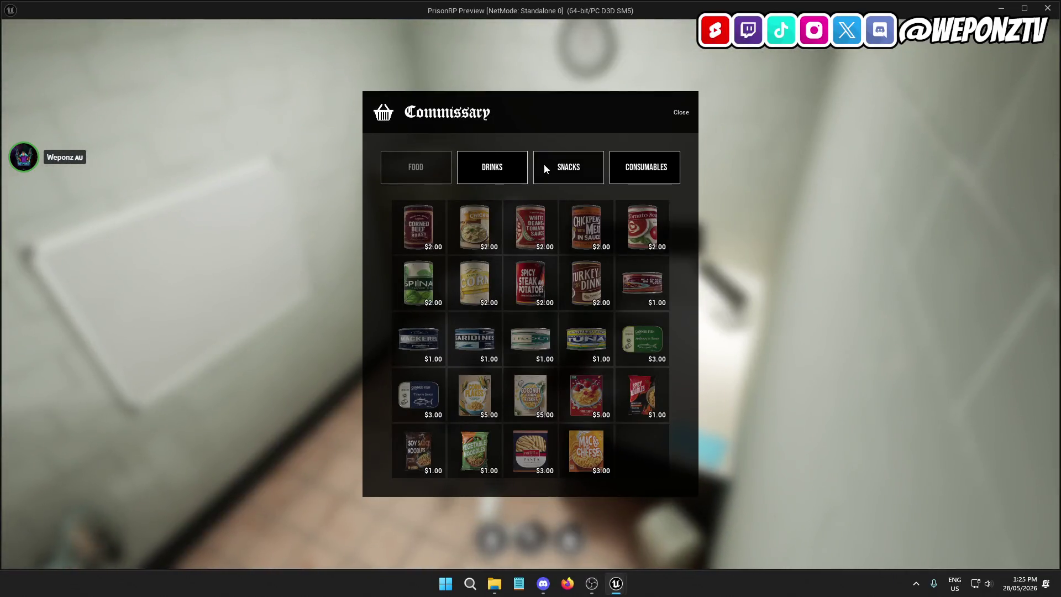
Step: Buy the Cola Soft Drink from Drinks, inspect it in the Body Stash, then quit the game
click(492, 168)
click(419, 221)
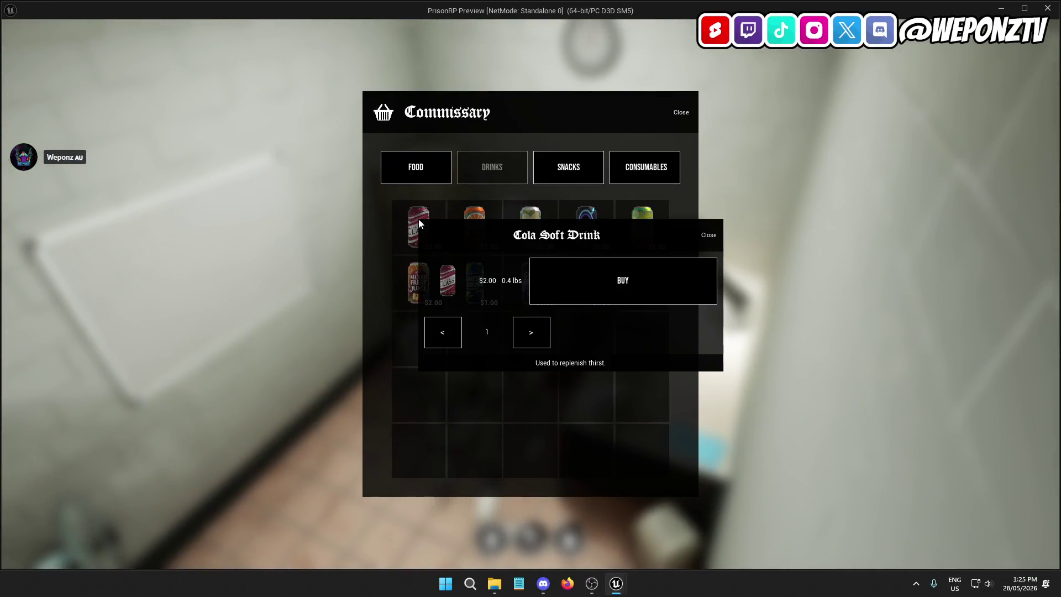
click(603, 282)
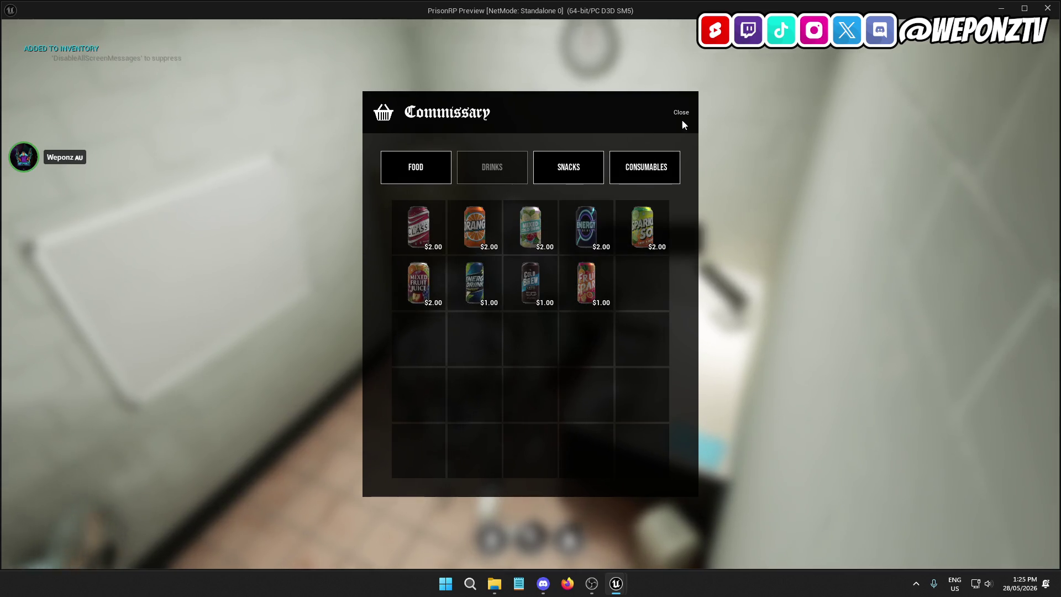
click(682, 117)
click(158, 227)
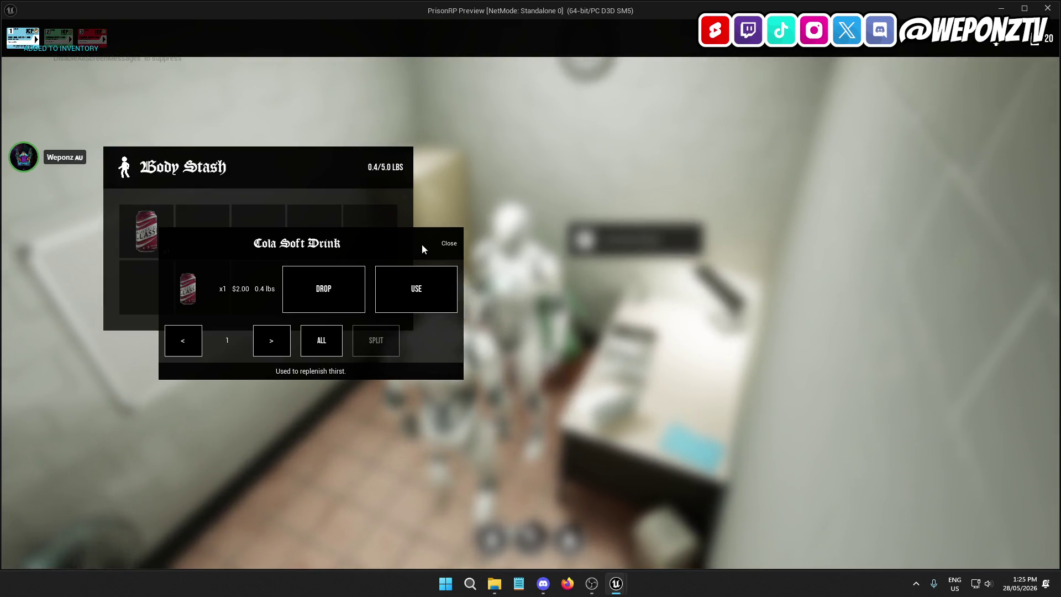
click(446, 241)
key(Escape)
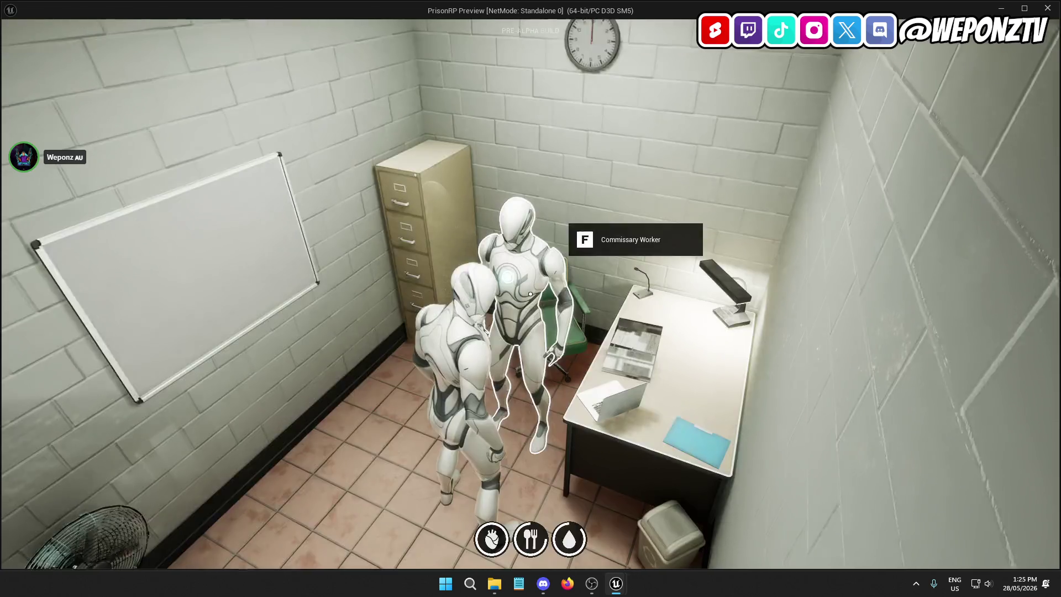
key(Escape)
key(Escape)
click(555, 331)
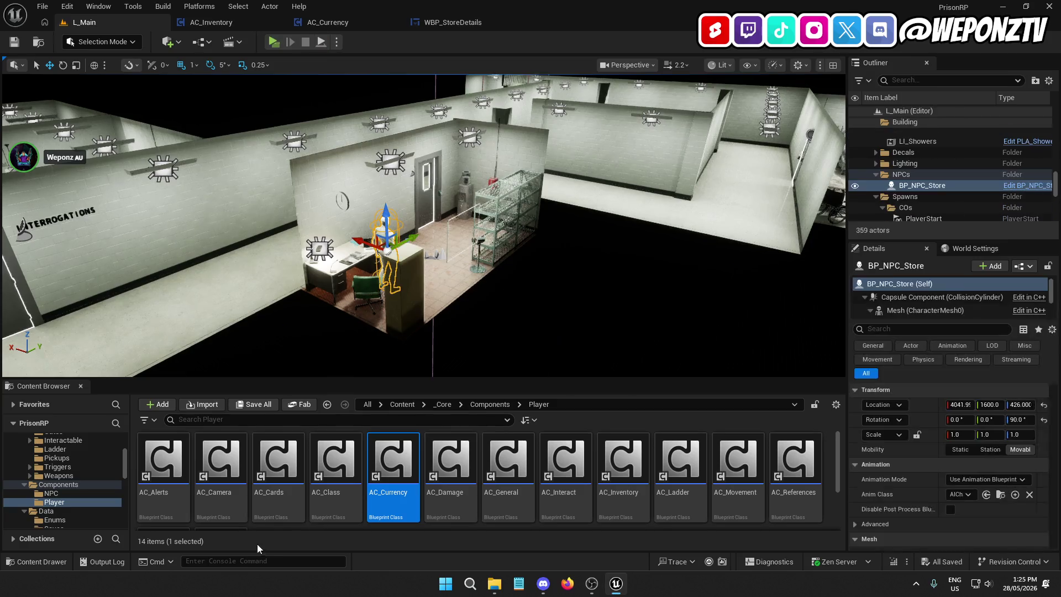
Step: Navigate the Content Browser to _Core > Animations > Player > Sequences > NEW
click(443, 404)
click(173, 457)
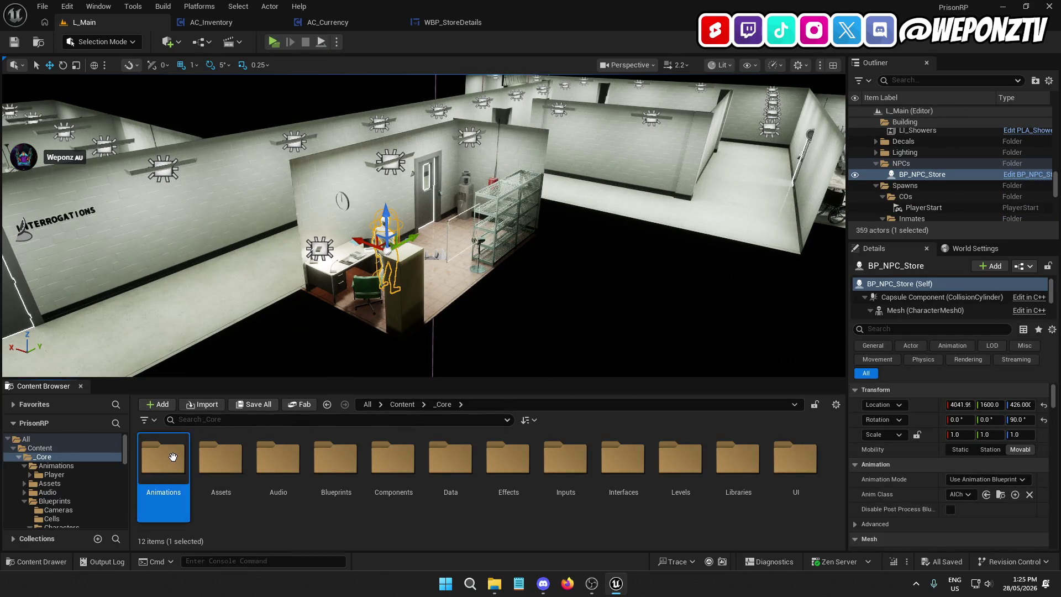
double_click(172, 457)
double_click(173, 456)
double_click(234, 466)
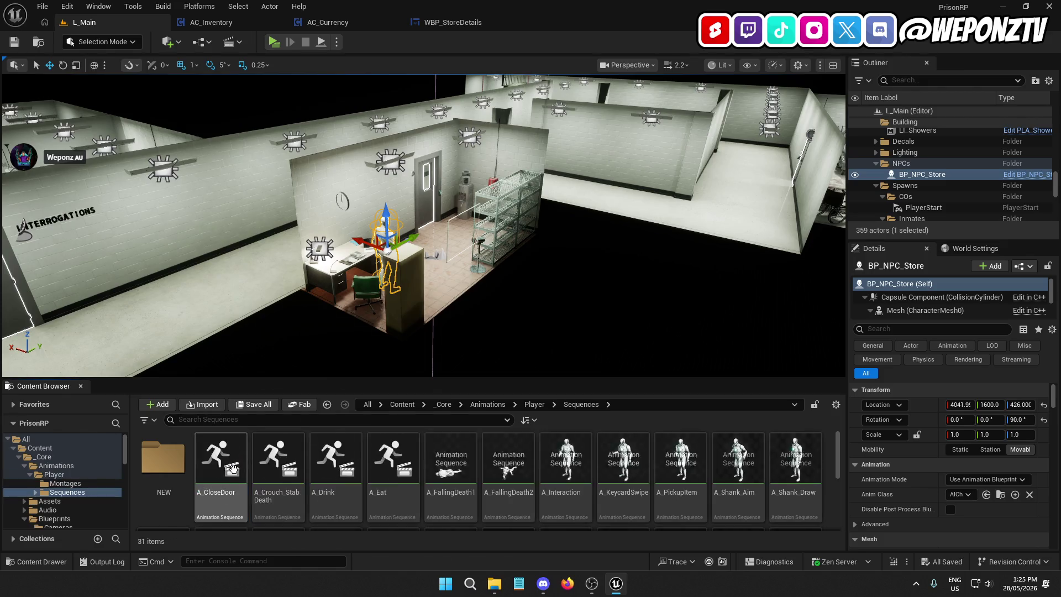
double_click(163, 458)
Step: Search the NEW folder for 'pur', 'buy' and 'drug', then clear the search
click(259, 420)
text(ur)
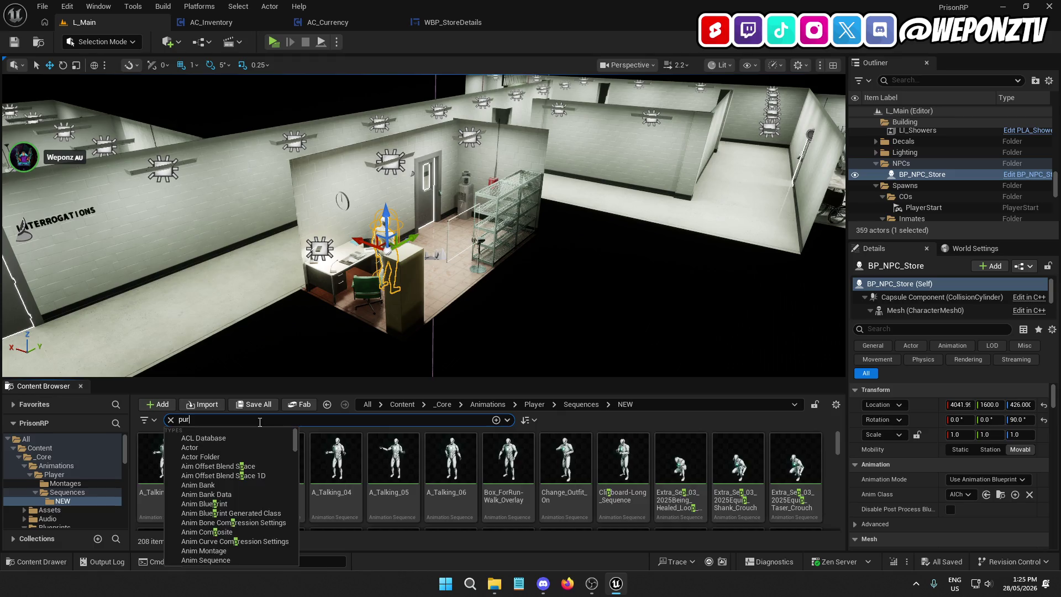
key(BackSpace)
key(BackSpace)
key(BackSpace)
text(buy)
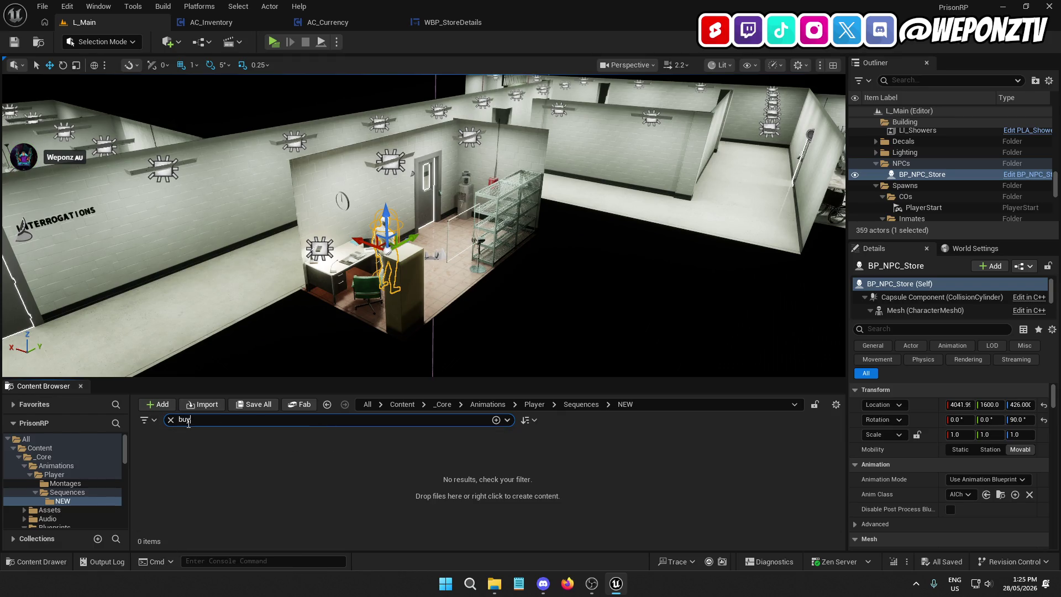
double_click(172, 415)
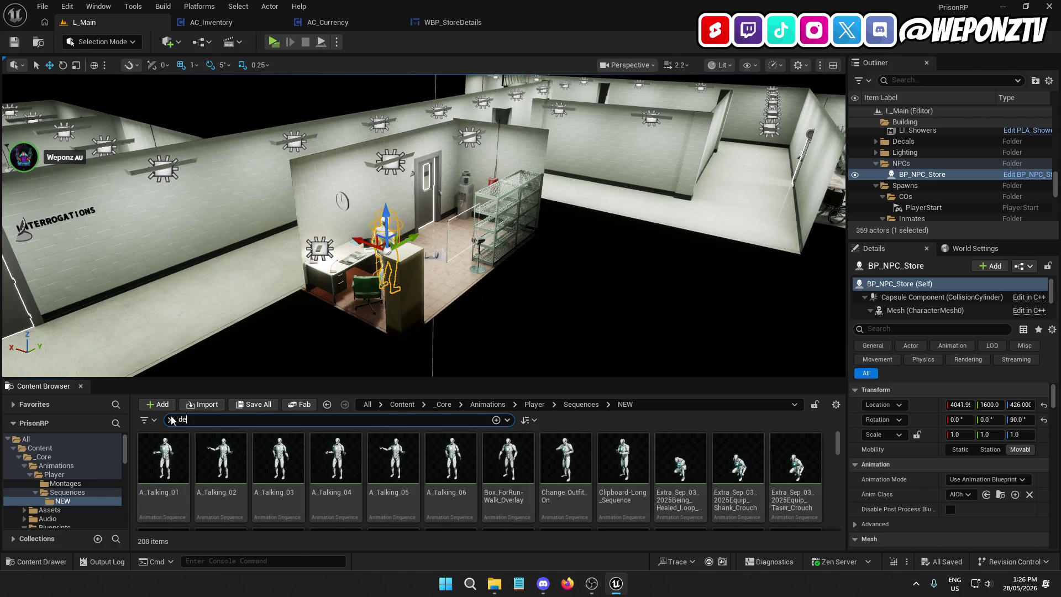
text(al)
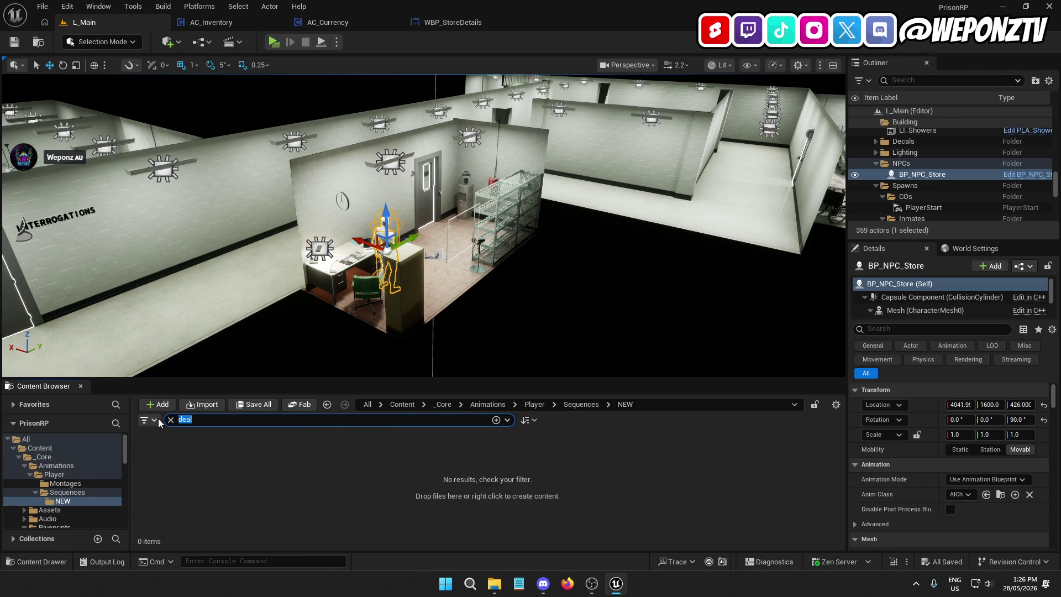
text(rug)
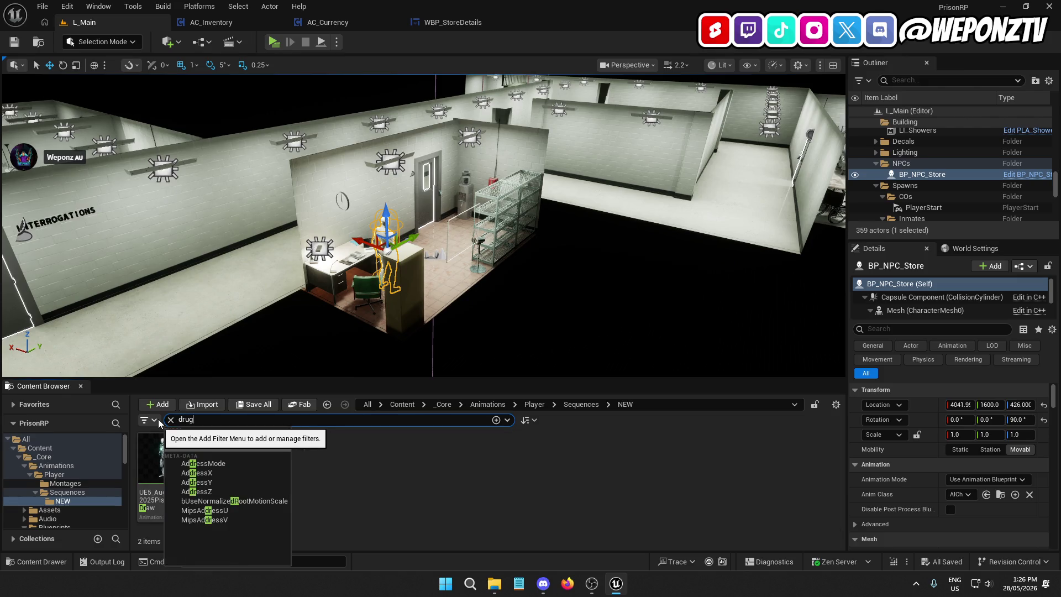
key(ctrl+a)
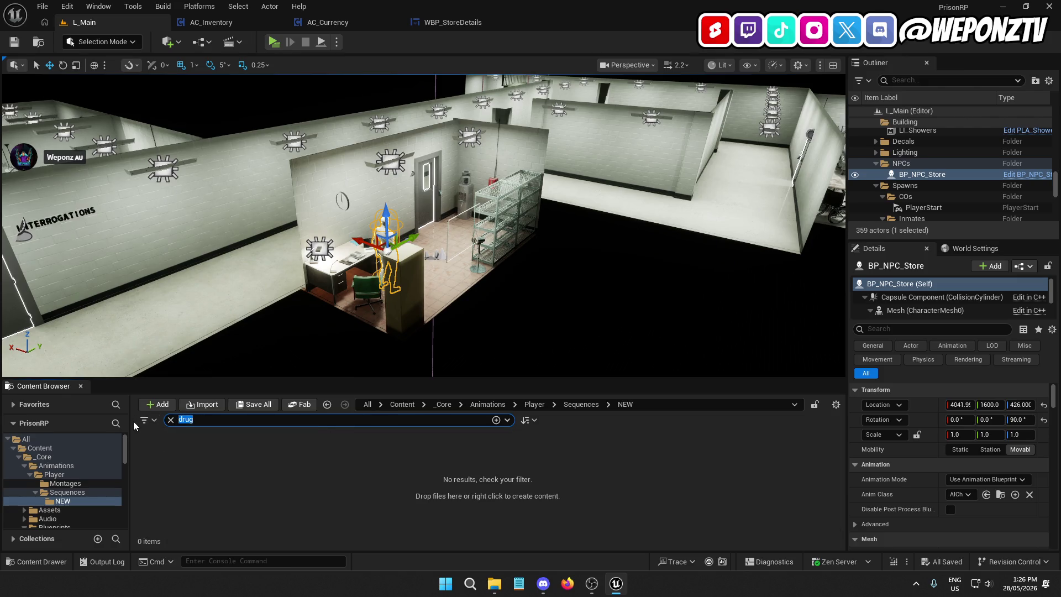
key(BackSpace)
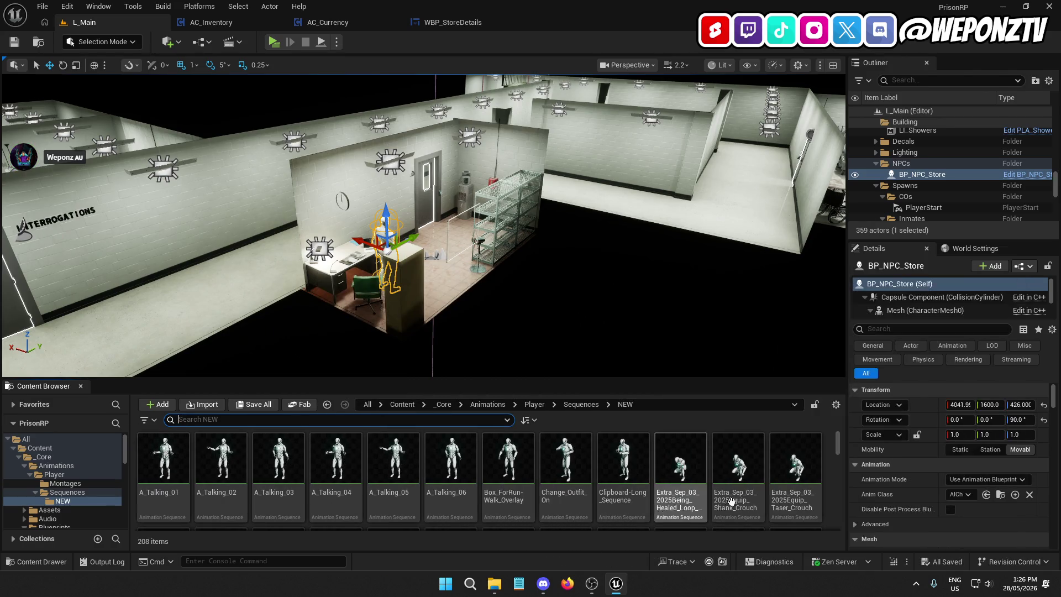
scroll(752, 496, down, 2)
scroll(718, 488, down, 1)
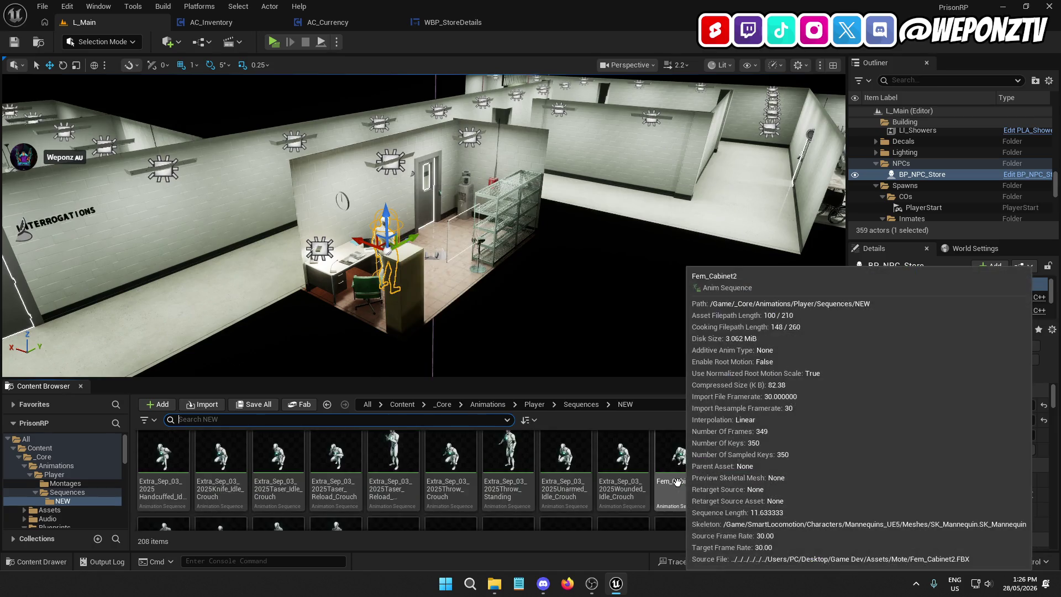
scroll(697, 477, down, 2)
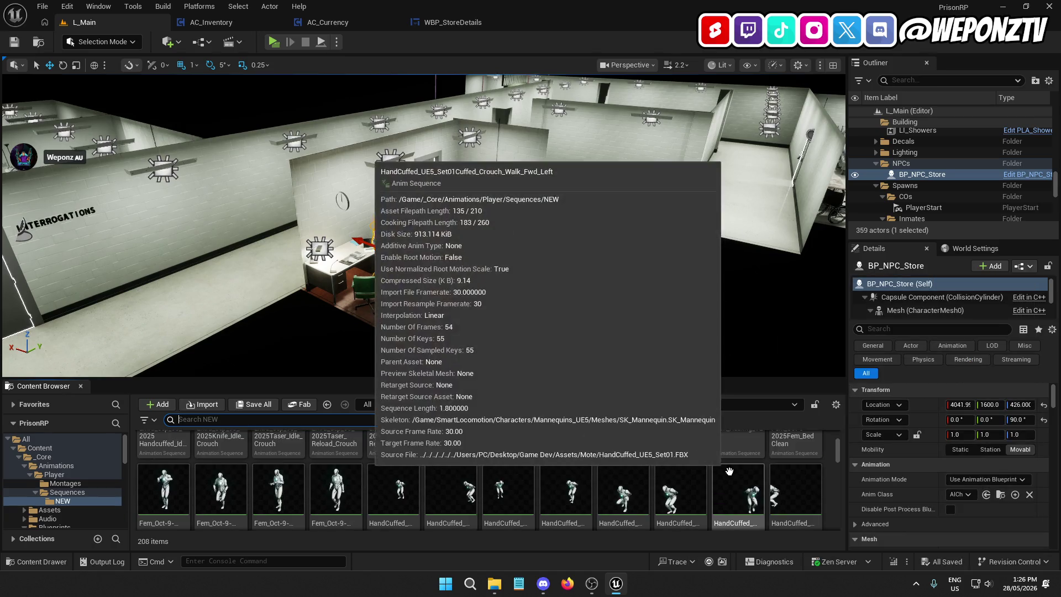
scroll(713, 472, down, 2)
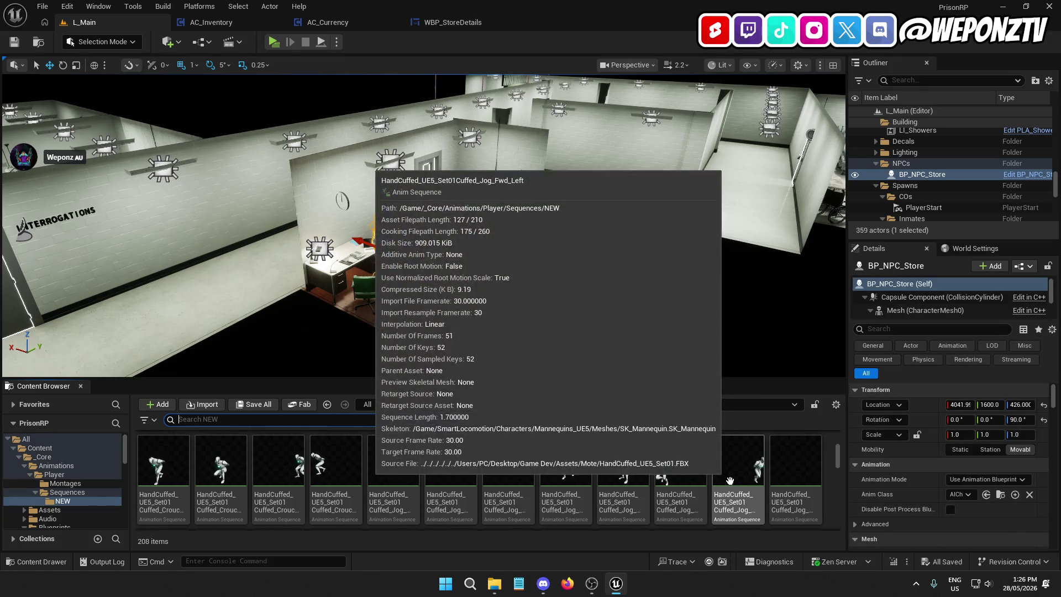
scroll(721, 467, down, 3)
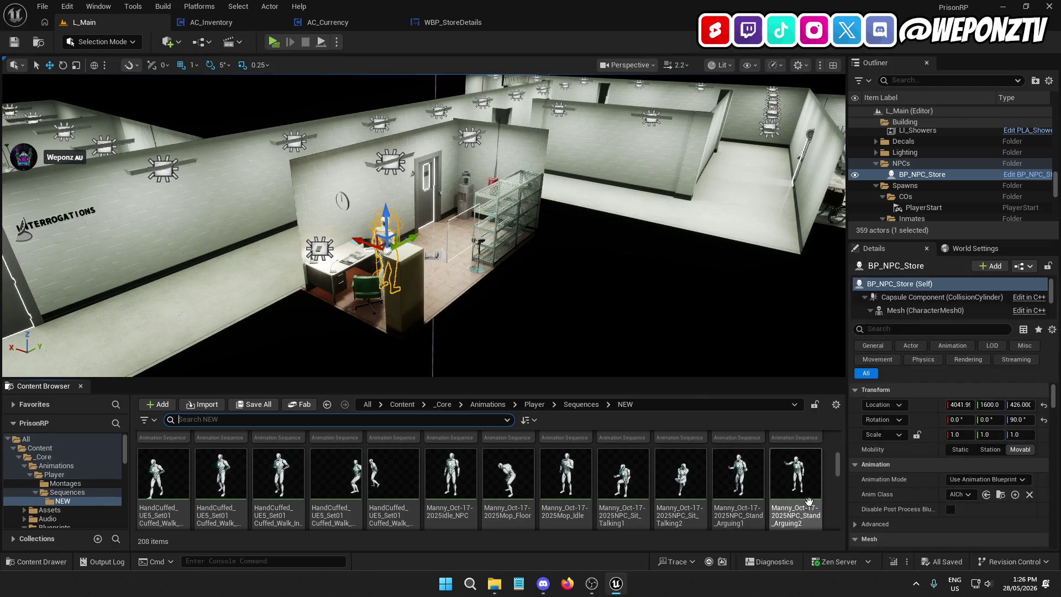
scroll(762, 481, down, 2)
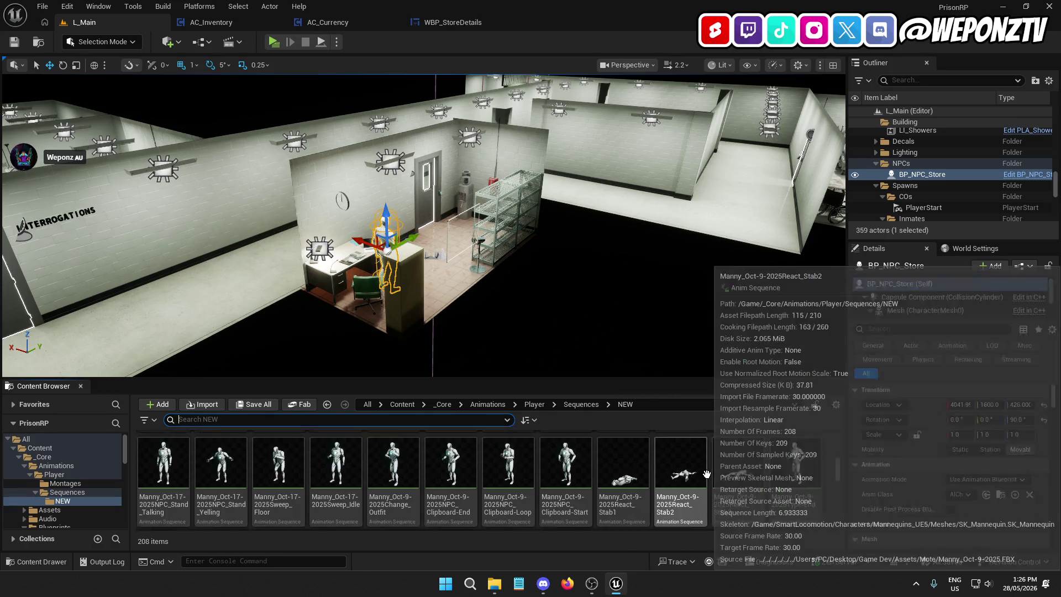
scroll(710, 472, down, 1)
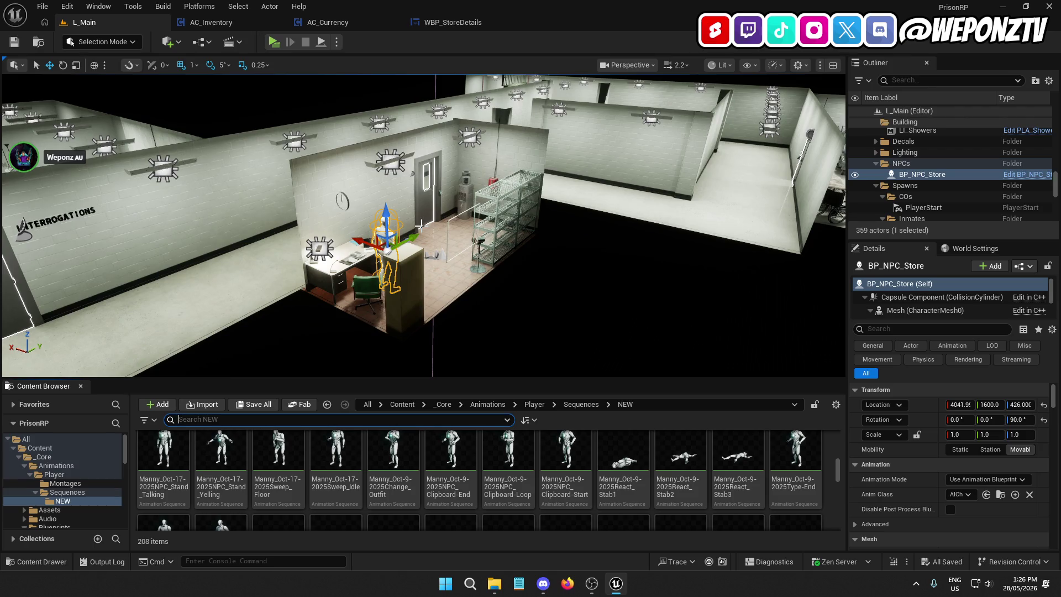
scroll(448, 470, down, 2)
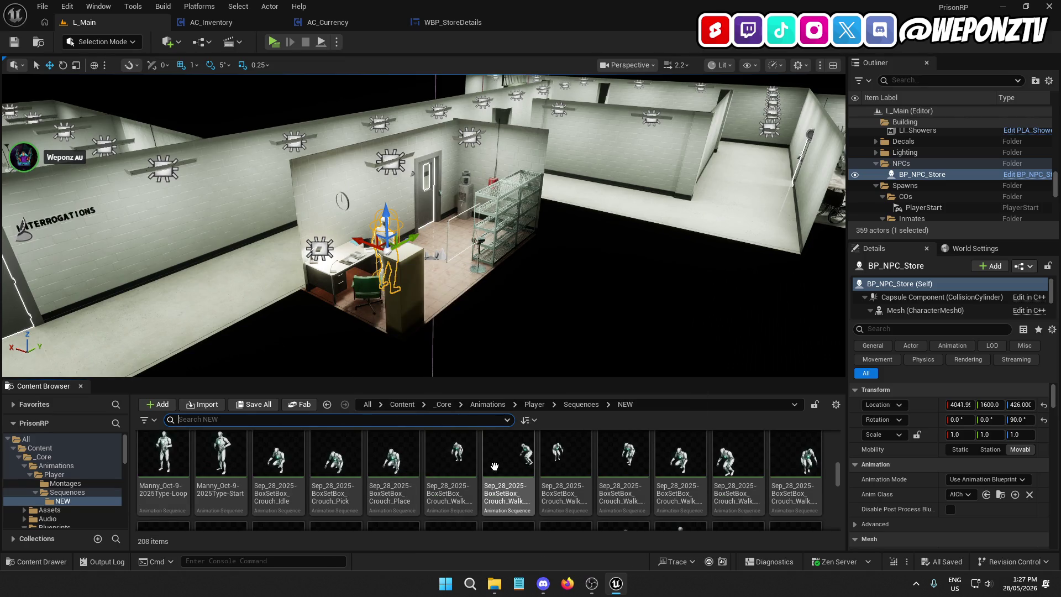
scroll(635, 464, down, 2)
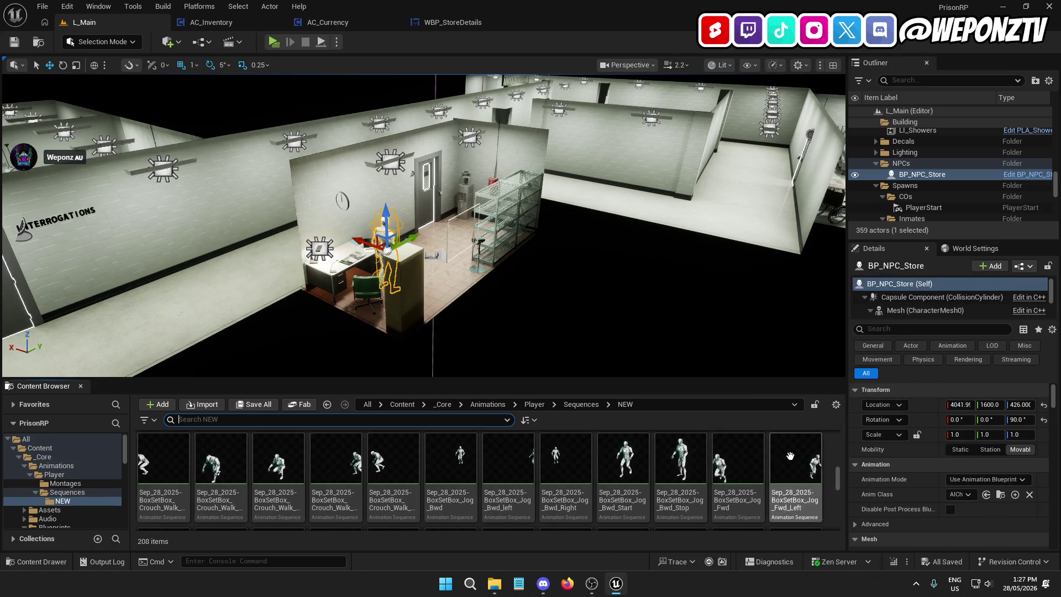
scroll(635, 470, down, 1)
scroll(420, 481, down, 3)
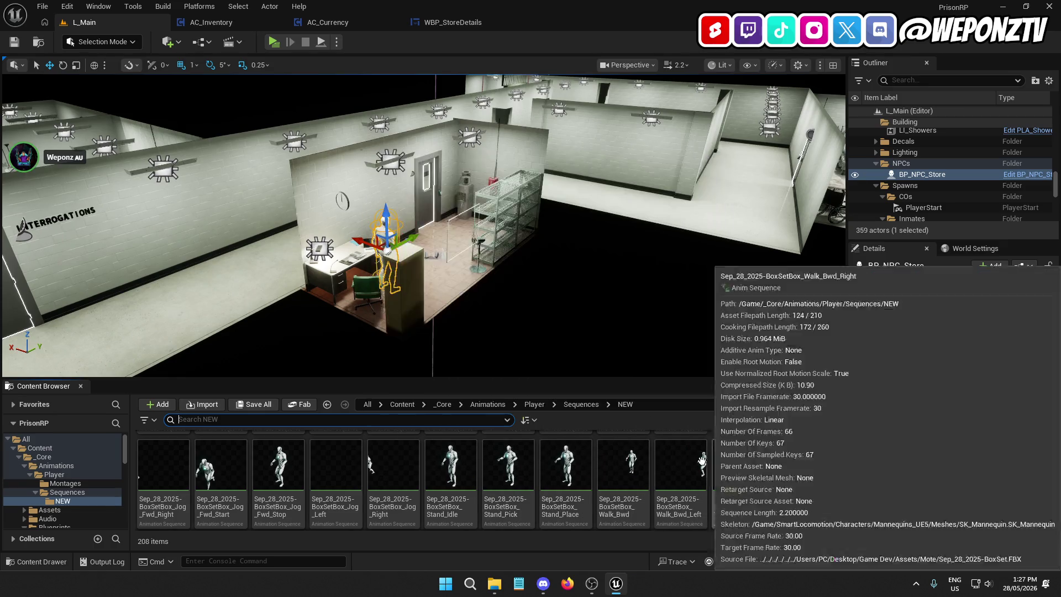
scroll(624, 464, down, 1)
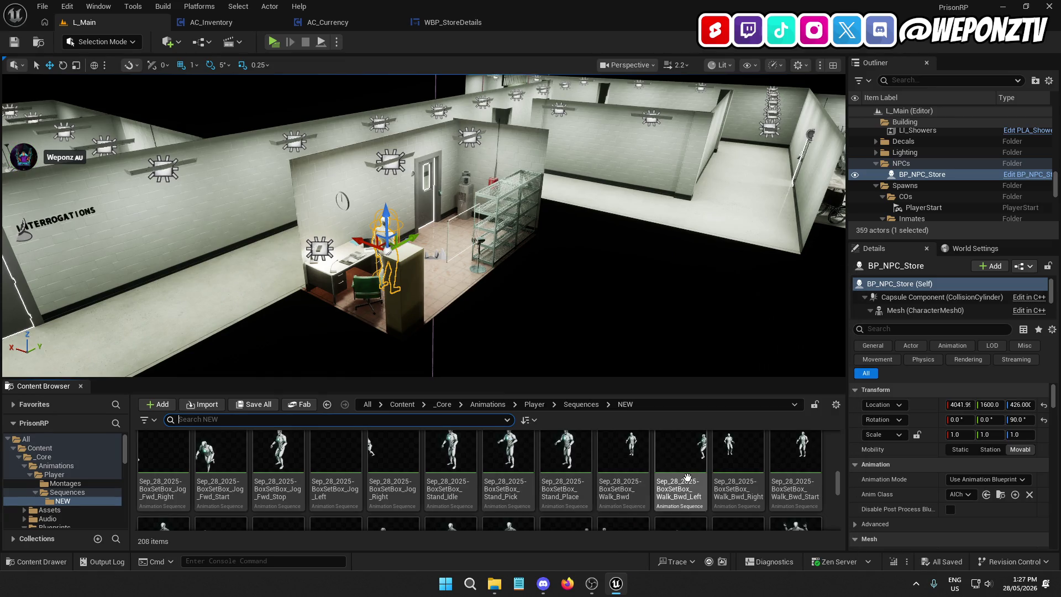
scroll(784, 469, down, 4)
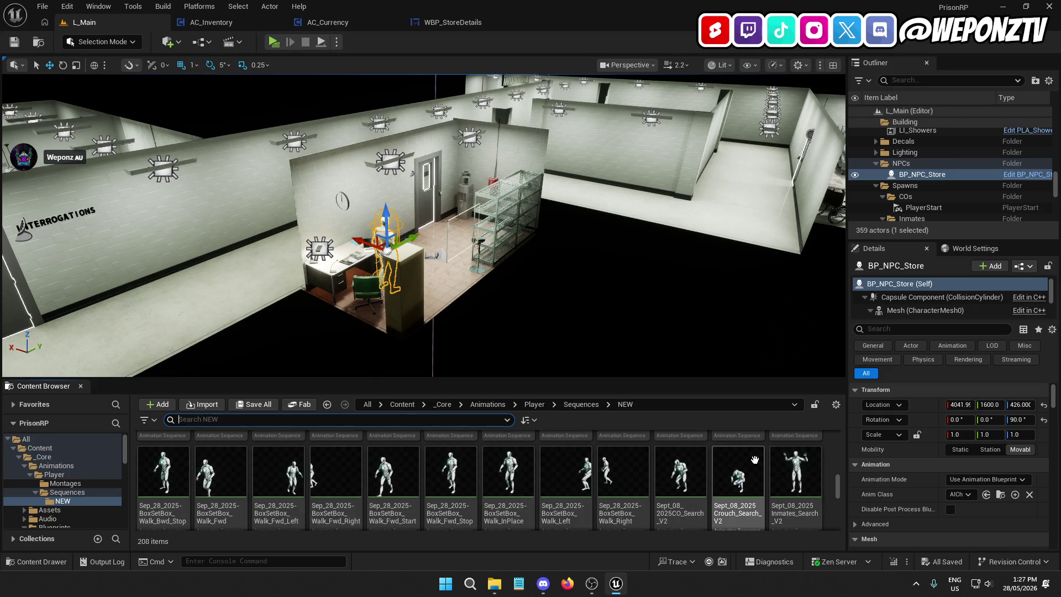
scroll(757, 455, down, 2)
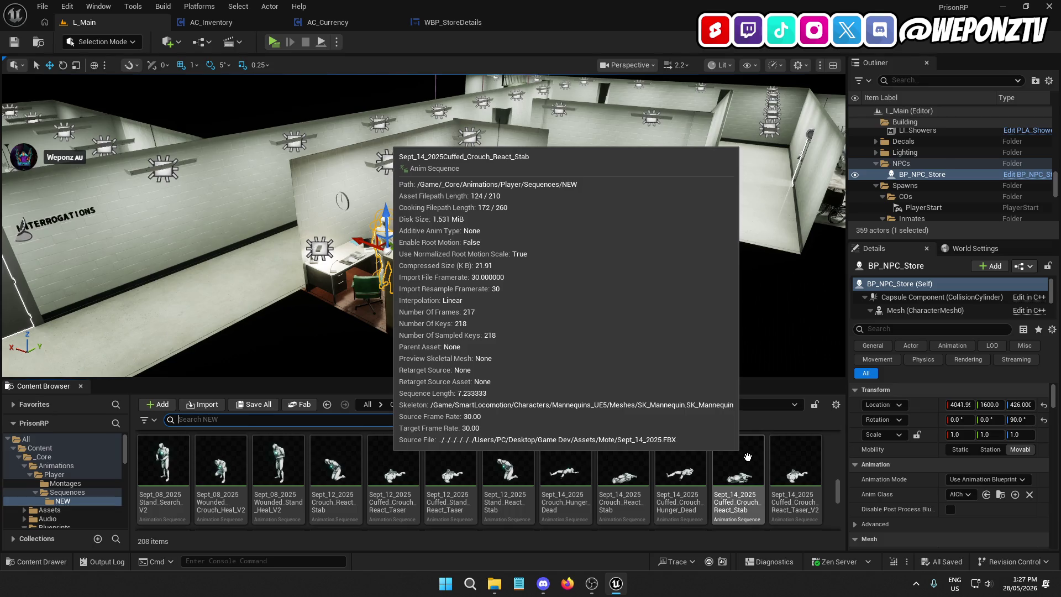
scroll(747, 455, down, 2)
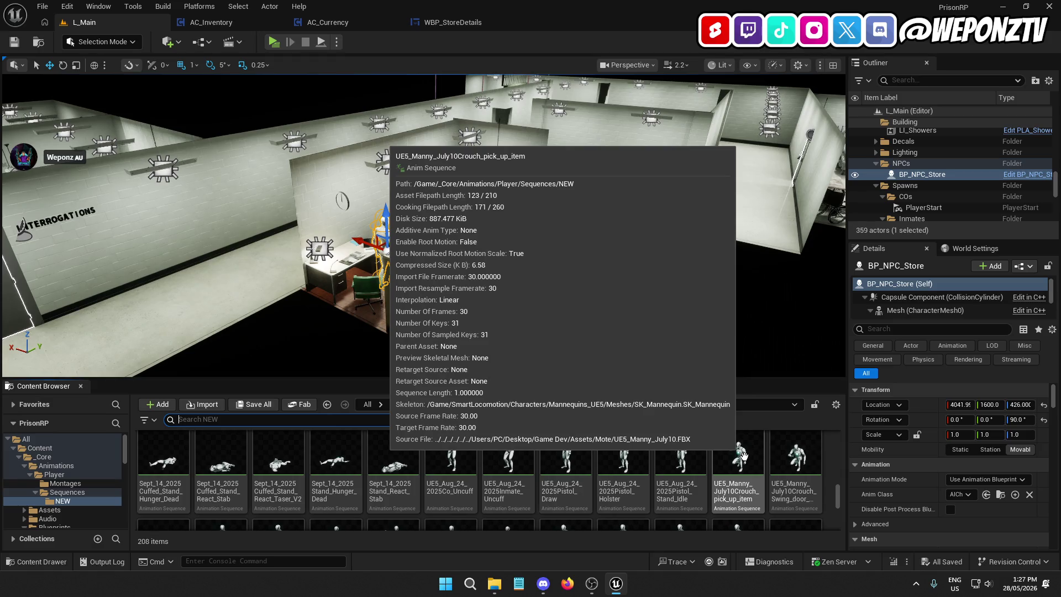
scroll(636, 475, down, 2)
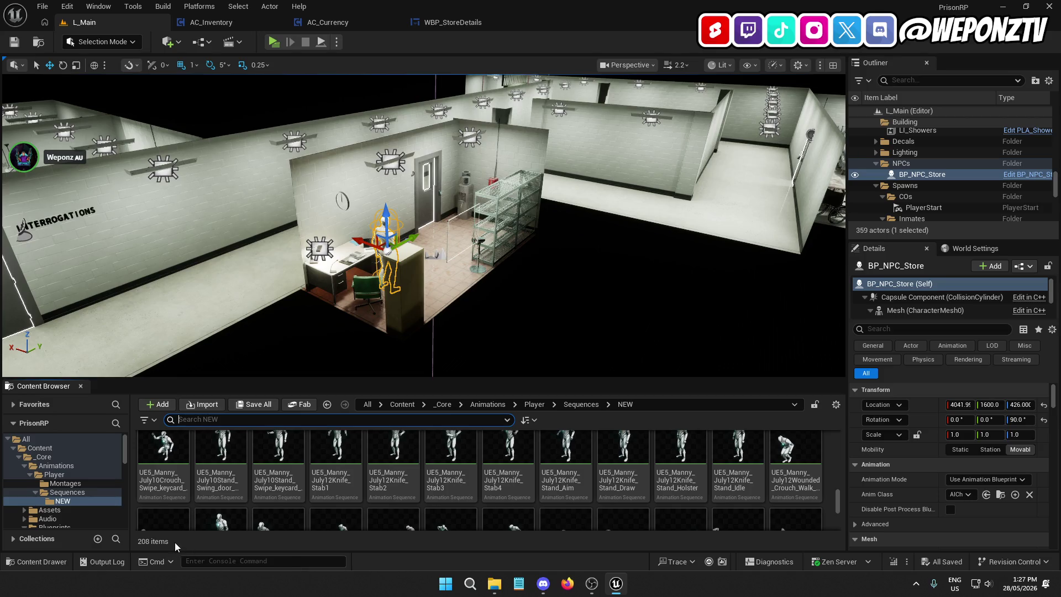
scroll(566, 467, down, 2)
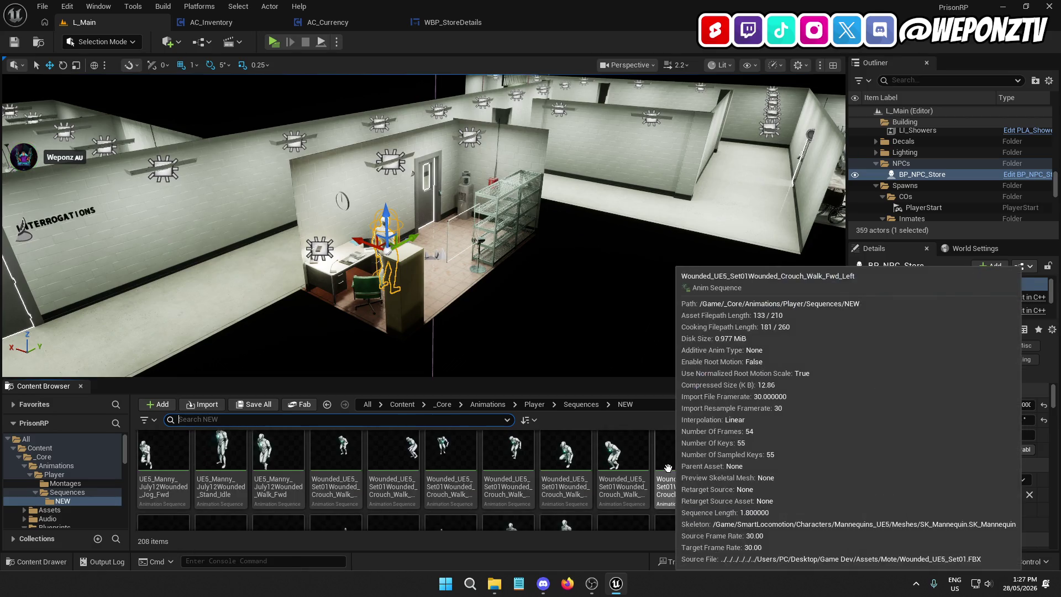
scroll(773, 502, down, 3)
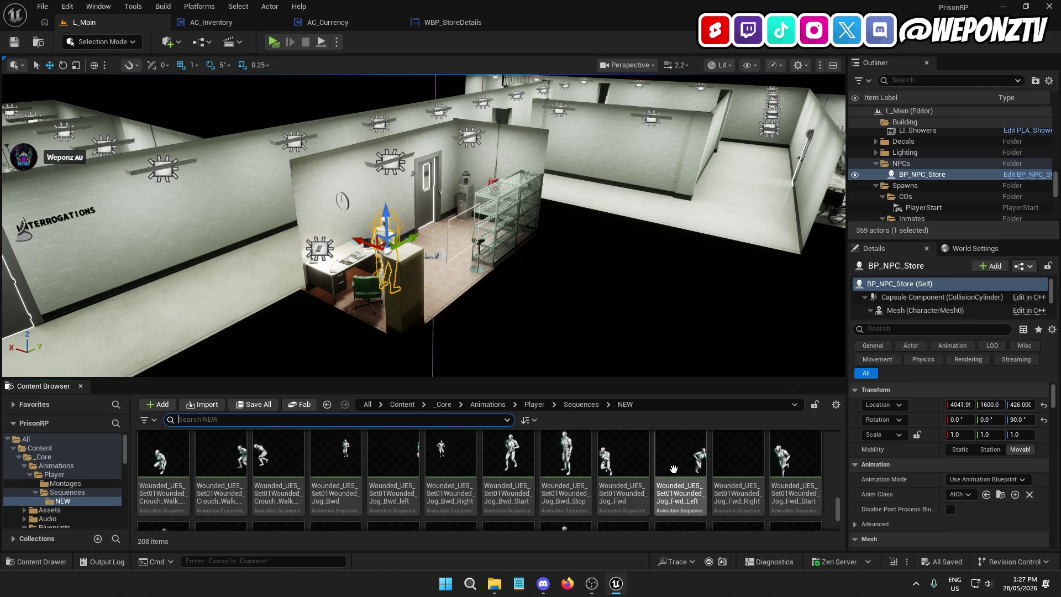
scroll(643, 451, down, 1)
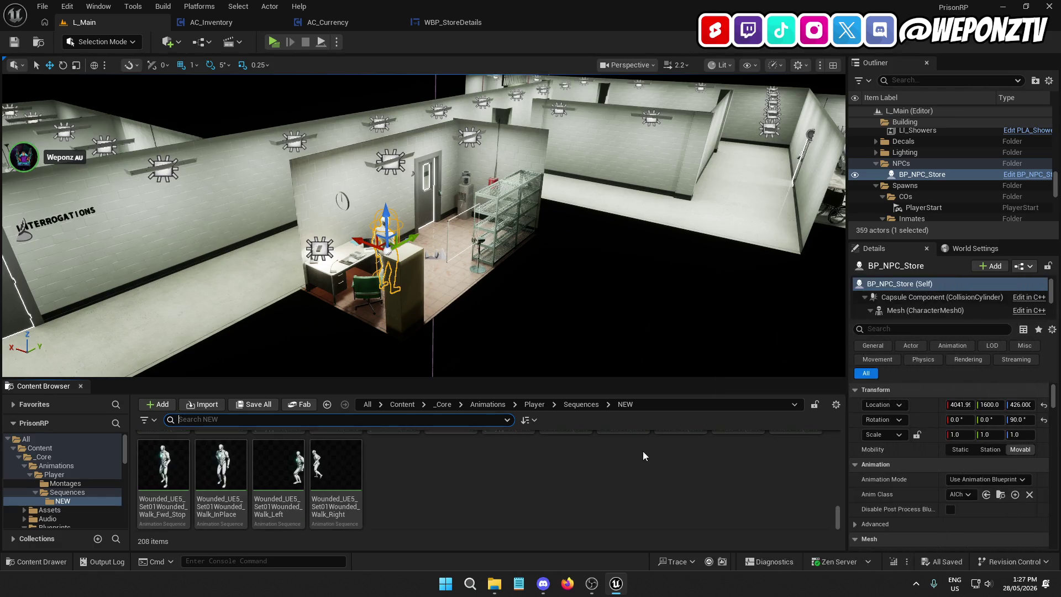
scroll(468, 467, up, 3)
scroll(468, 468, up, 3)
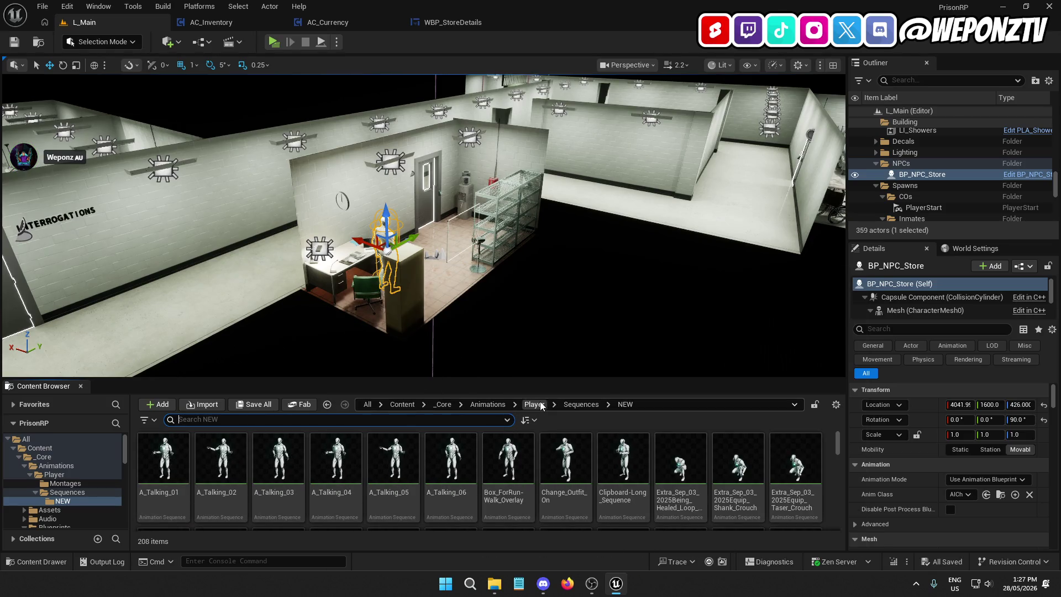
Step: Go up from NEW to the Sequences folder and scroll through its animations
click(574, 403)
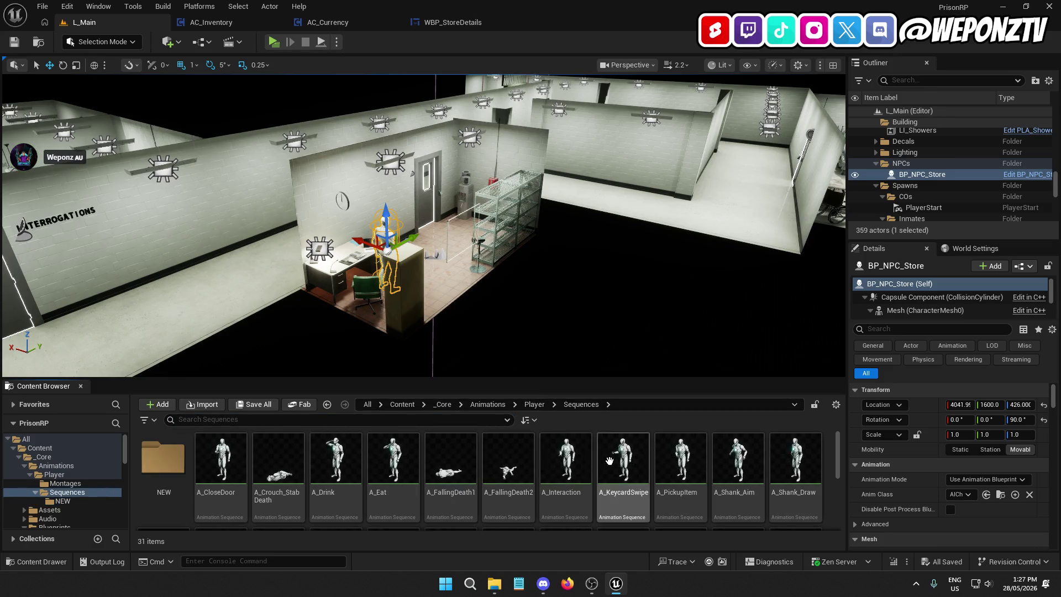
scroll(624, 464, down, 3)
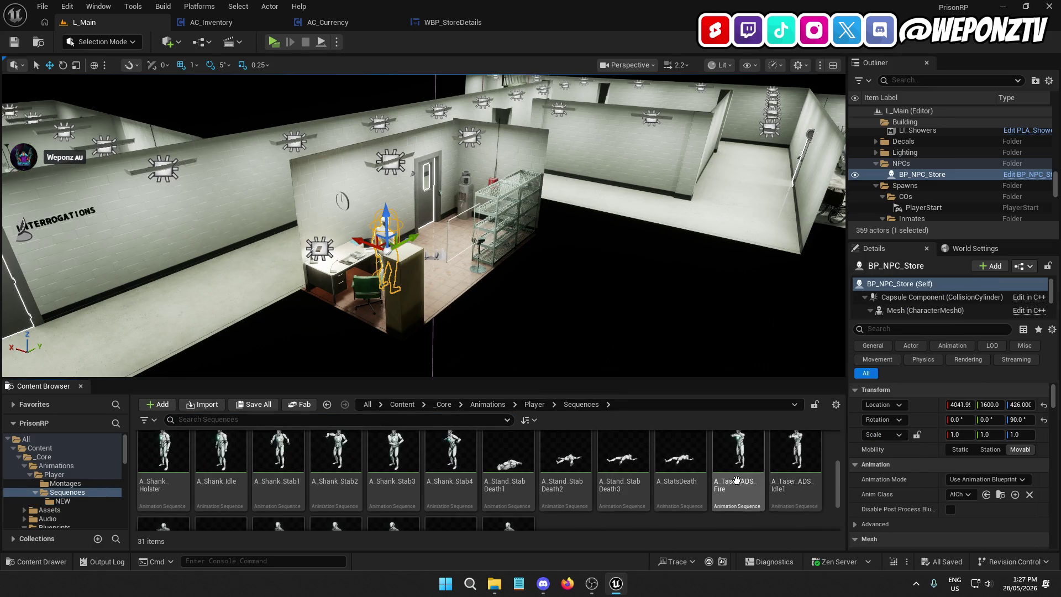
scroll(767, 473, up, 3)
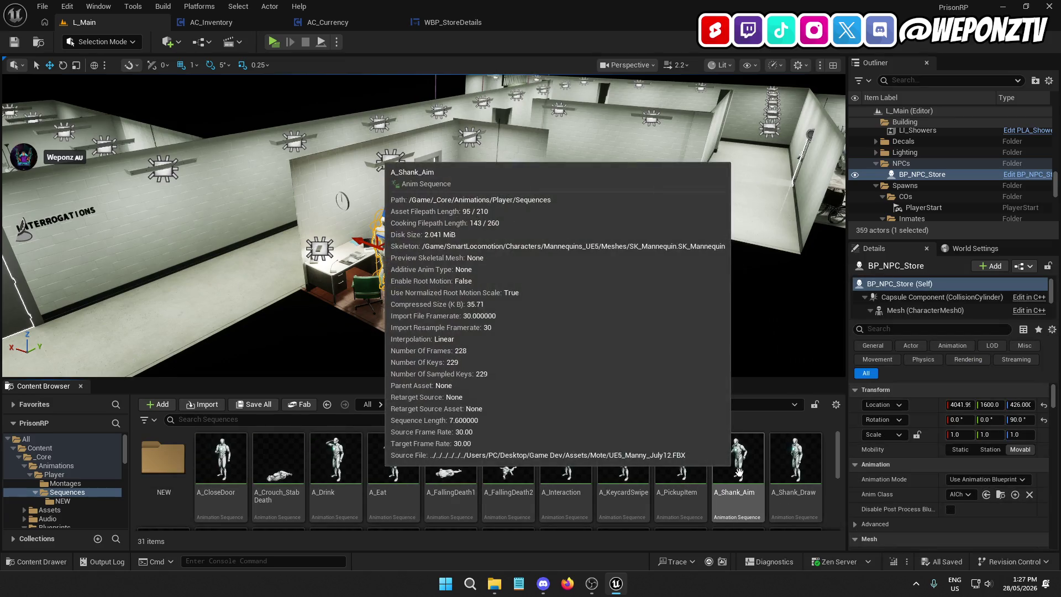
mouse_move(772, 479)
scroll(768, 480, down, 5)
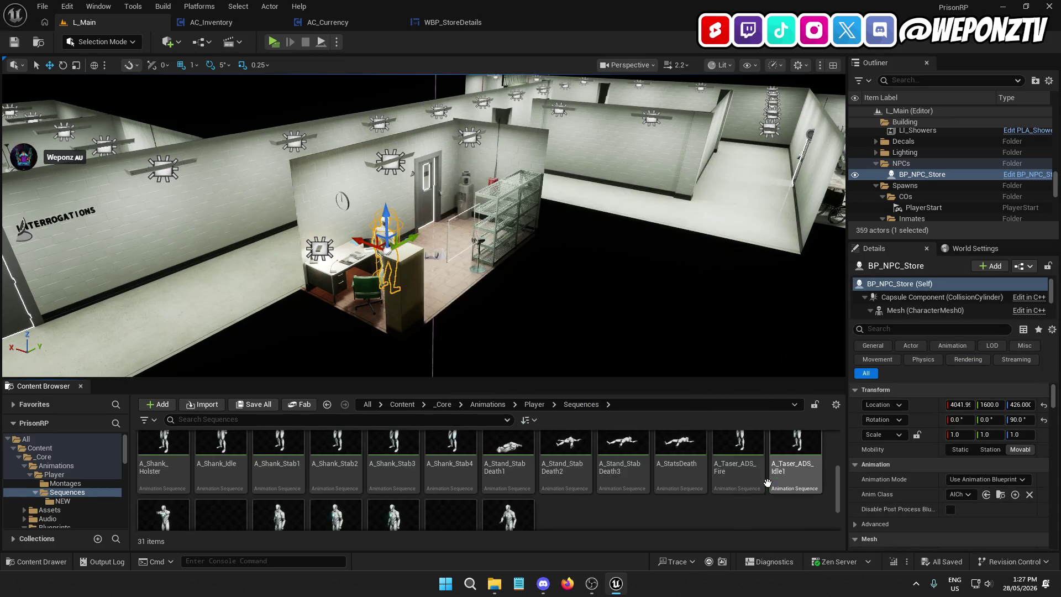
scroll(552, 486, up, 5)
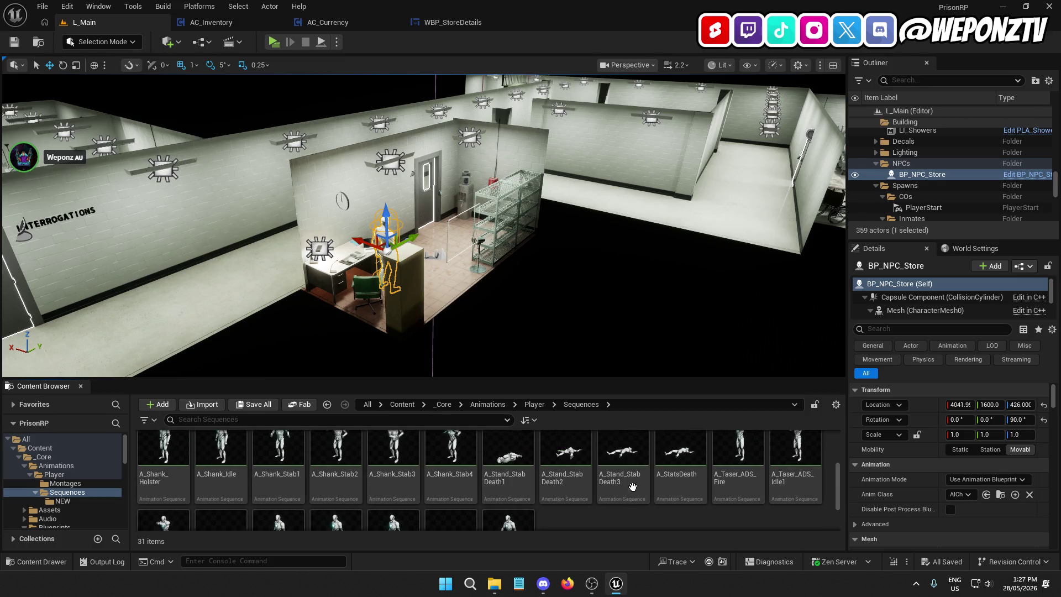
mouse_move(642, 485)
scroll(713, 469, down, 2)
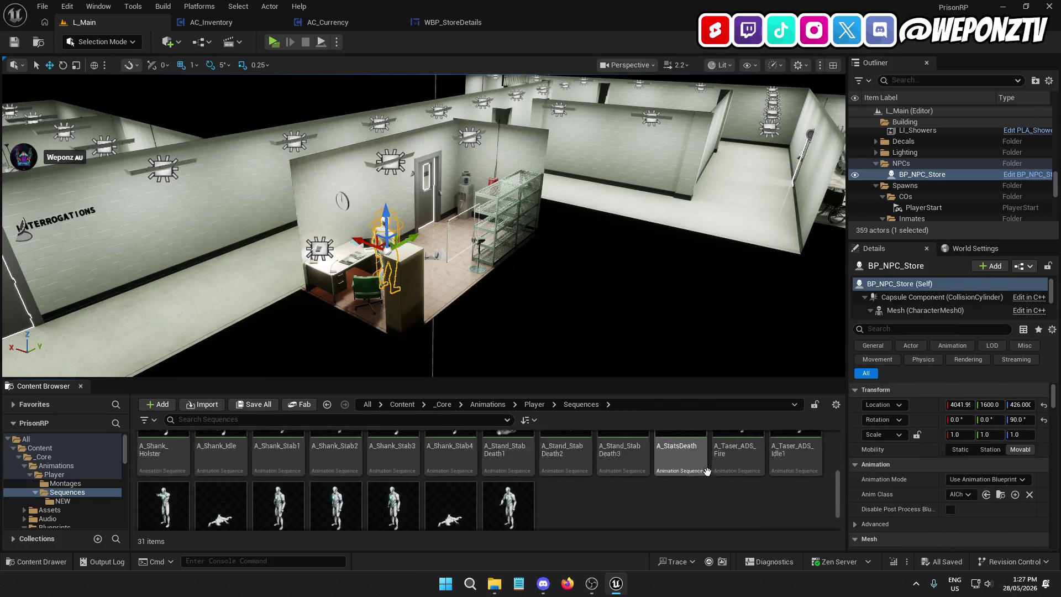
scroll(705, 460, up, 2)
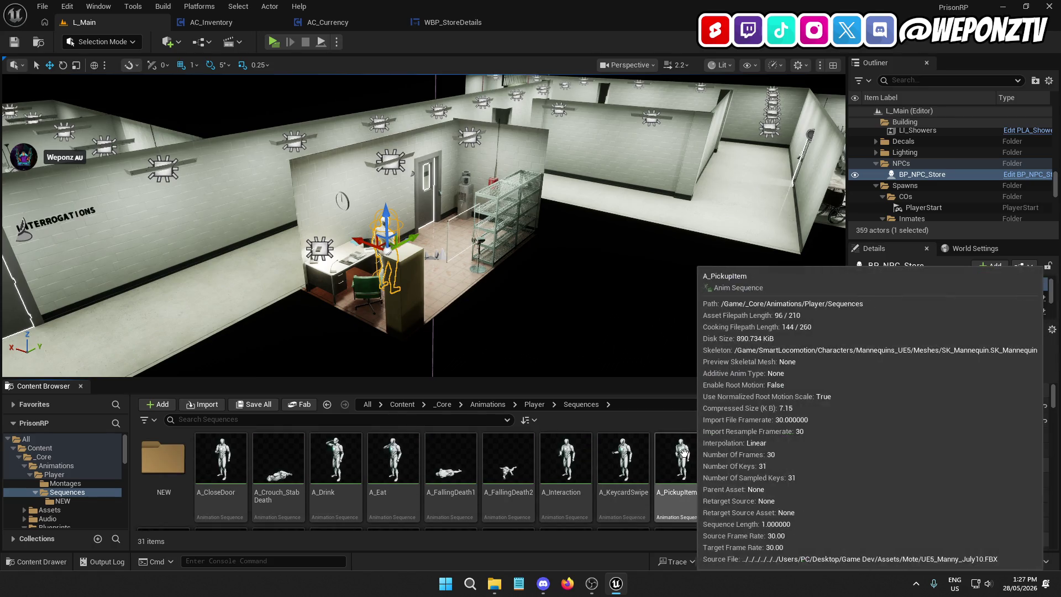
Step: Open Player > Montages, scroll its 25 montages, and deselect BP_NPC_Store in the level
click(533, 404)
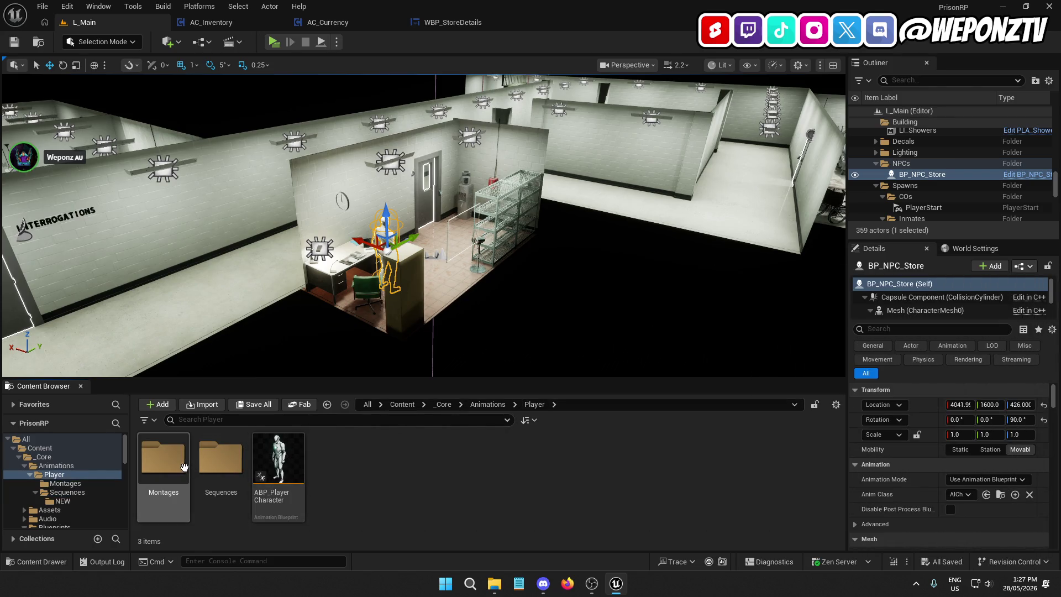
double_click(163, 459)
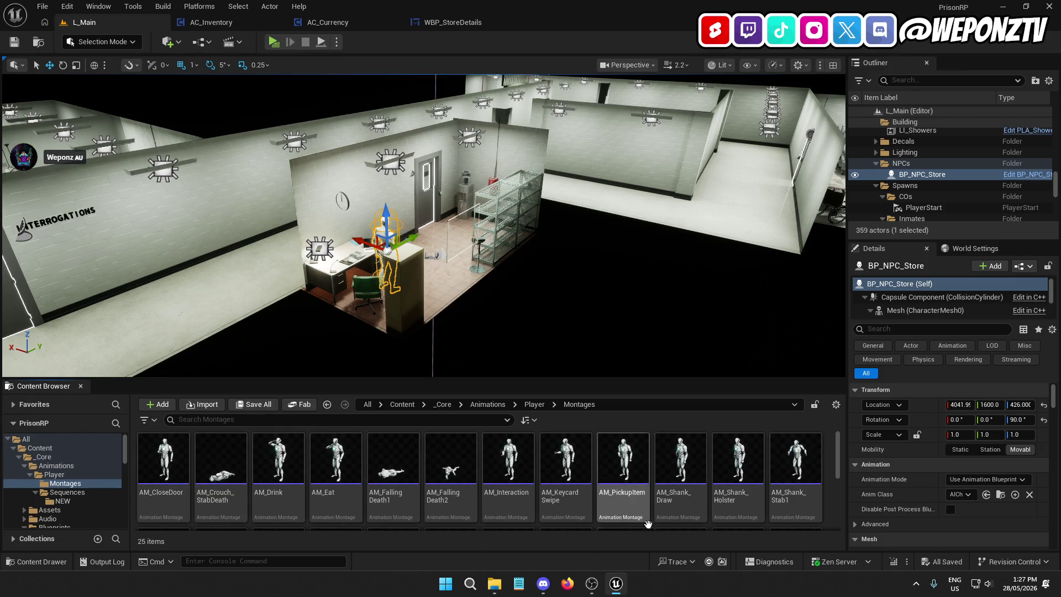
scroll(784, 475, down, 3)
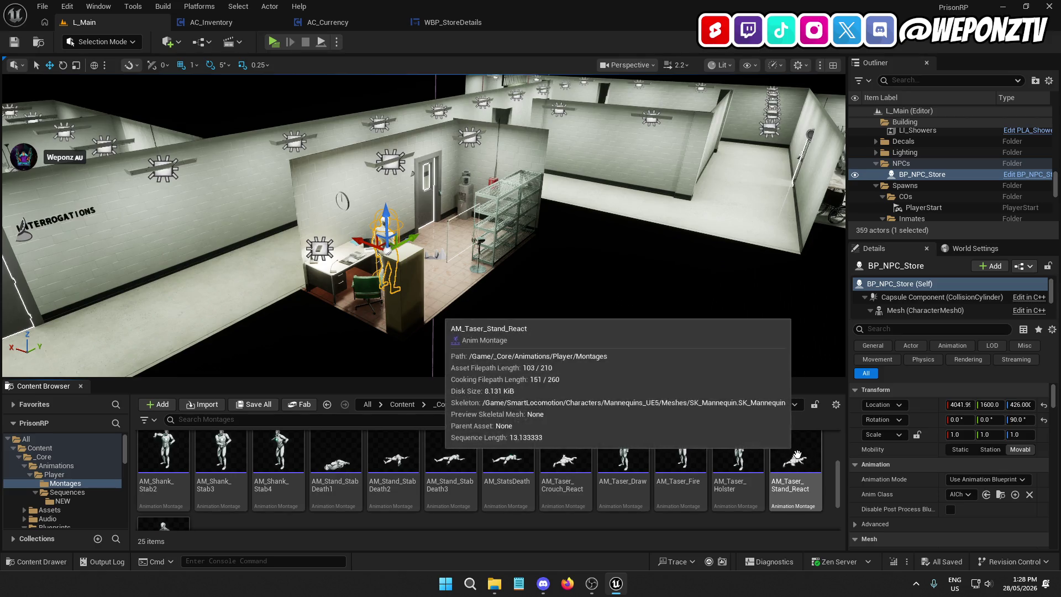
scroll(663, 470, down, 2)
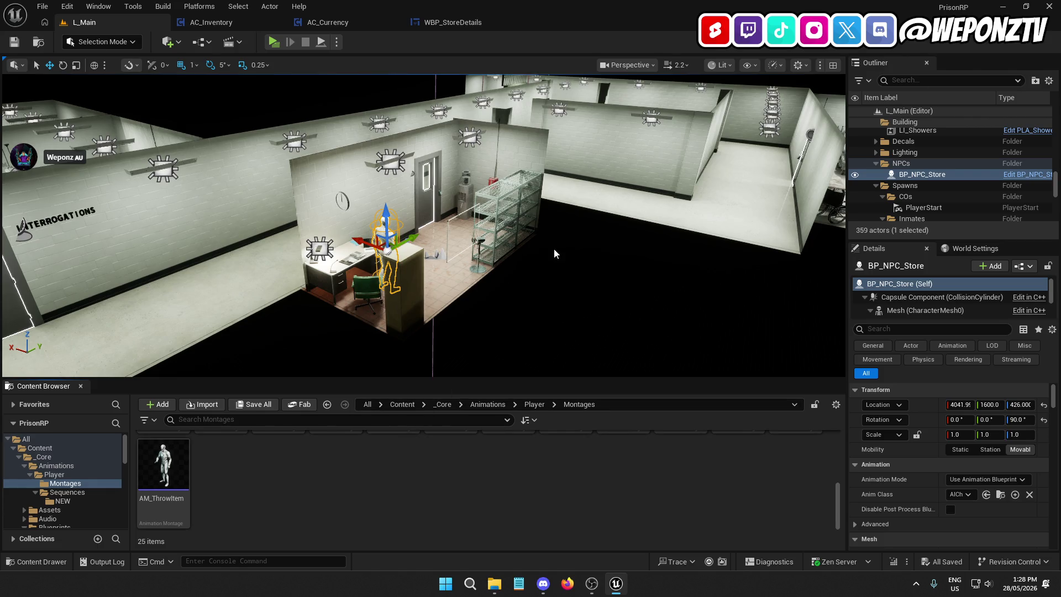
click(555, 265)
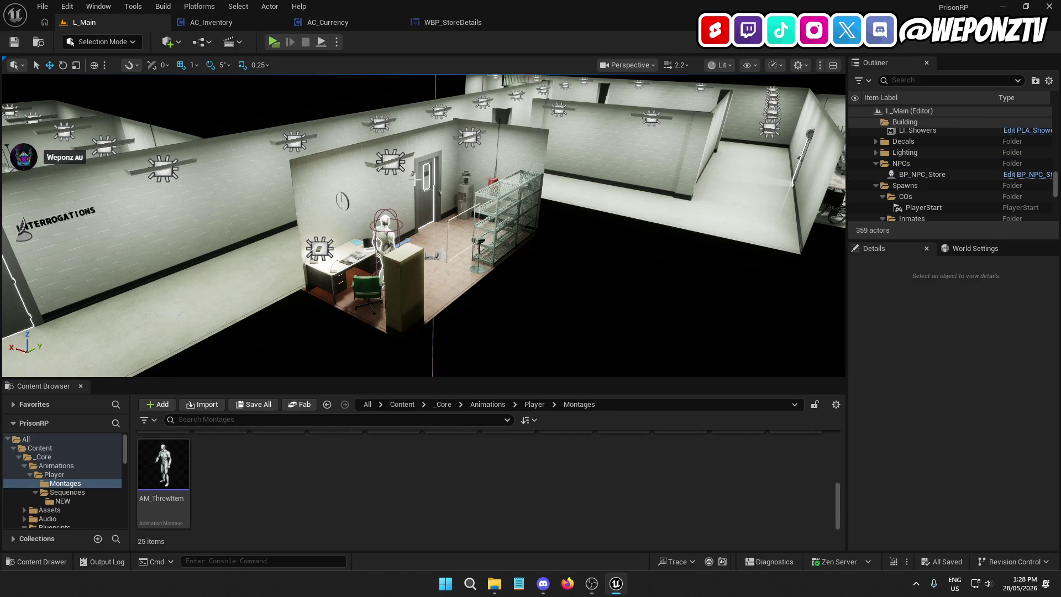
Step: Restore the editor window and cycle through the blueprint tabs, ending on AC_Inventory
double_click(472, 8)
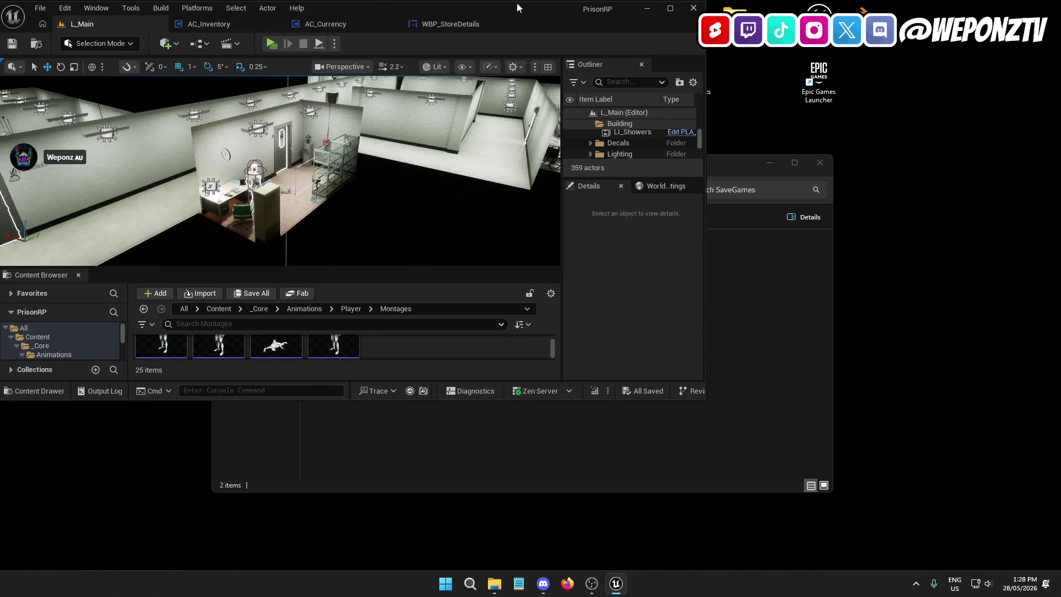
click(670, 8)
click(326, 25)
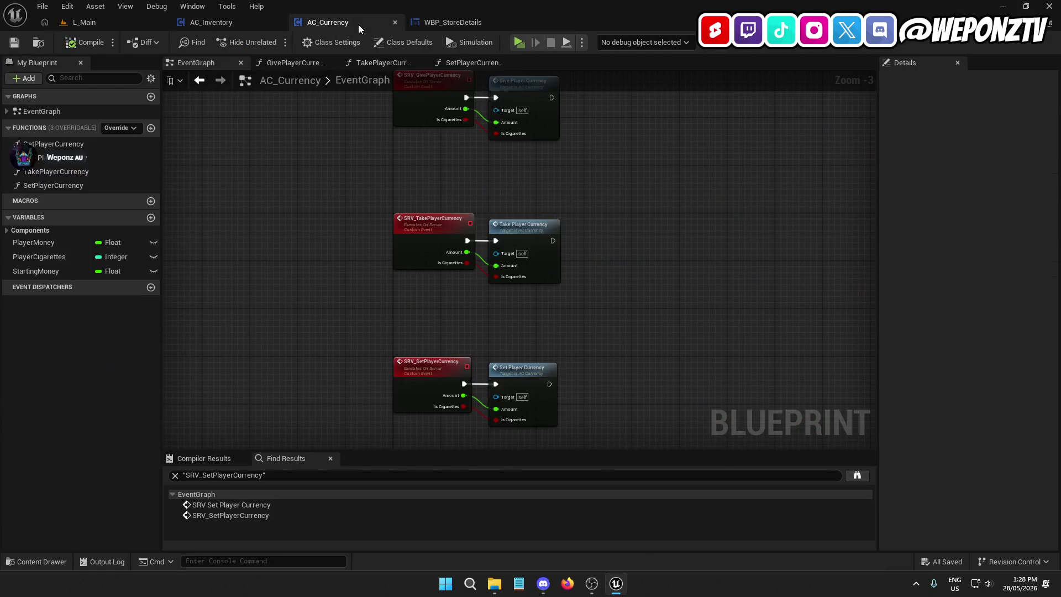
click(467, 25)
click(323, 24)
click(238, 25)
click(110, 21)
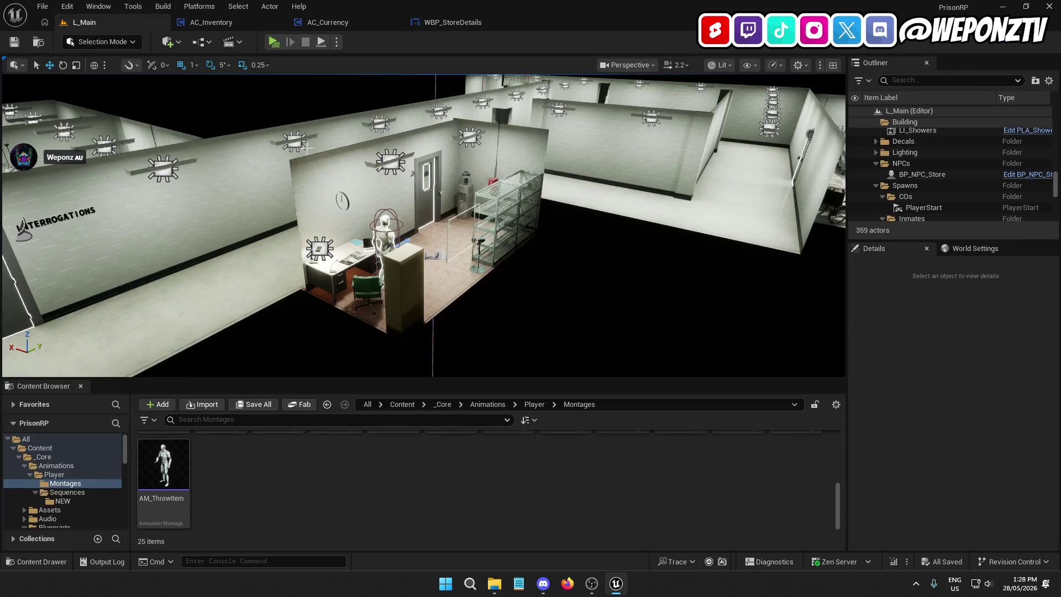
click(237, 22)
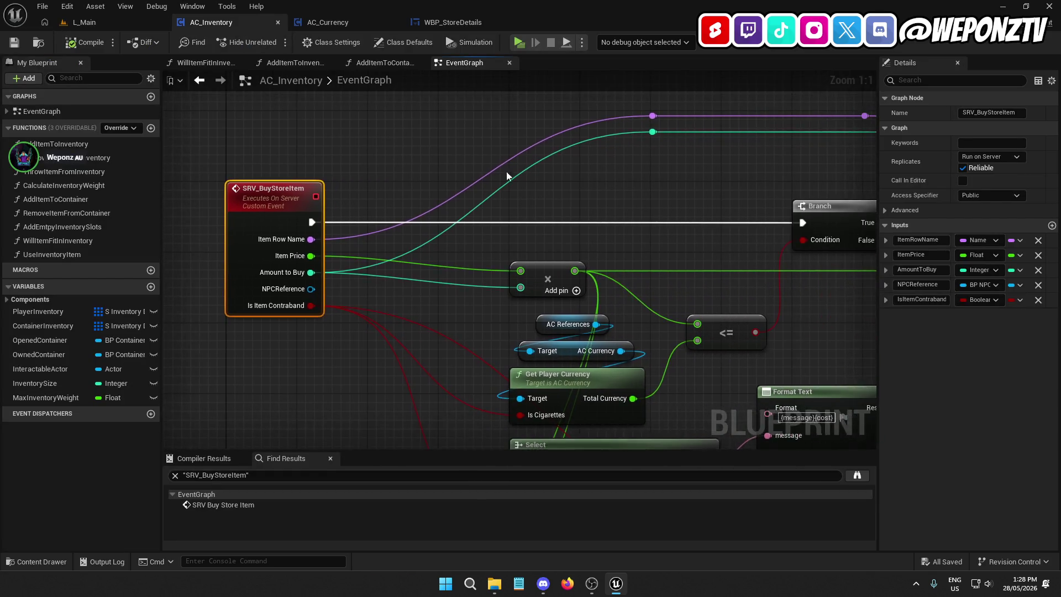
Step: Delete the ADDED TO INVENTORY and ADDED TO CURRENCY debug Print String nodes
scroll(349, 176, up, 3)
drag(780, 187, 663, 120)
key(Delete)
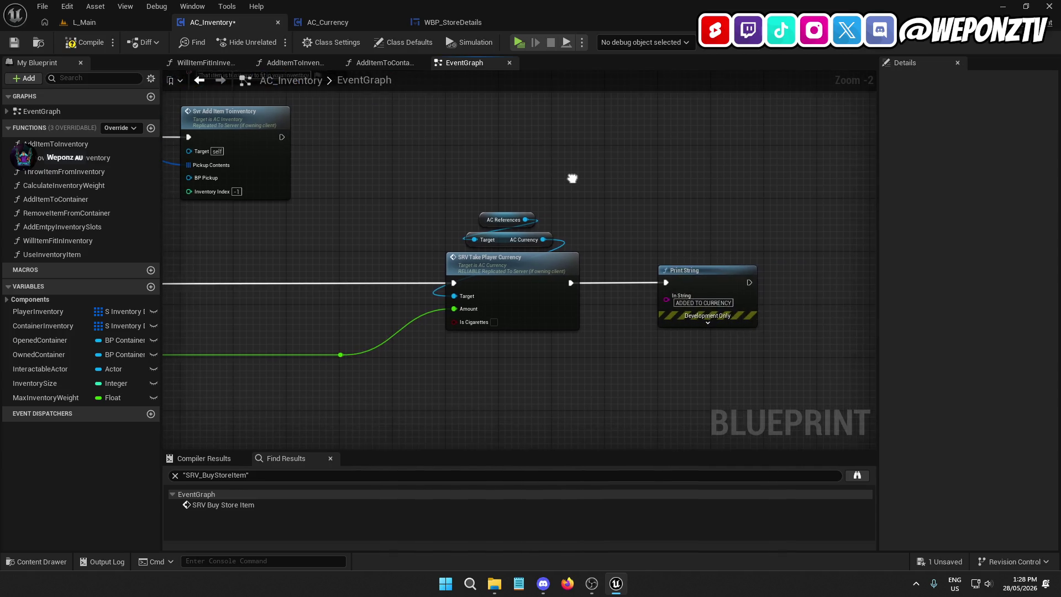
drag(755, 346, 627, 213)
key(Delete)
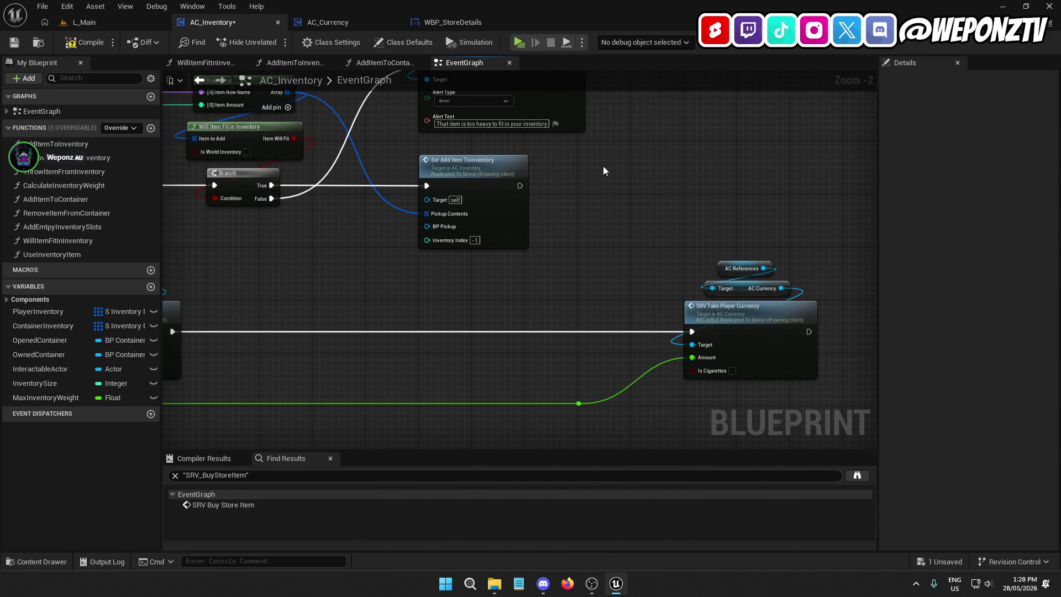
Step: Add a comment box and rewire the Svr Add Item and SRV Take Player Currency exec outputs
key(c)
mouse_move(594, 243)
mouse_down()
mouse_move(711, 260)
mouse_move(580, 243)
mouse_up()
mouse_move(547, 196)
mouse_down()
mouse_move(695, 105)
mouse_move(654, 213)
mouse_move(699, 132)
mouse_move(652, 244)
mouse_move(573, 269)
mouse_move(408, 223)
mouse_up()
mouse_move(676, 292)
mouse_down()
mouse_move(817, 190)
mouse_move(789, 347)
mouse_move(786, 245)
mouse_move(703, 135)
mouse_move(792, 142)
mouse_up()
drag(525, 193, 463, 243)
mouse_move(320, 186)
mouse_down()
mouse_move(599, 199)
mouse_move(689, 171)
mouse_move(735, 183)
mouse_up()
key(ctrl+z)
Step: Review the SRV Give Player Currency, Branch, alert and Make Array nodes in the graph
mouse_move(319, 194)
mouse_down()
mouse_move(425, 225)
mouse_move(722, 223)
mouse_move(319, 194)
mouse_up()
drag(216, 269, 652, 208)
drag(465, 241, 588, 296)
drag(432, 265, 733, 293)
click(378, 200)
drag(638, 238, 277, 255)
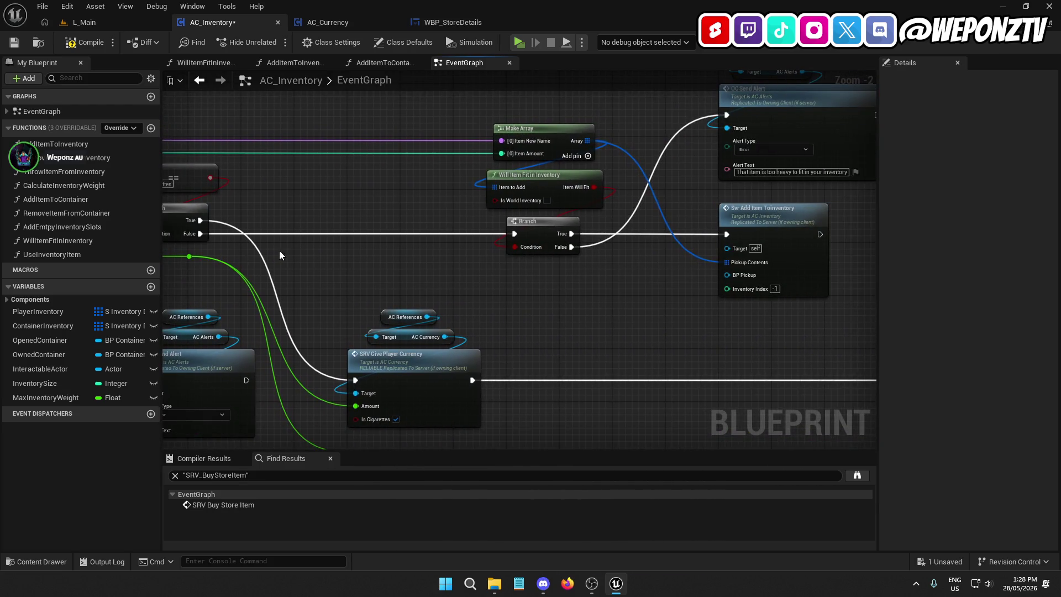
mouse_move(536, 231)
mouse_down()
mouse_move(296, 350)
mouse_move(372, 292)
mouse_up()
Step: Compile and save AC_Inventory, then minimise the editor to the desktop
click(475, 260)
mouse_move(475, 260)
mouse_down()
mouse_move(451, 388)
mouse_move(455, 370)
mouse_up()
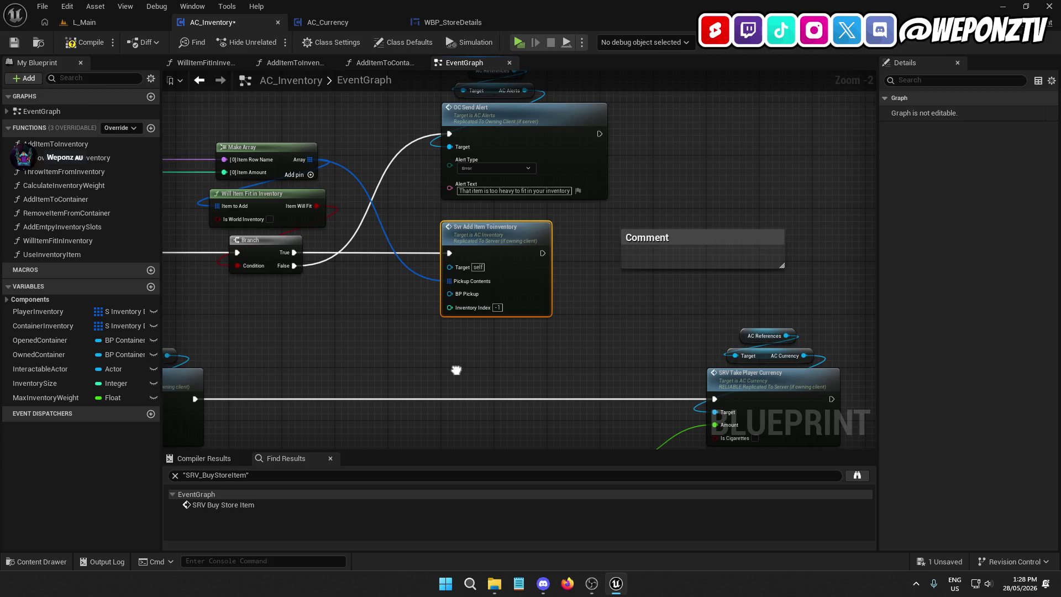
drag(456, 370, 457, 369)
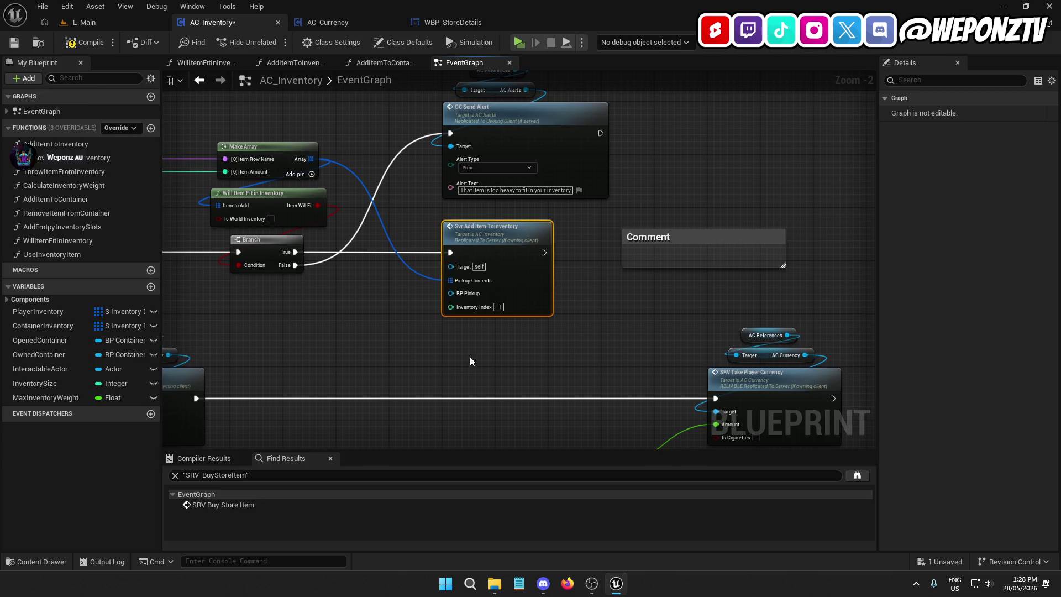
mouse_move(663, 314)
mouse_down()
mouse_move(547, 278)
mouse_move(654, 278)
mouse_up()
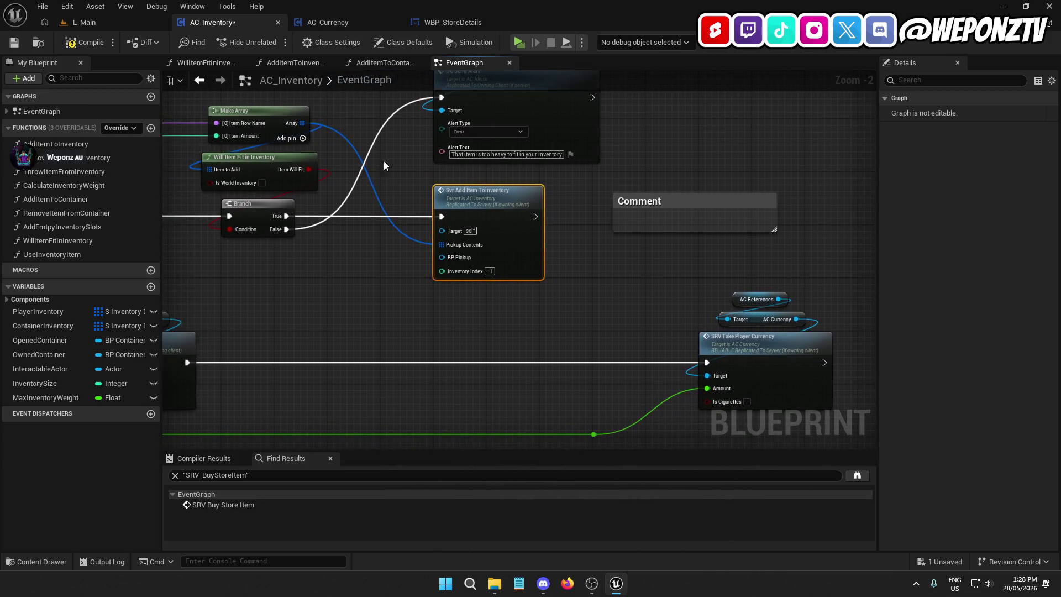
click(18, 44)
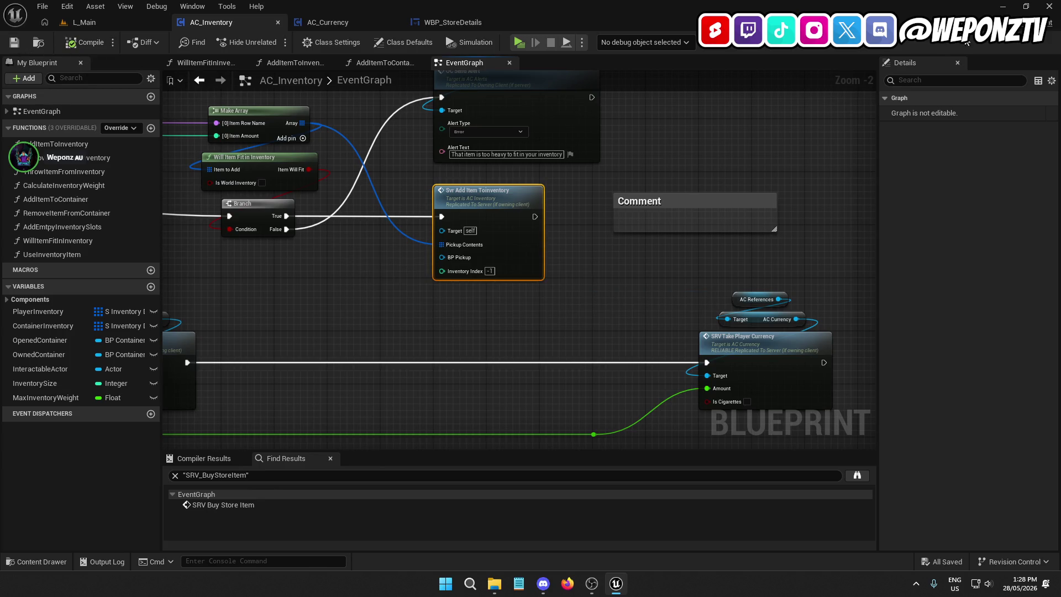
click(1004, 6)
Step: Open Game Dev > Assets > Mote and search its FBX animations for 'dea'
double_click(687, 19)
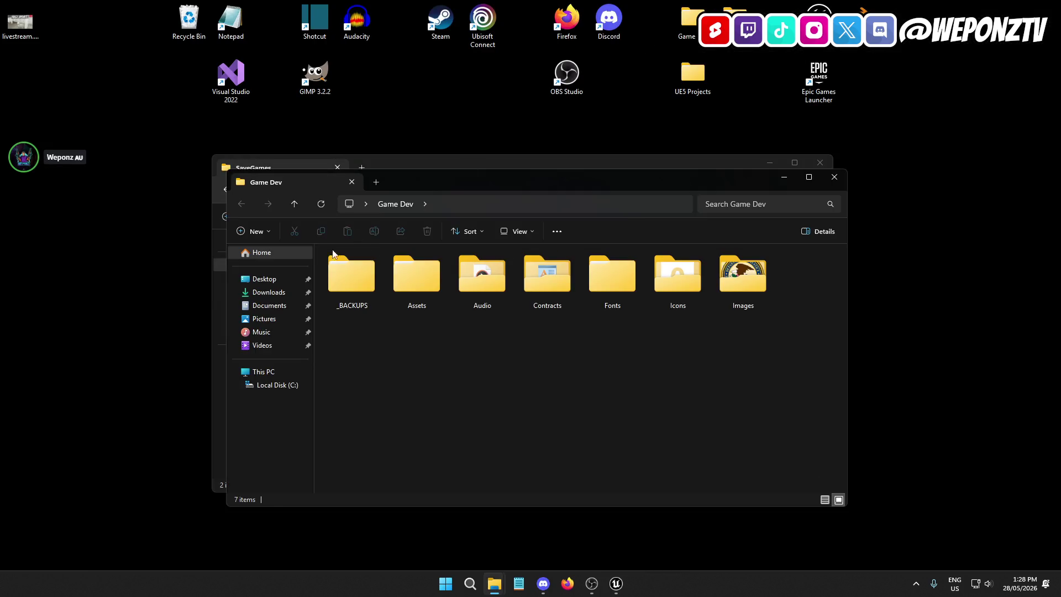
double_click(415, 278)
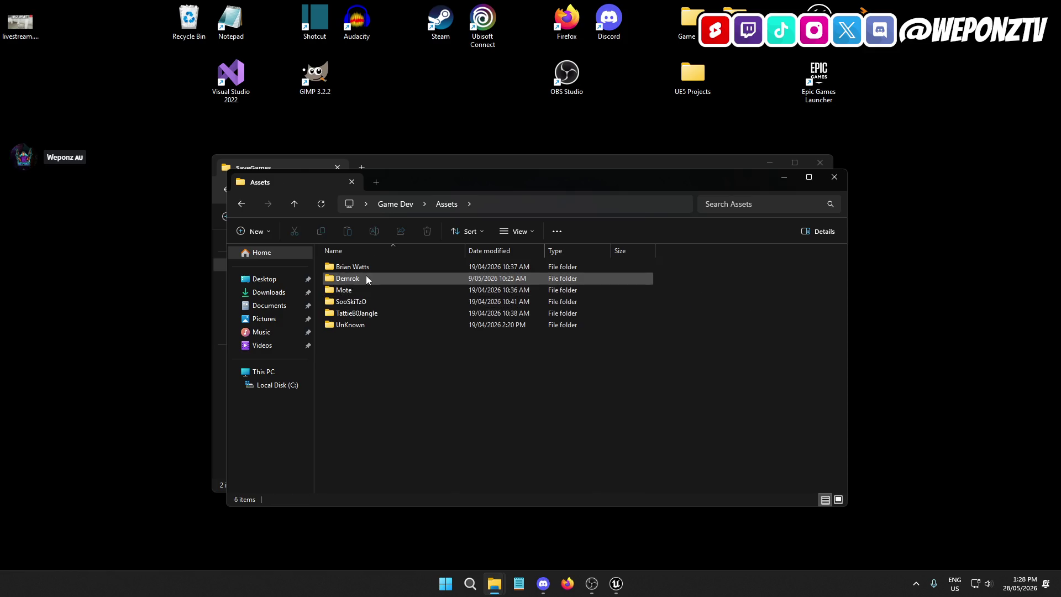
double_click(367, 290)
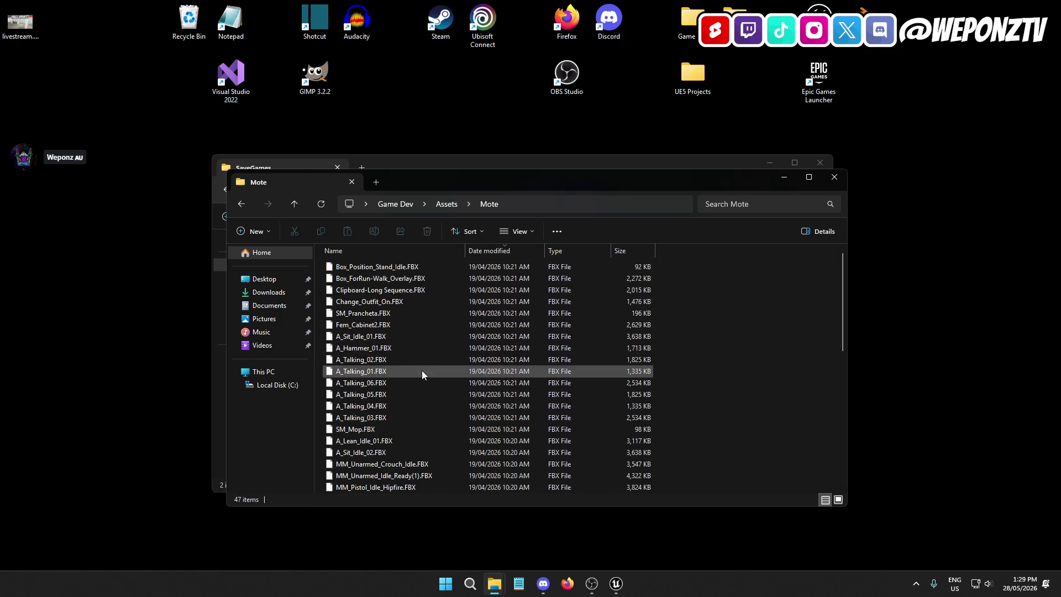
scroll(423, 371, down, 5)
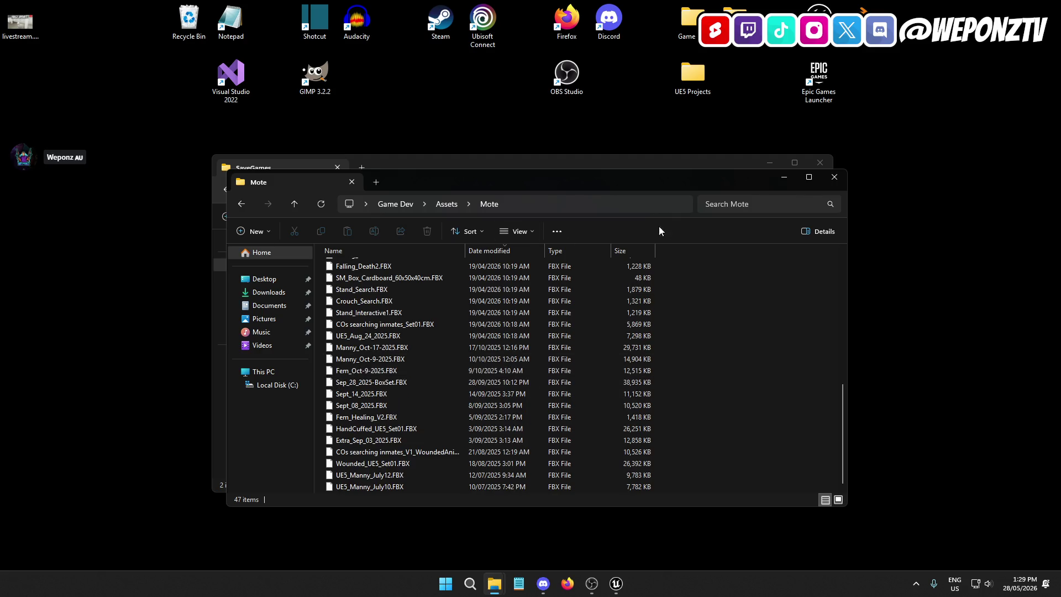
click(745, 205)
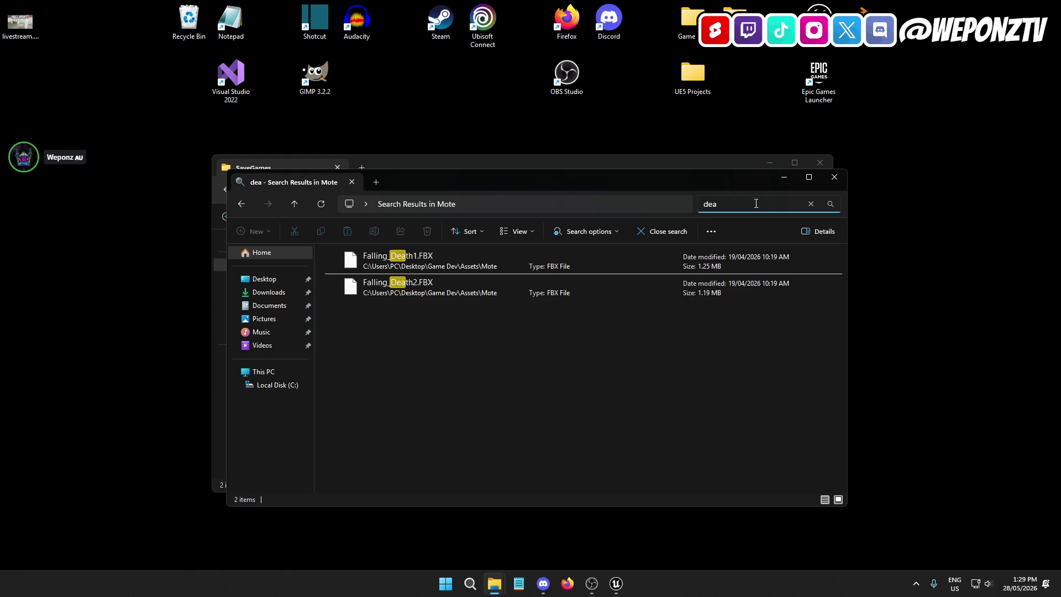
Step: Scroll through the Mote animation list, then close the folder window
scroll(452, 343, down, 8)
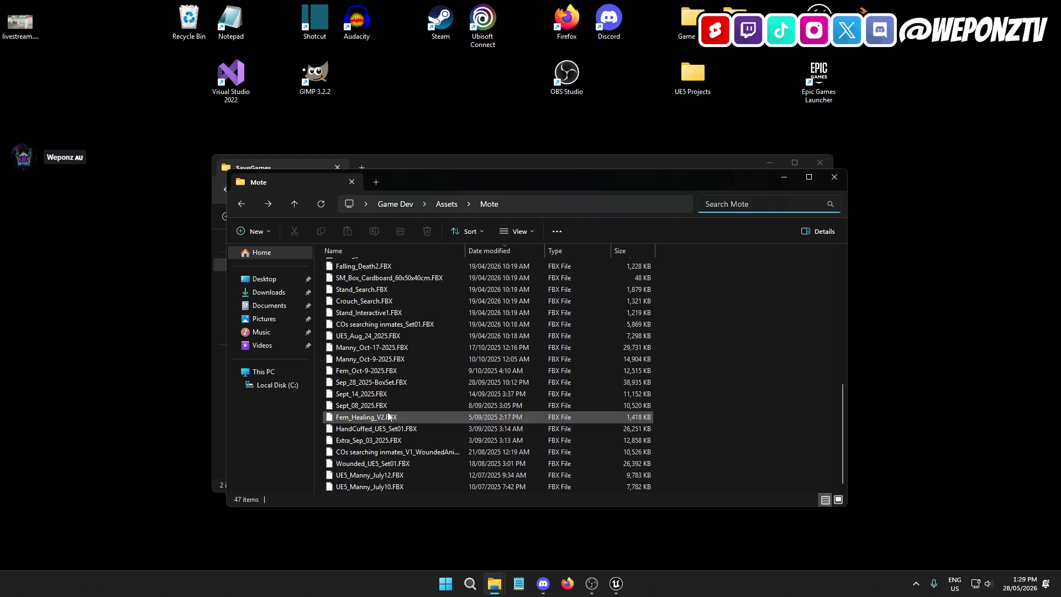
scroll(392, 354, up, 2)
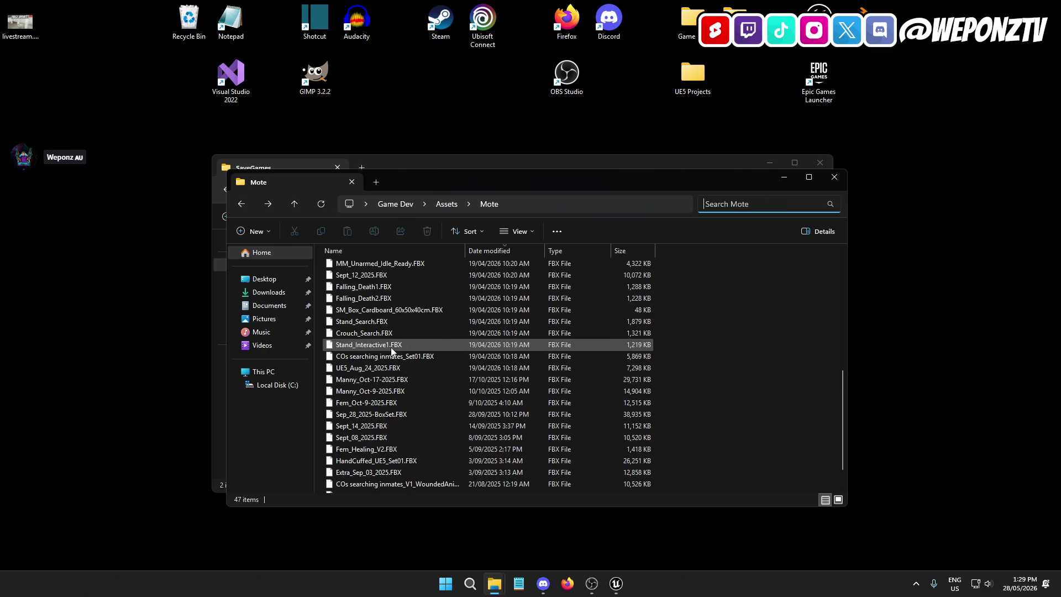
scroll(388, 344, up, 1)
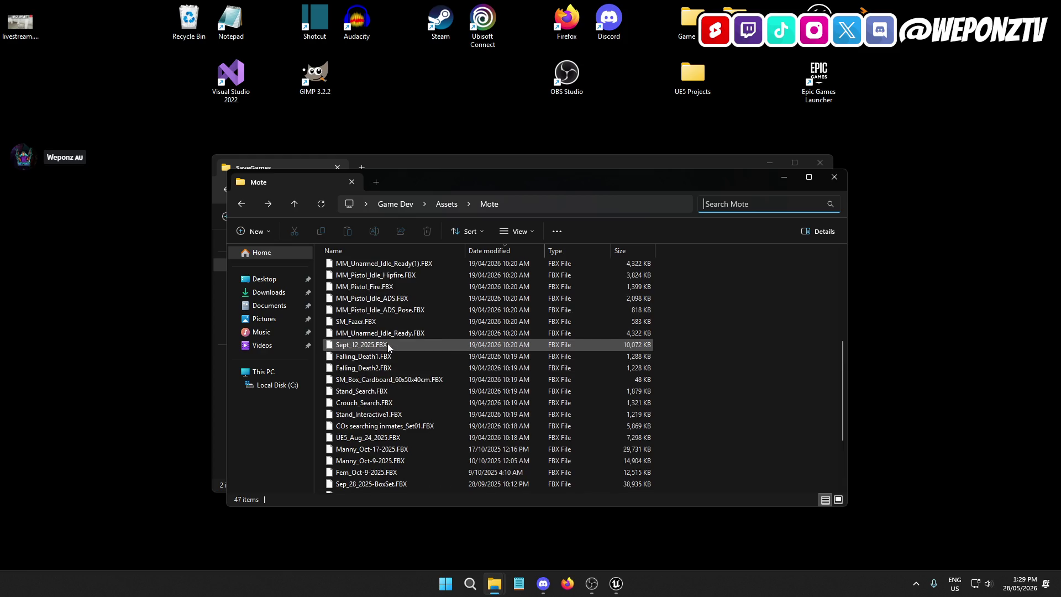
scroll(389, 357, up, 1)
scroll(389, 356, up, 1)
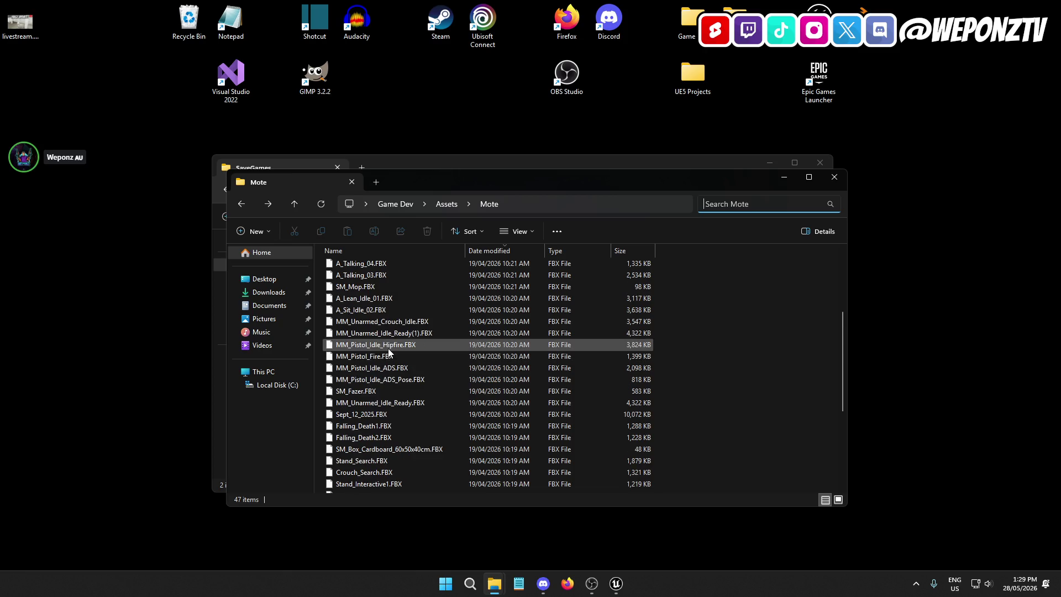
scroll(409, 347, up, 1)
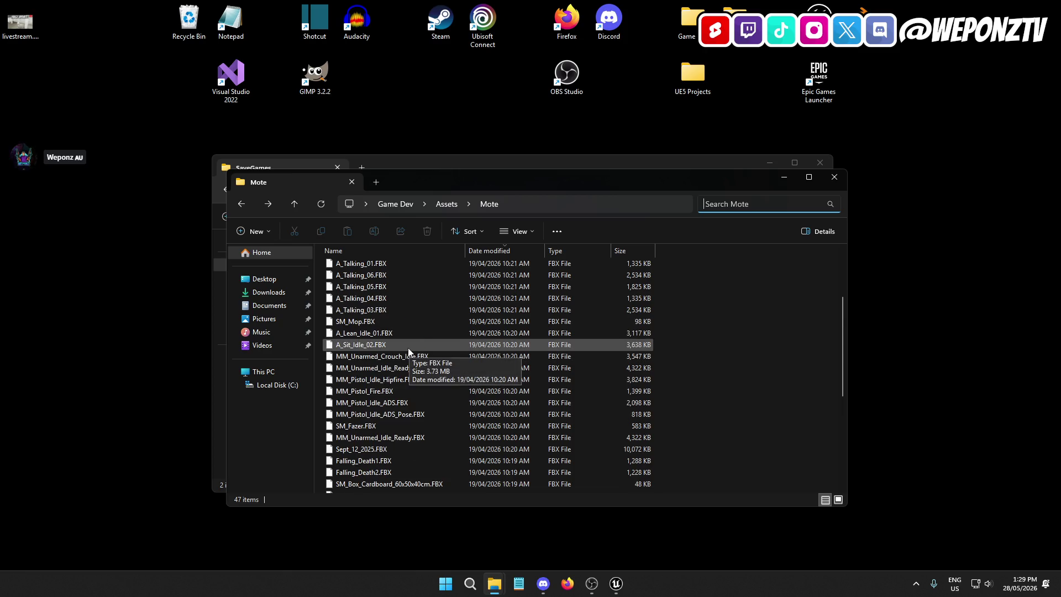
scroll(396, 334, up, 3)
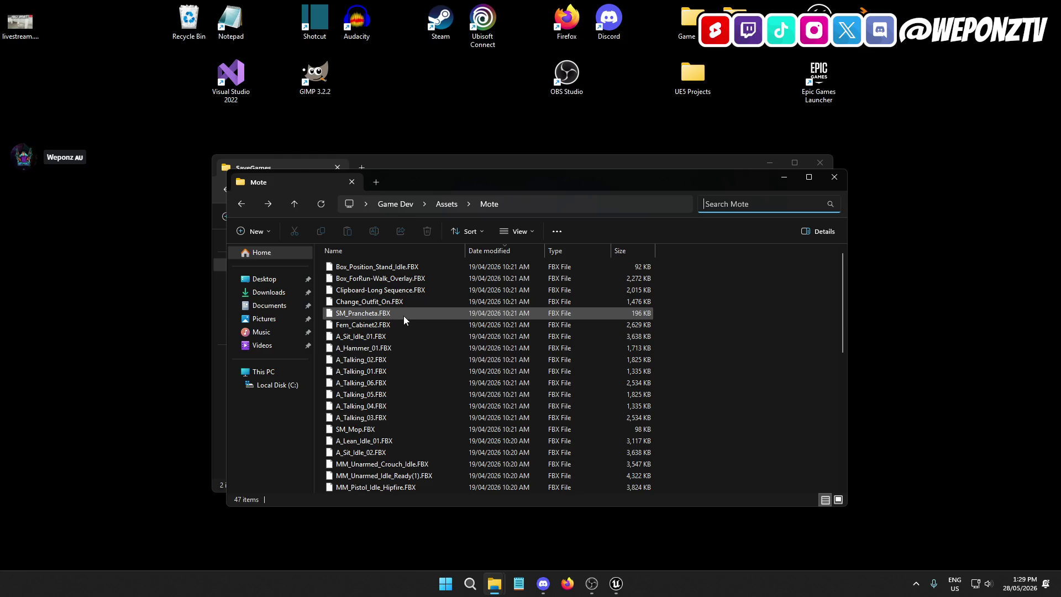
click(835, 178)
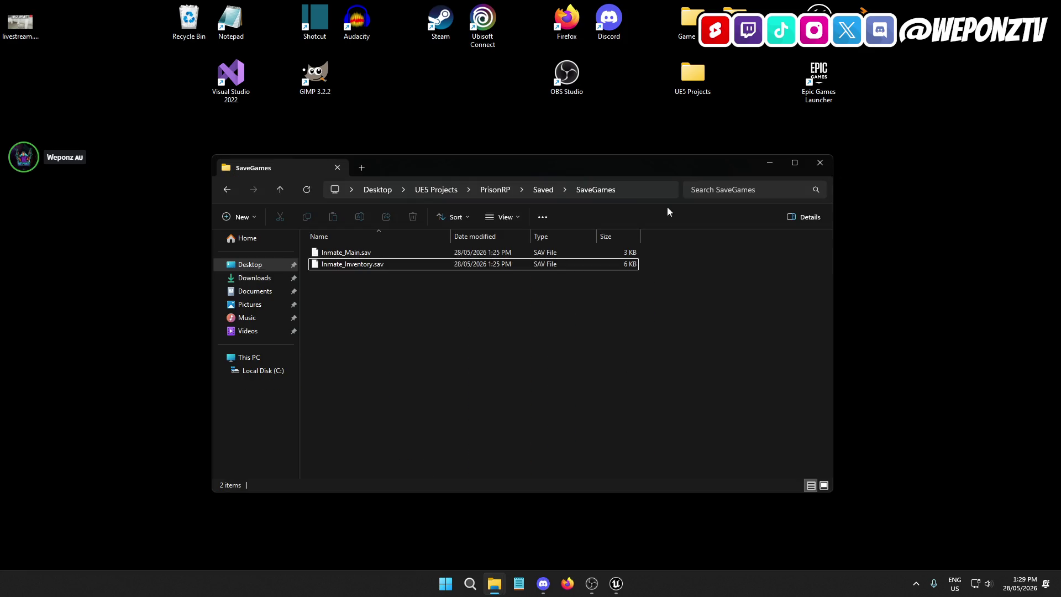
Step: Close SaveGames, pan across AC_Inventory's purchase logic, and return to the L_Main tab
click(821, 166)
click(618, 580)
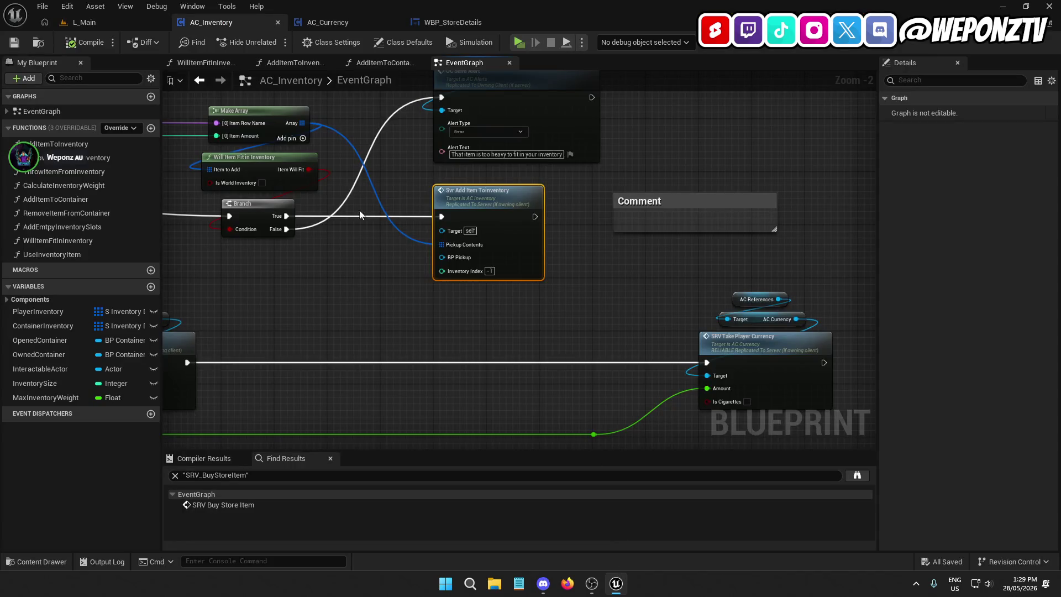
mouse_move(467, 259)
mouse_down()
mouse_move(583, 313)
mouse_move(596, 308)
mouse_move(563, 296)
mouse_move(538, 313)
mouse_move(267, 292)
mouse_move(763, 315)
mouse_move(552, 319)
mouse_up()
scroll(464, 316, down, 2)
mouse_move(463, 316)
mouse_down()
mouse_move(583, 254)
mouse_move(605, 261)
mouse_move(414, 304)
mouse_up()
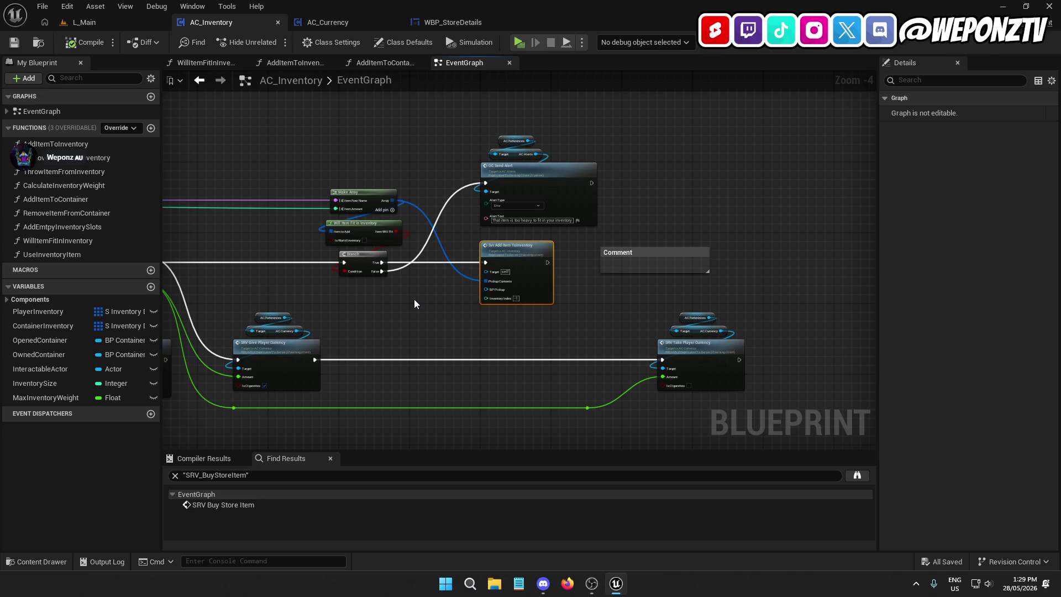
drag(407, 310, 496, 300)
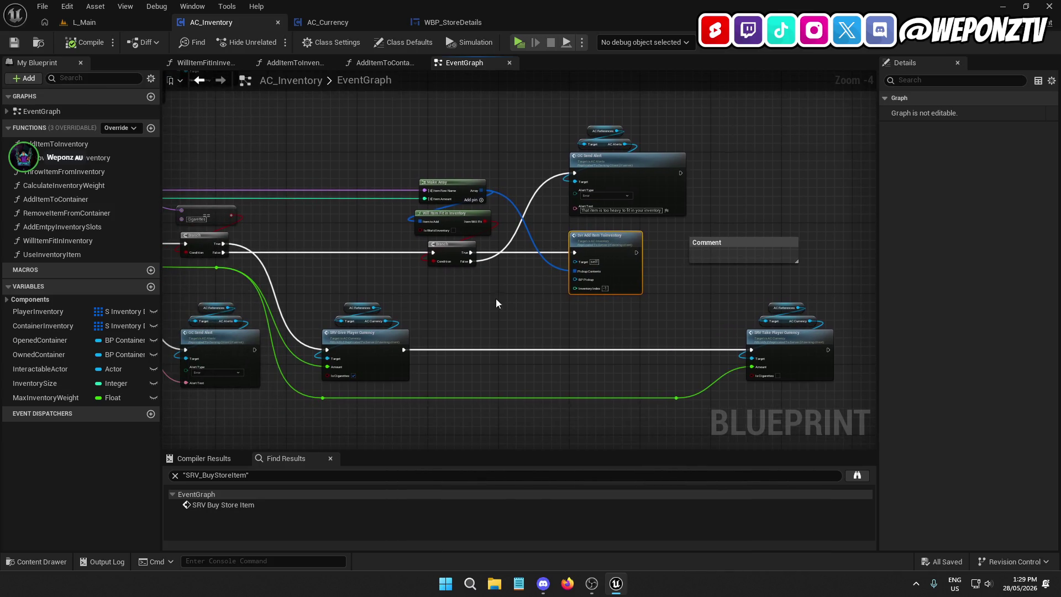
scroll(638, 218, up, 2)
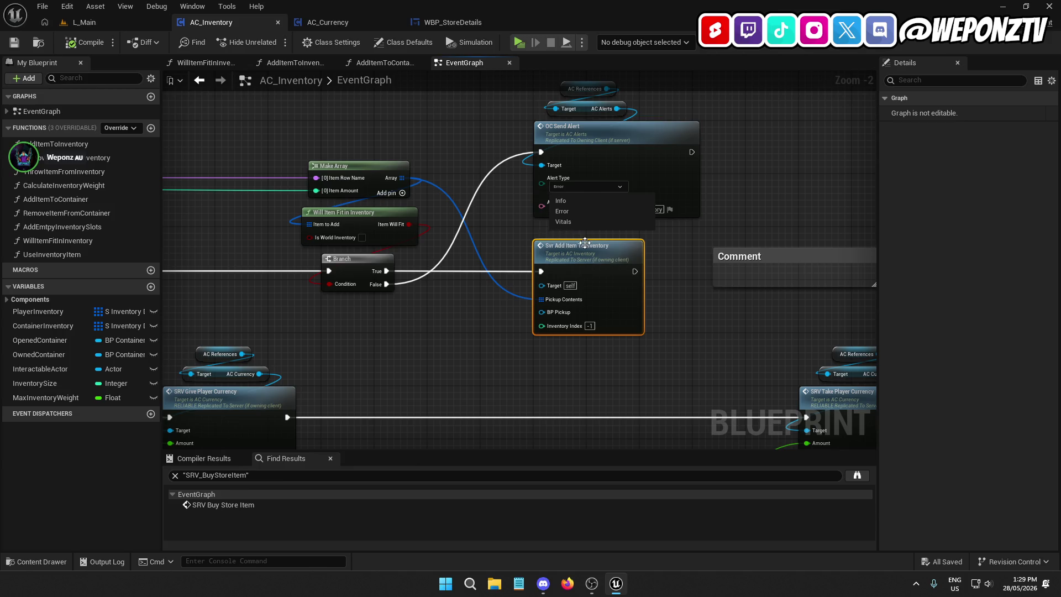
click(598, 145)
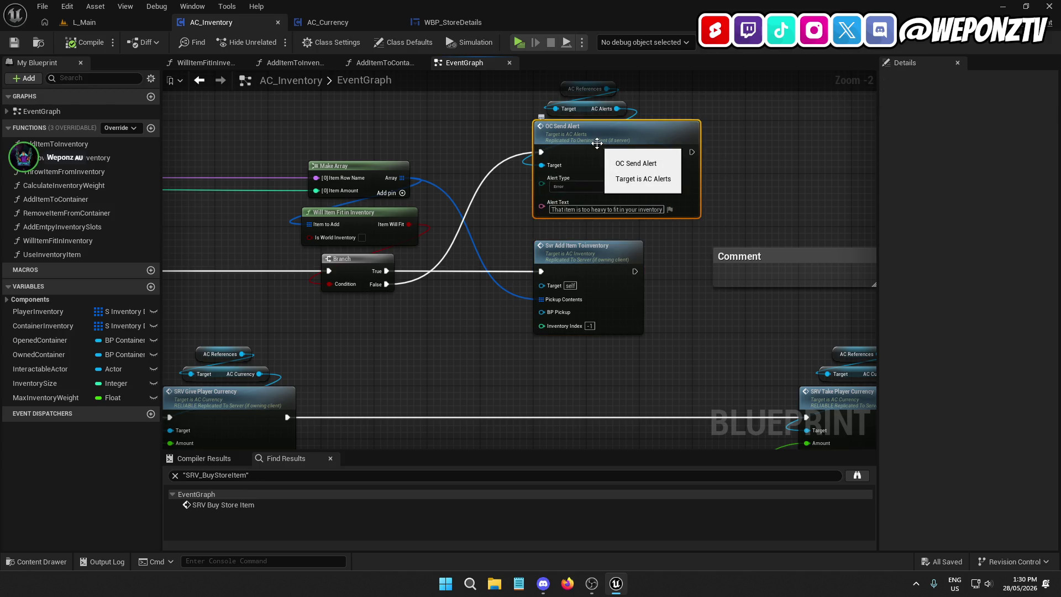
click(104, 23)
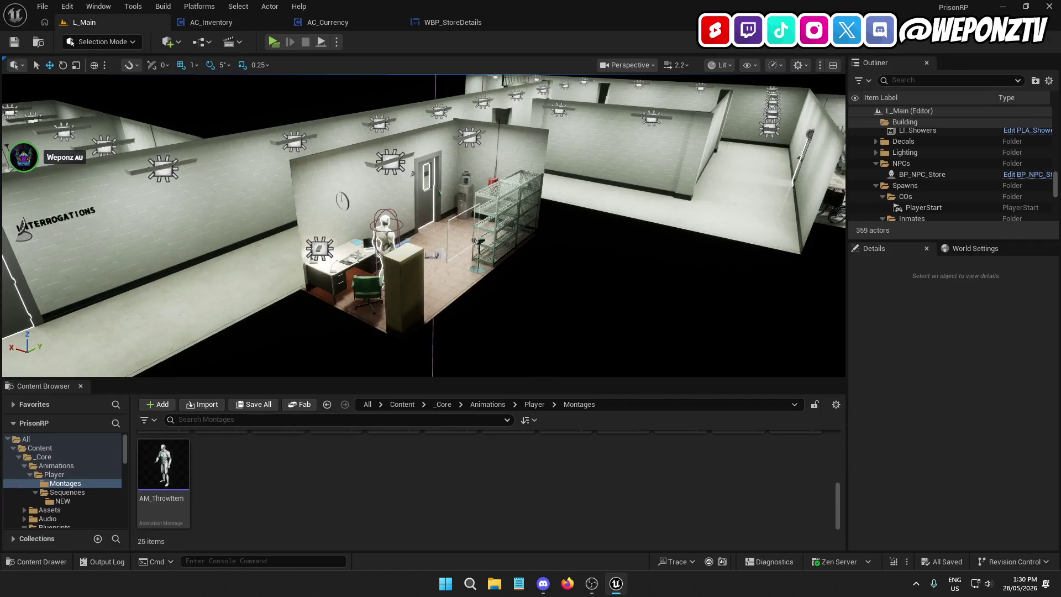
Step: Select T_Icon_Money in _Core > UI > Textures > Icons, then open Game Dev from the desktop
click(440, 405)
double_click(796, 456)
click(285, 451)
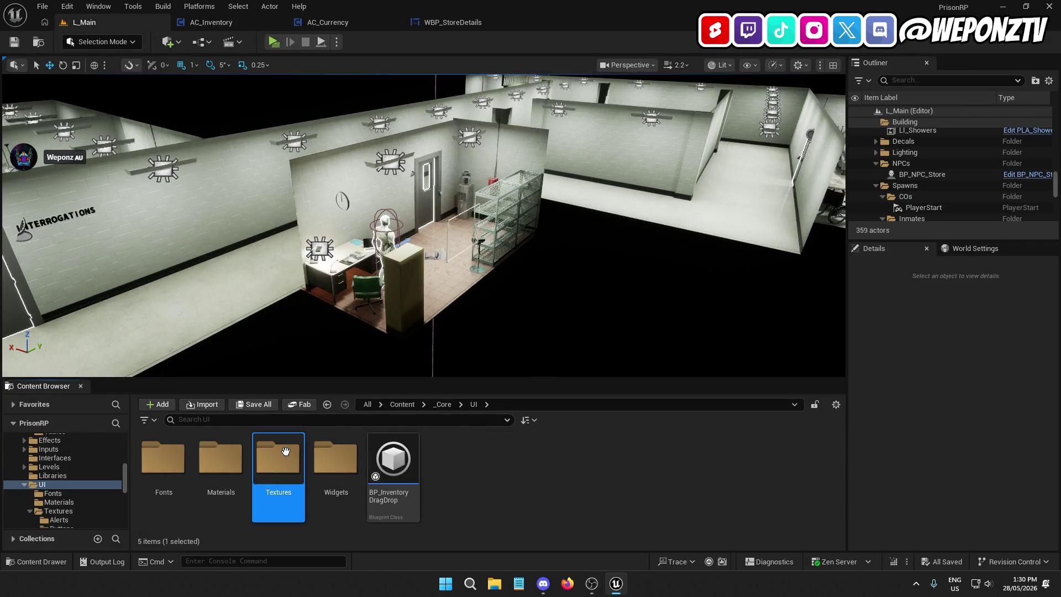
double_click(285, 452)
double_click(393, 462)
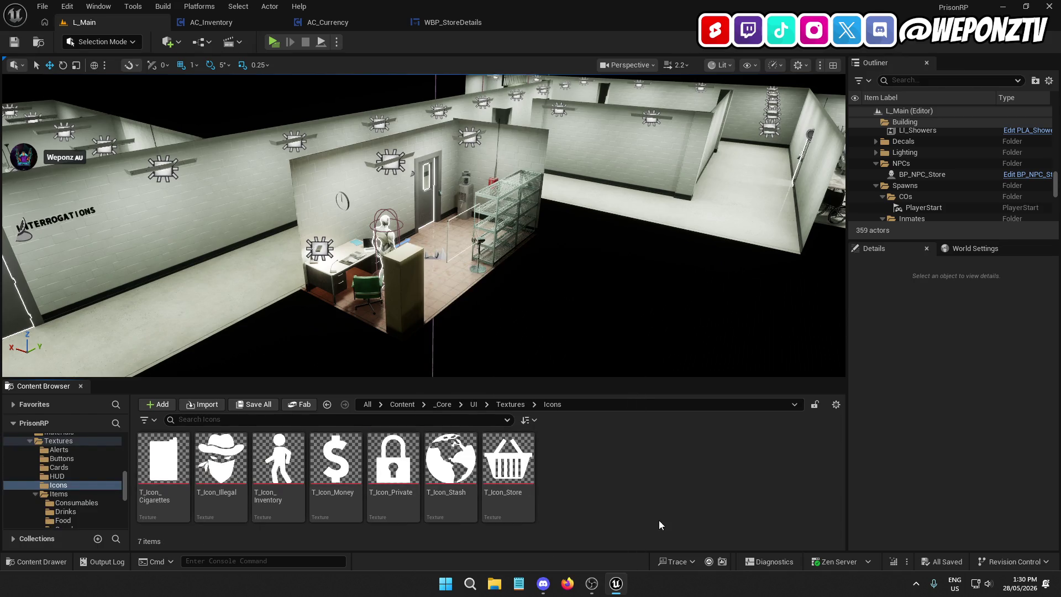
click(335, 459)
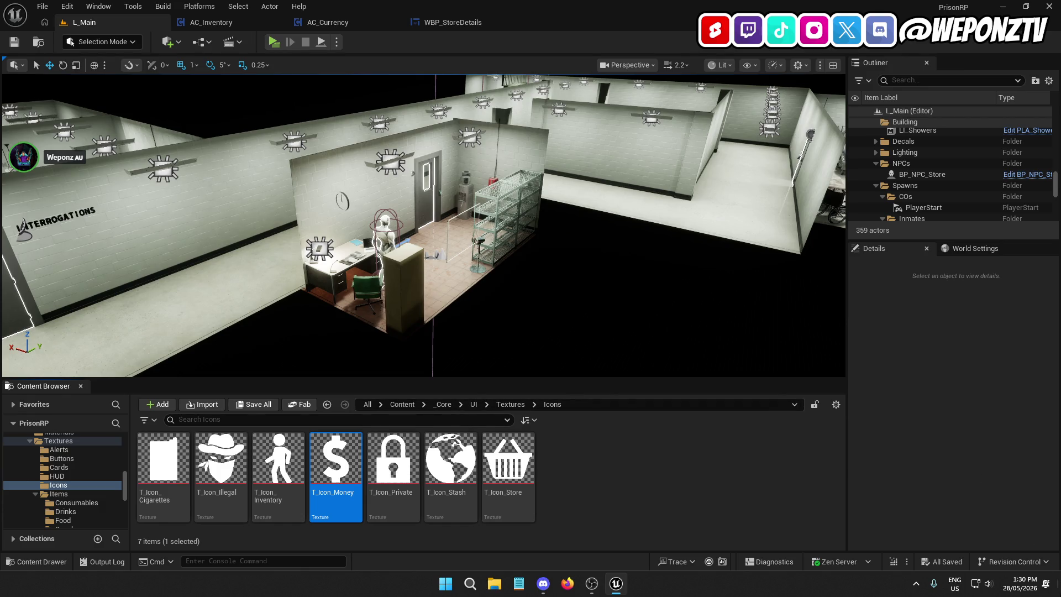
key(super+d)
double_click(689, 21)
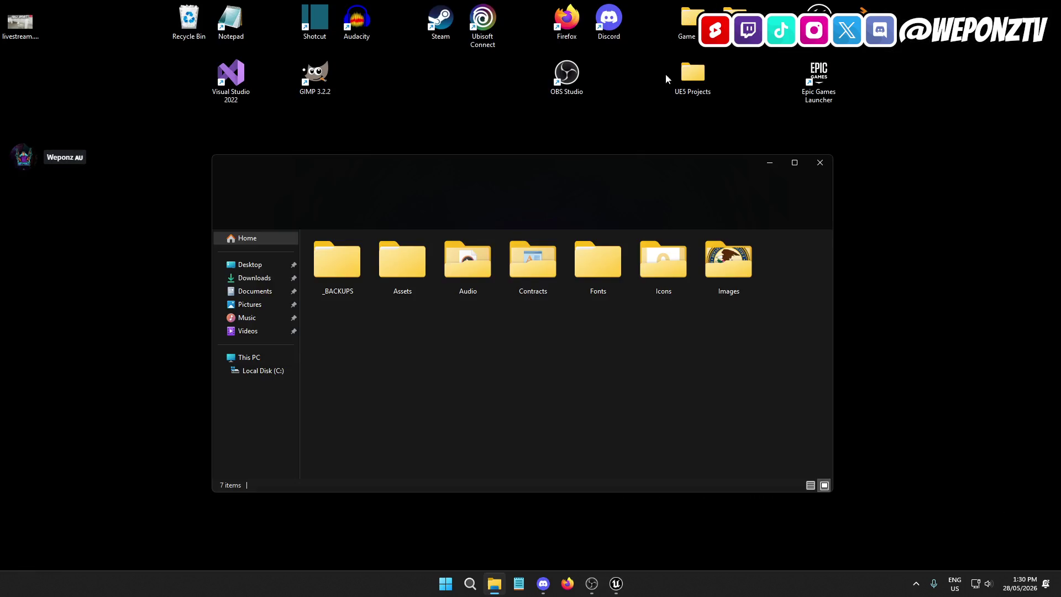
Step: Open the Icons folder, search it for 'symbol', and browse the hazard symbol PNG results
double_click(654, 260)
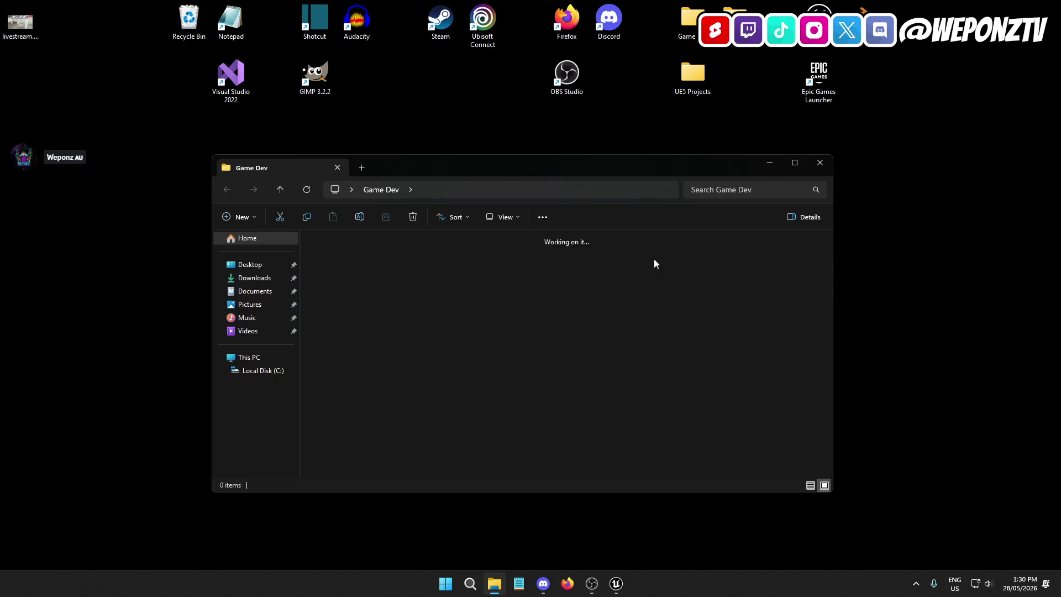
click(706, 193)
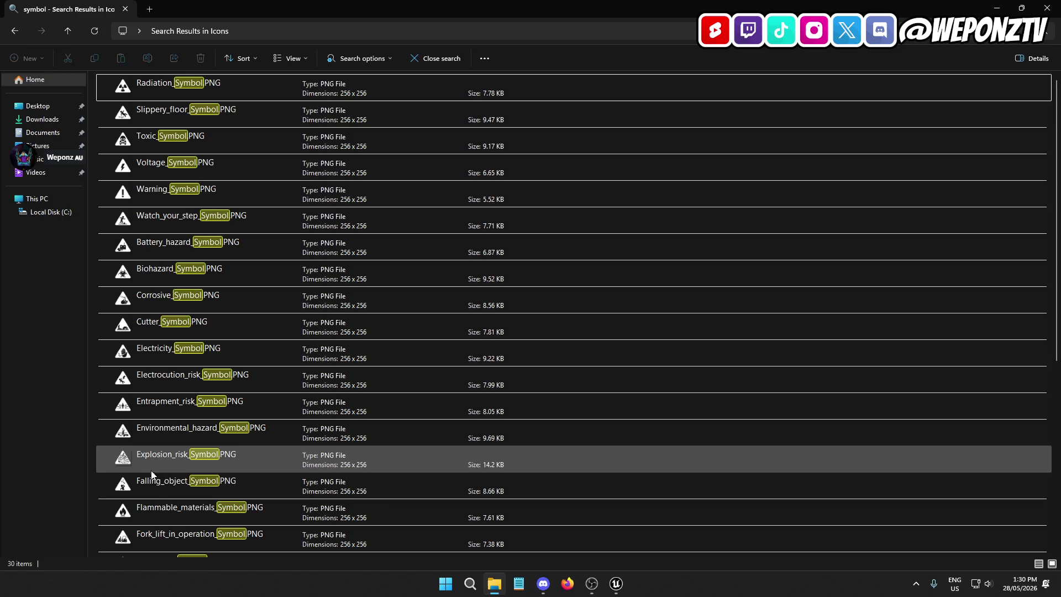
scroll(152, 475, down, 1)
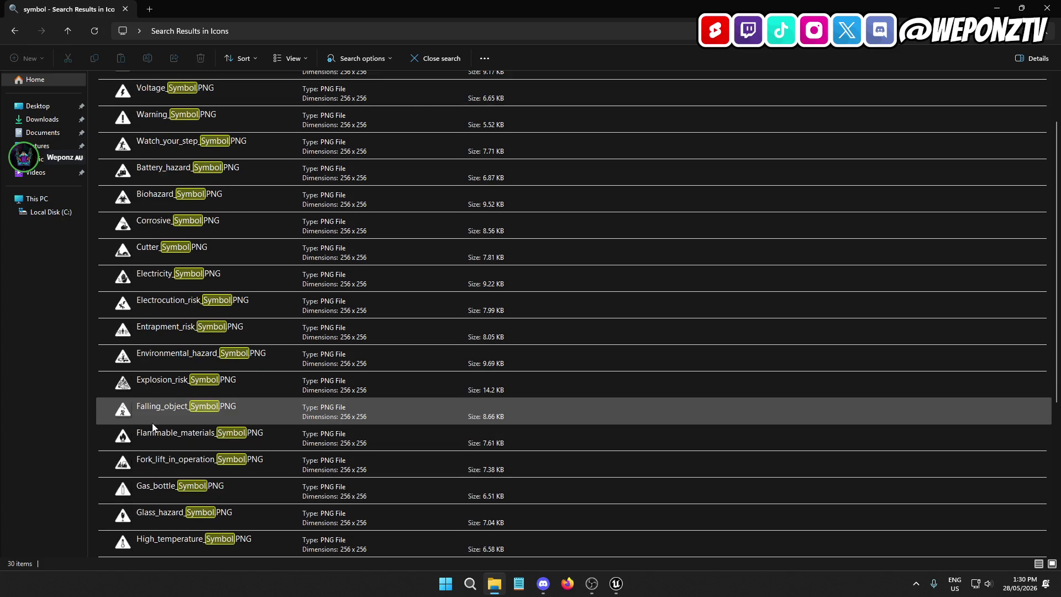
scroll(161, 406, up, 1)
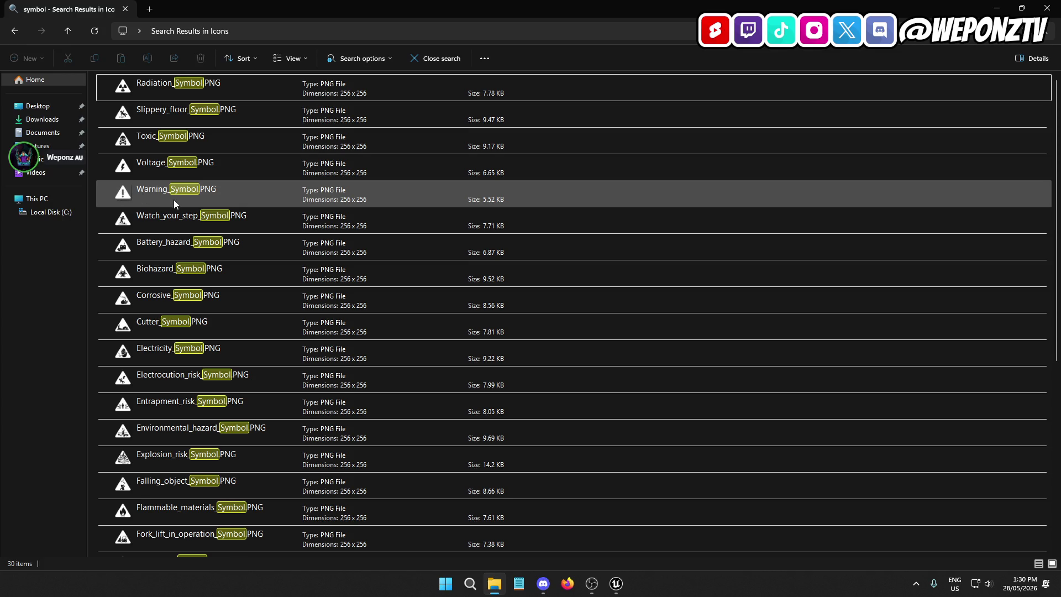
scroll(174, 200, down, 4)
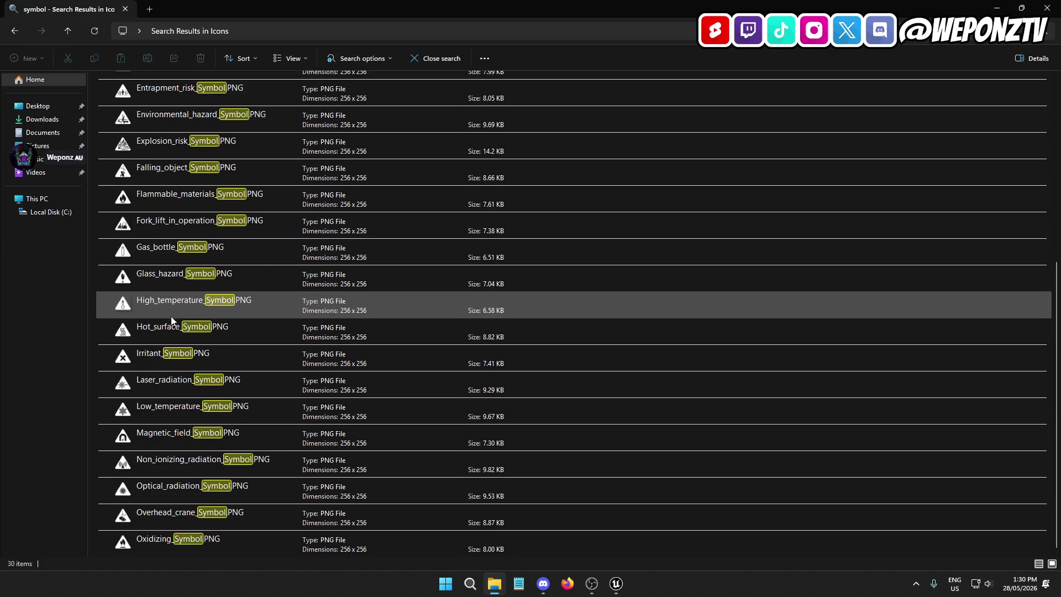
scroll(173, 323, up, 4)
scroll(176, 329, down, 4)
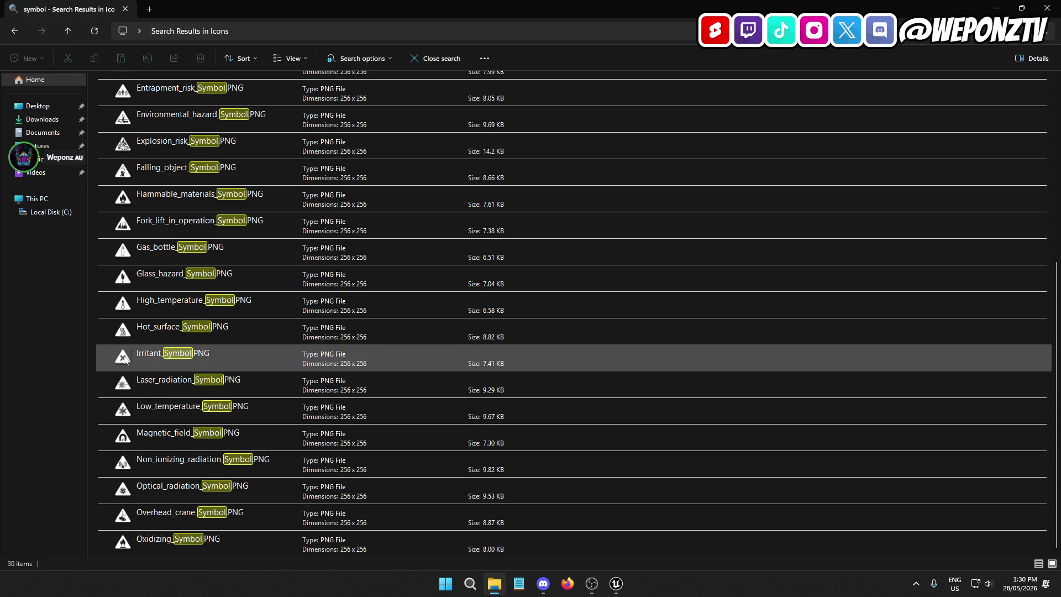
scroll(138, 356, up, 2)
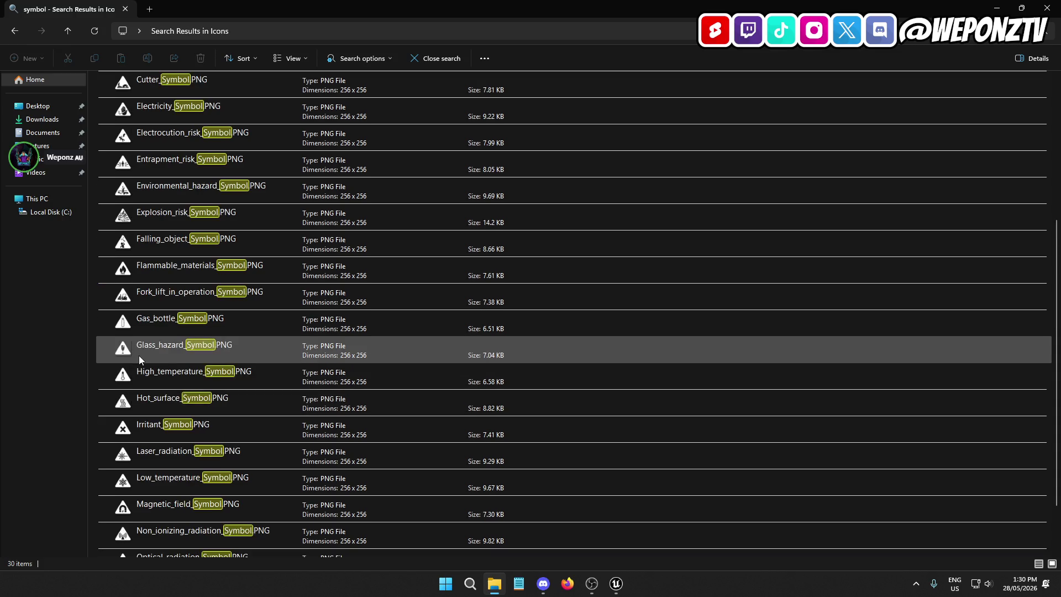
scroll(143, 350, up, 1)
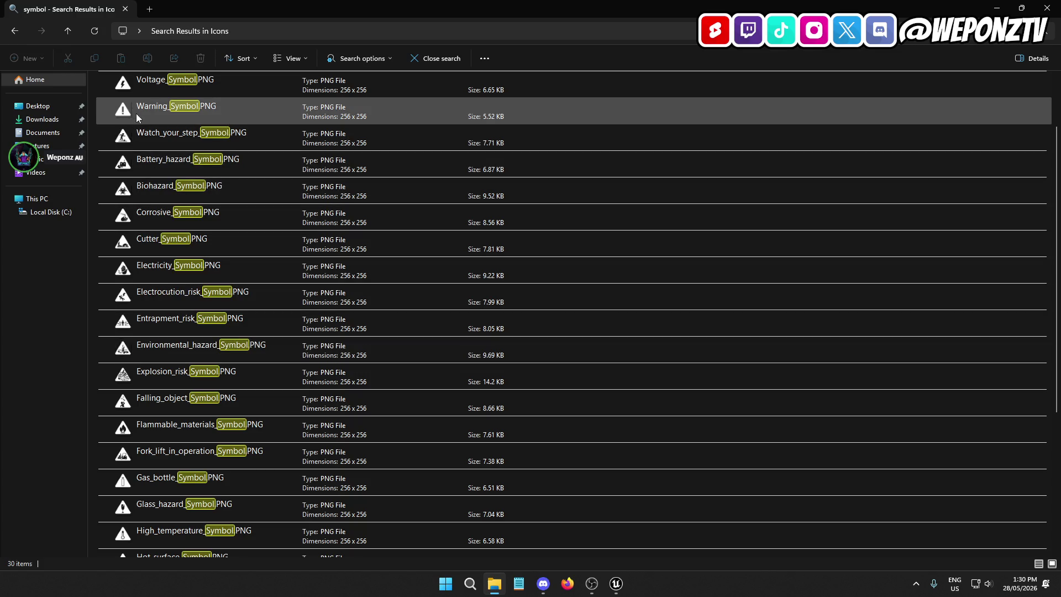
scroll(166, 232, down, 3)
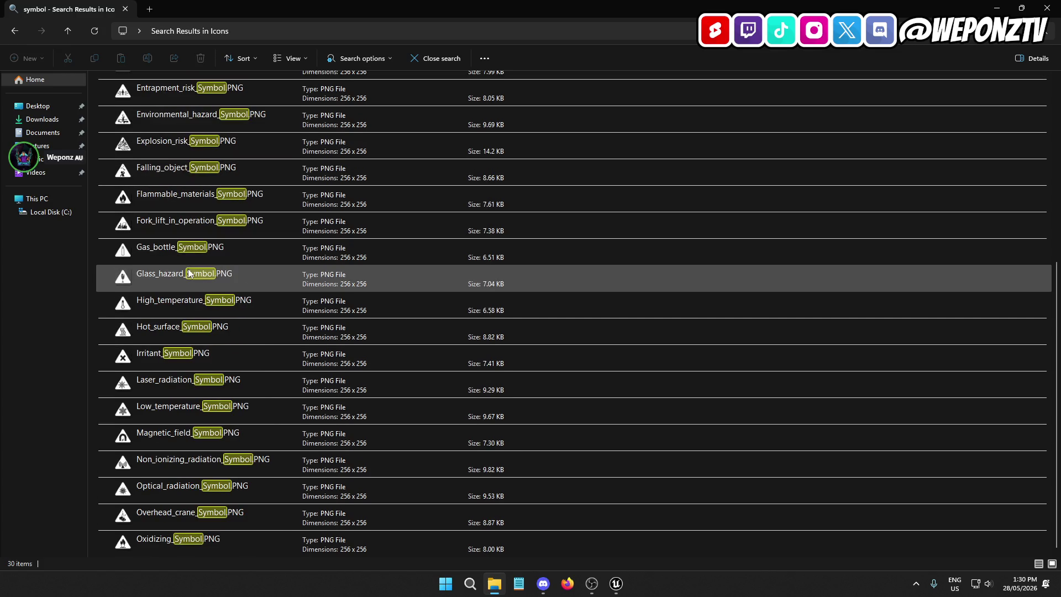
scroll(189, 276, up, 4)
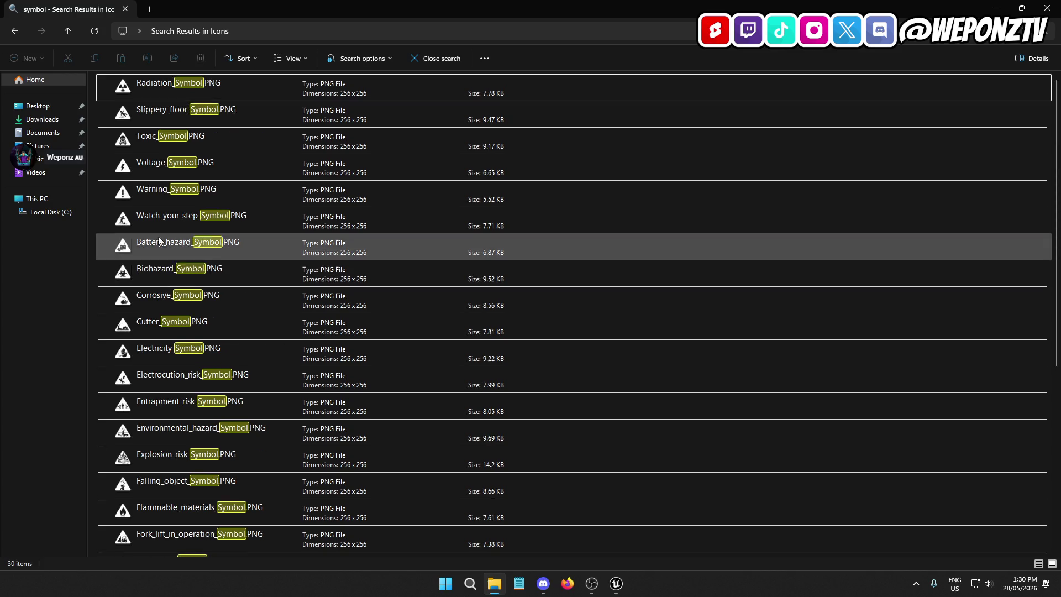
Step: Scroll through the rest of the 256 x 256 symbol PNGs and close the File Explorer window
mouse_move(128, 144)
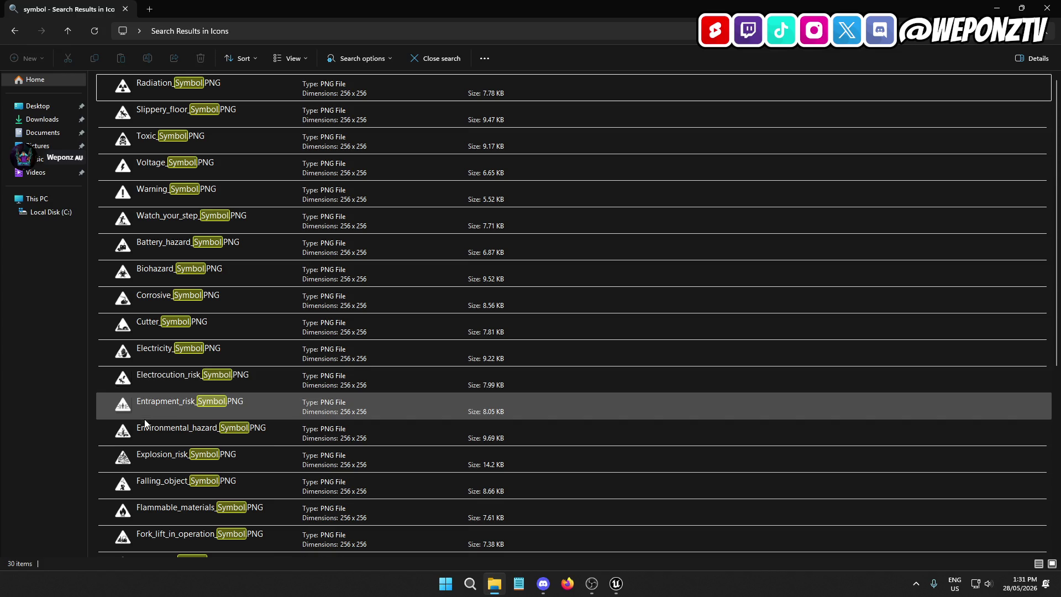
scroll(148, 448, down, 1)
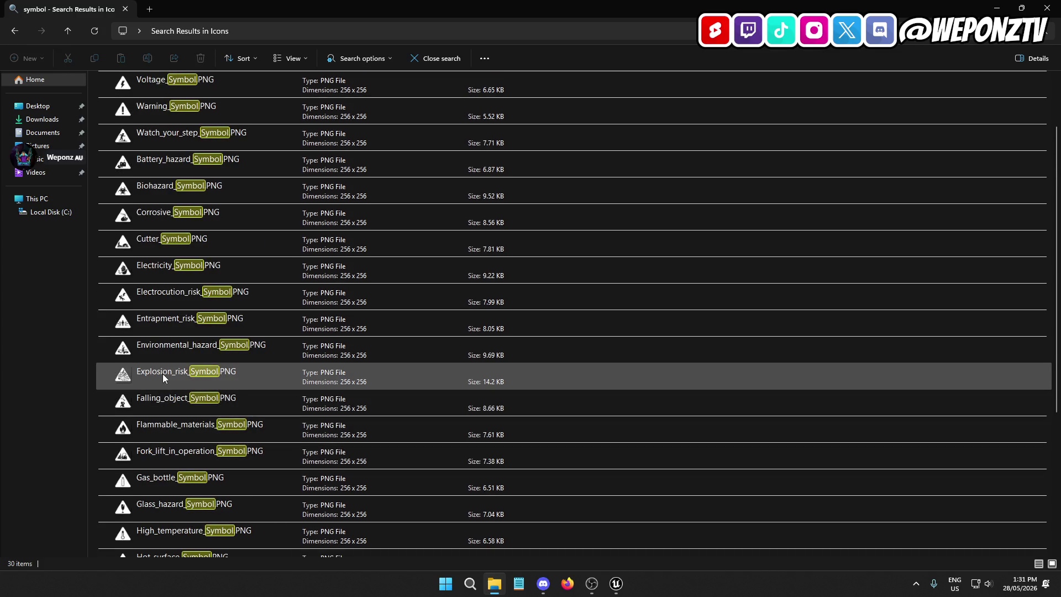
scroll(158, 412, down, 2)
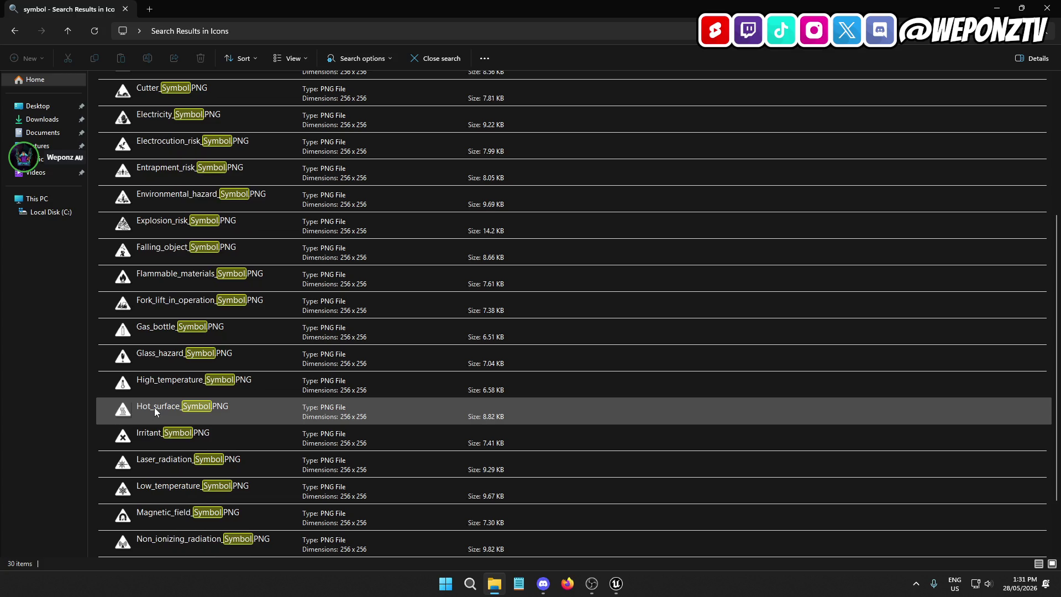
scroll(155, 406, down, 1)
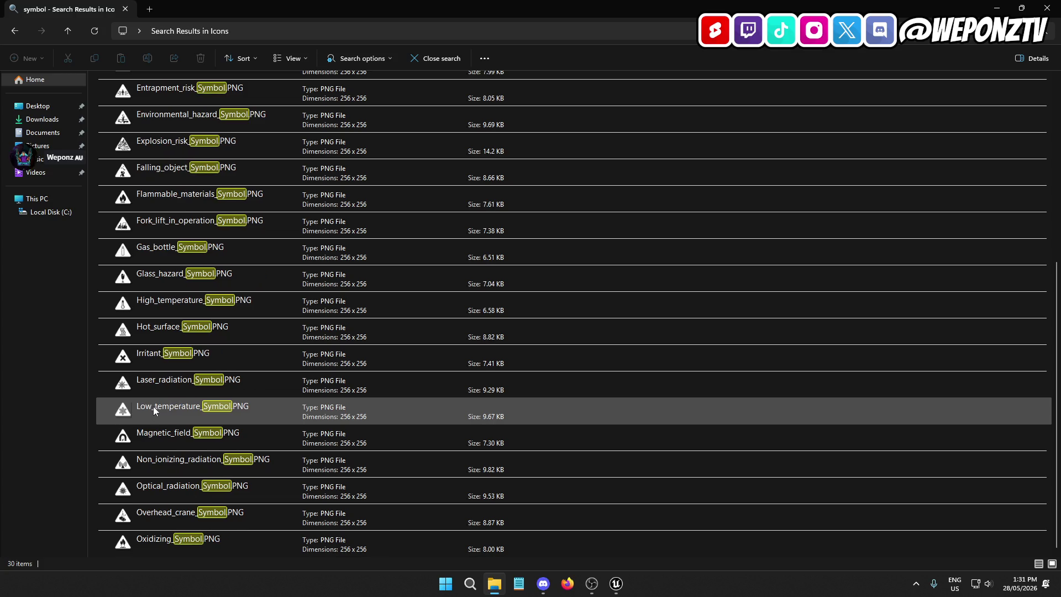
scroll(153, 404, up, 4)
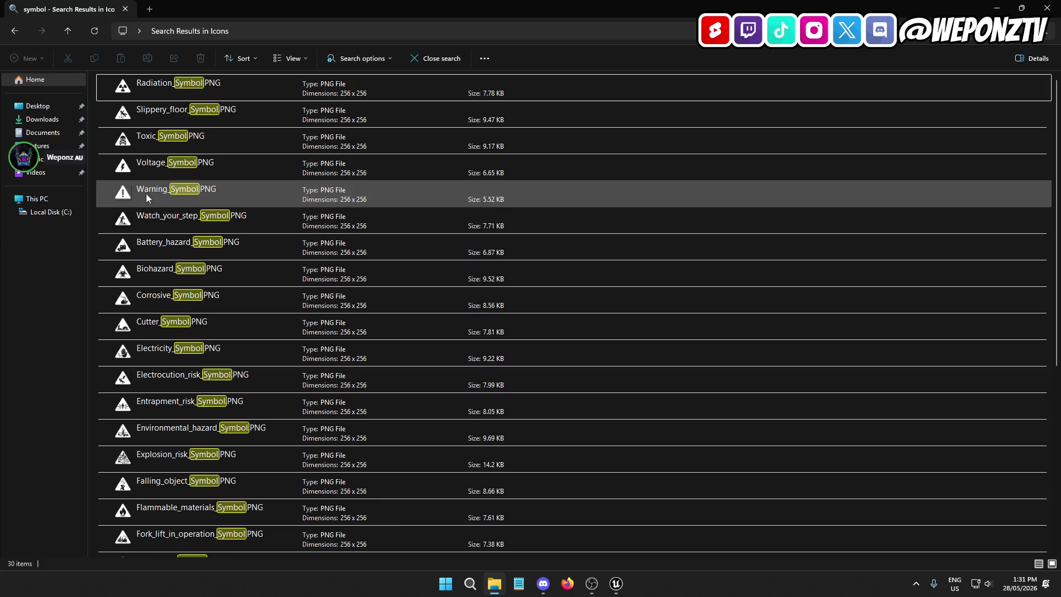
click(1047, 8)
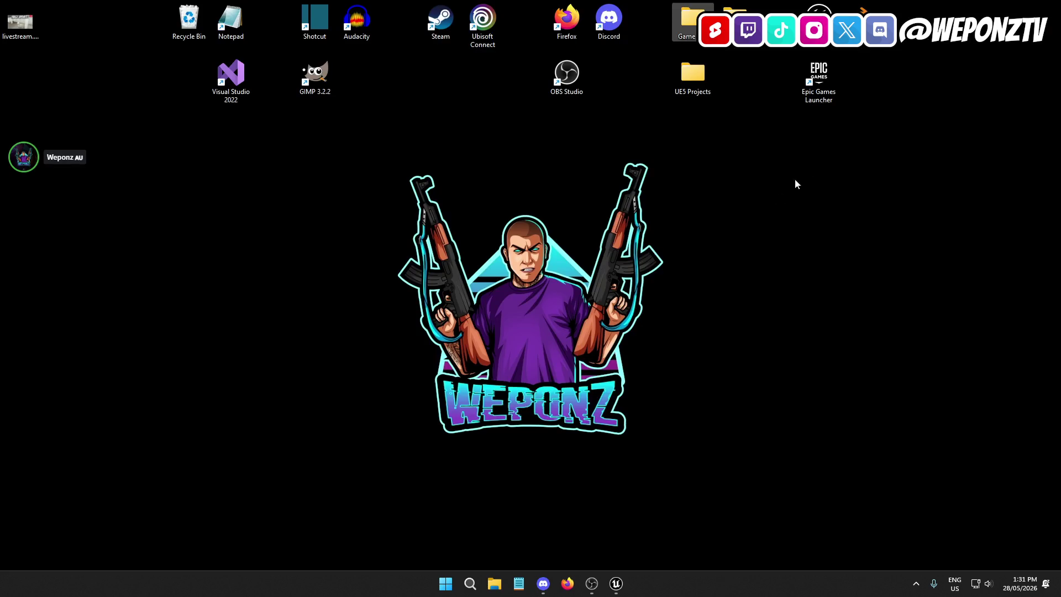
Step: Bring the PrisonRP editor back and pan around the AC_Inventory event graph
click(592, 583)
mouse_move(617, 590)
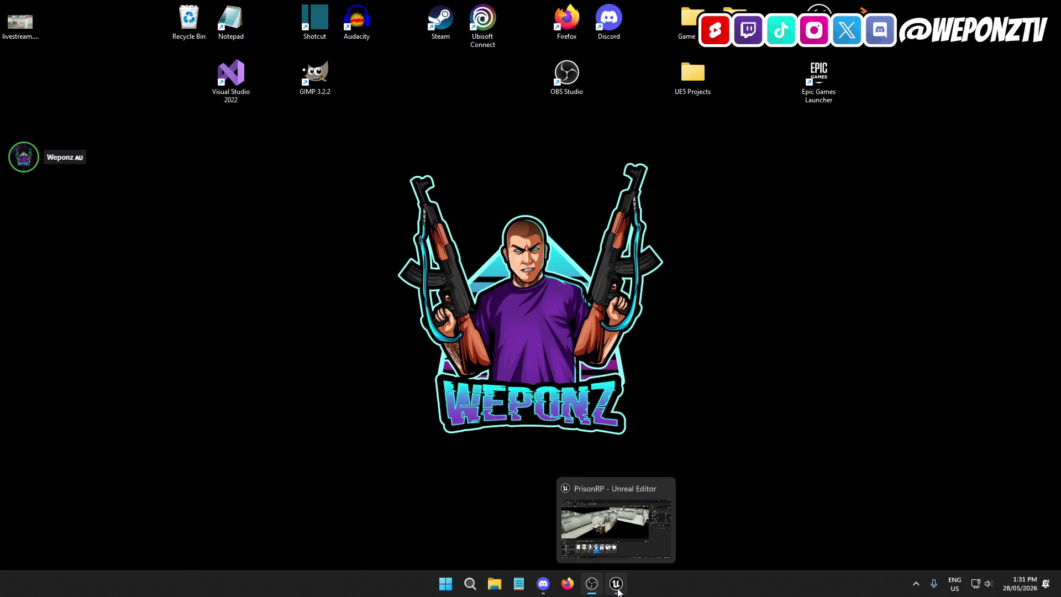
click(616, 586)
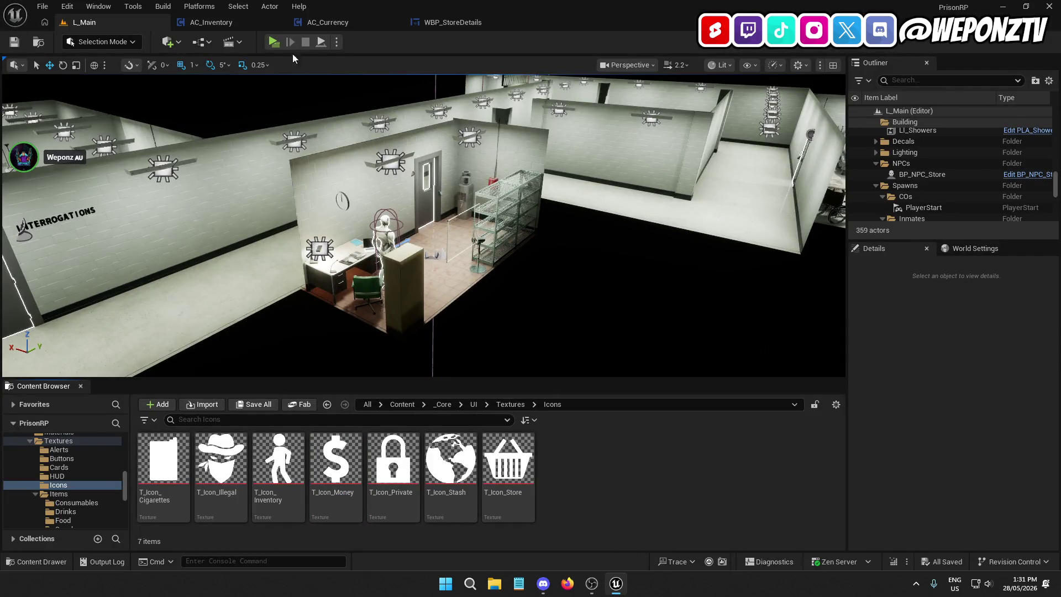
click(237, 18)
drag(493, 144, 486, 161)
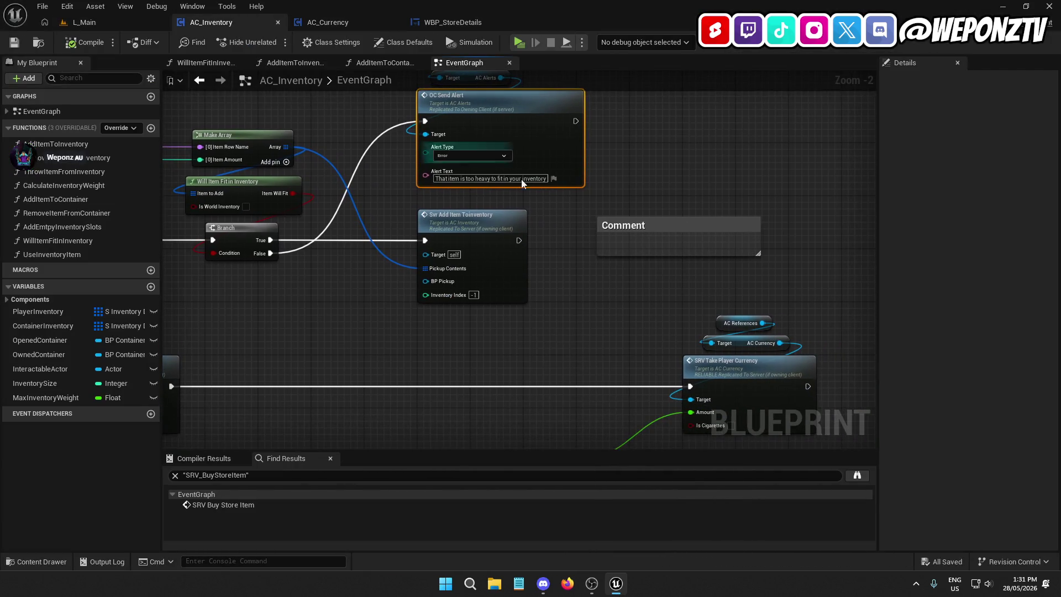
click(652, 326)
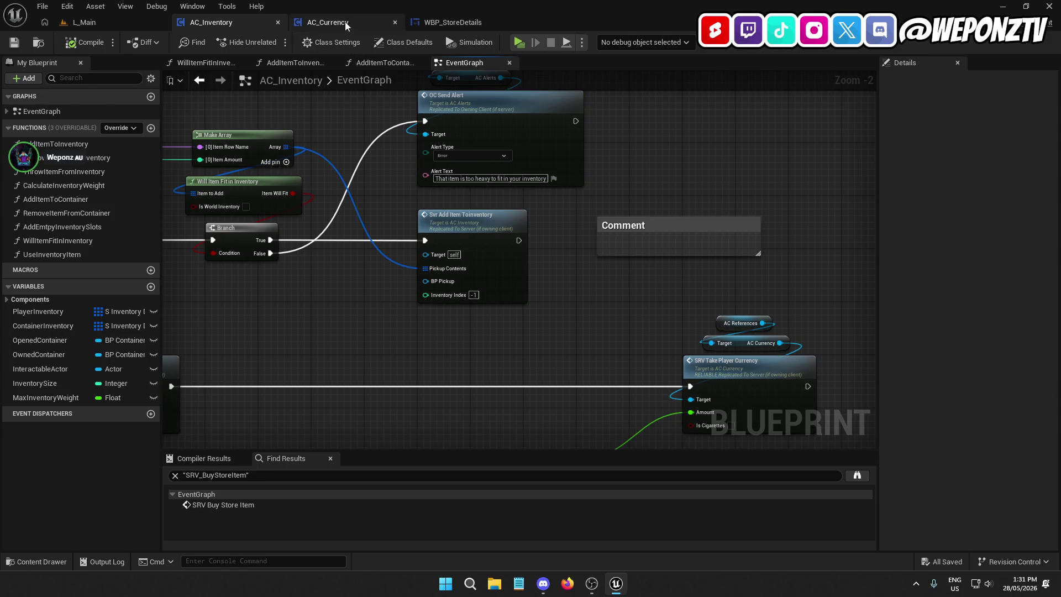
Step: Check AC_Currency, pan AC_Inventory further, then minimise the editor and open UE5 Projects
click(345, 21)
click(240, 20)
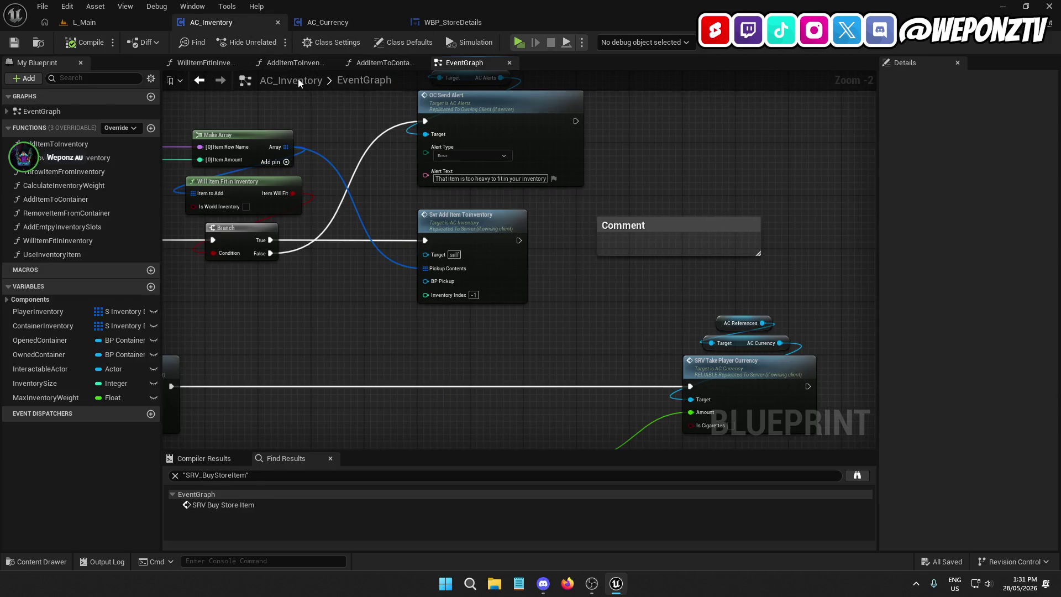
drag(416, 167, 422, 223)
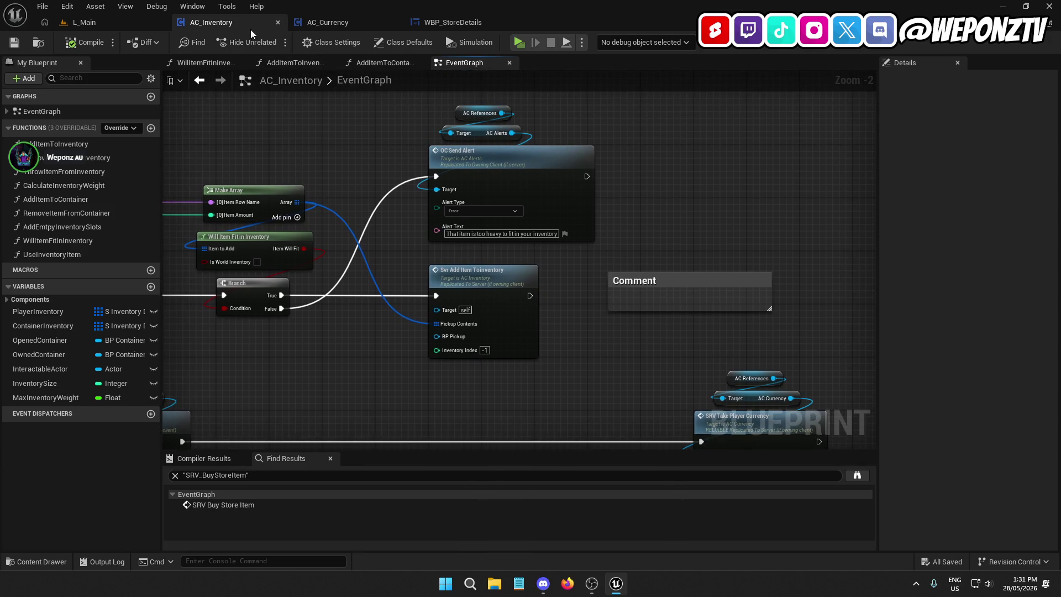
click(1002, 7)
double_click(692, 84)
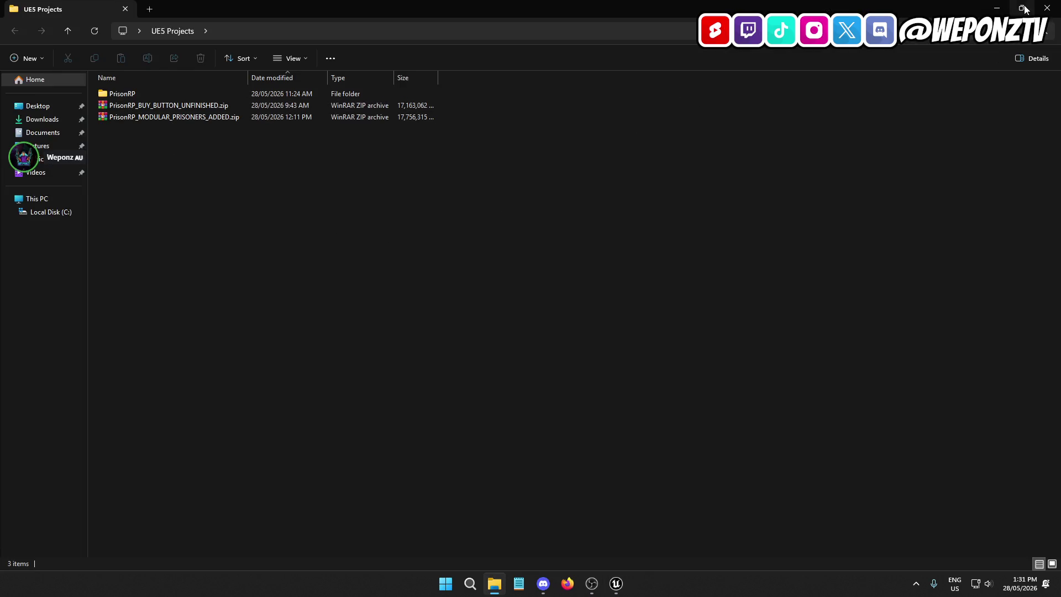
Step: Open Bugs.txt from PrisonRP's Text folder in Notepad, with the caret after the spawning bug
click(1020, 8)
double_click(332, 264)
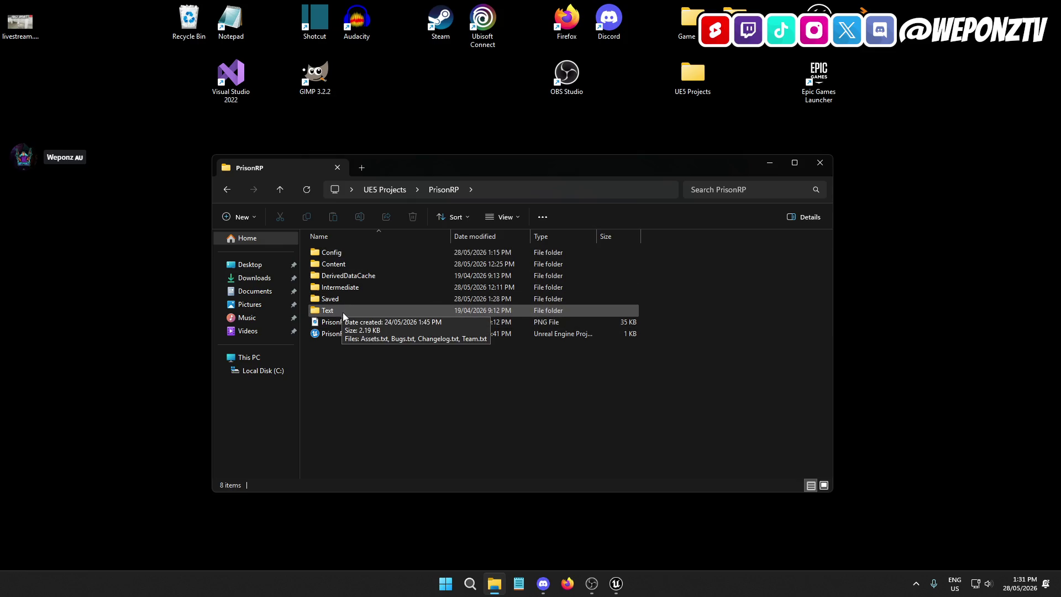
double_click(342, 308)
double_click(339, 265)
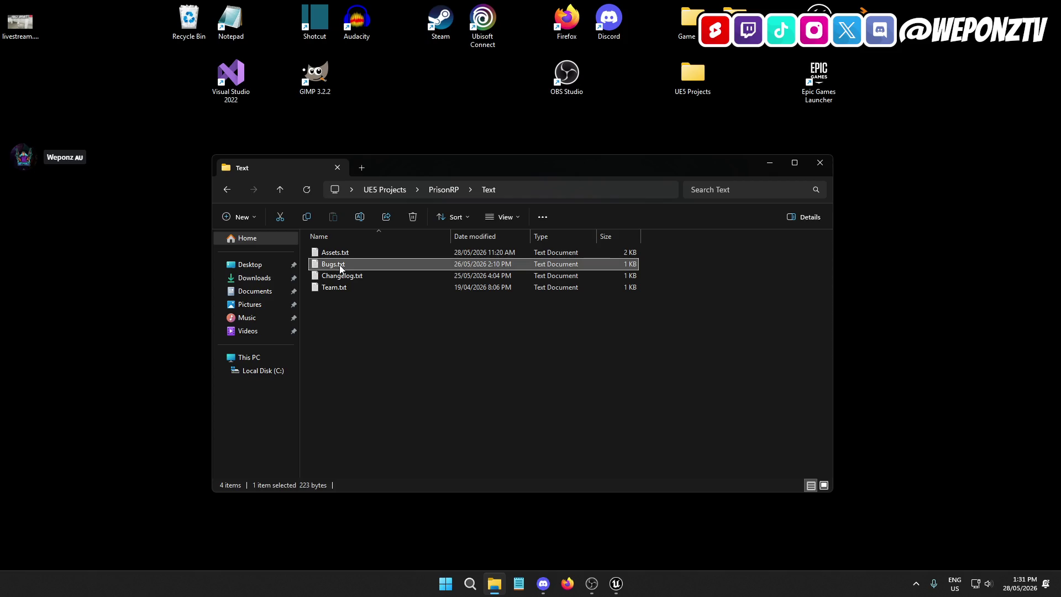
click(379, 139)
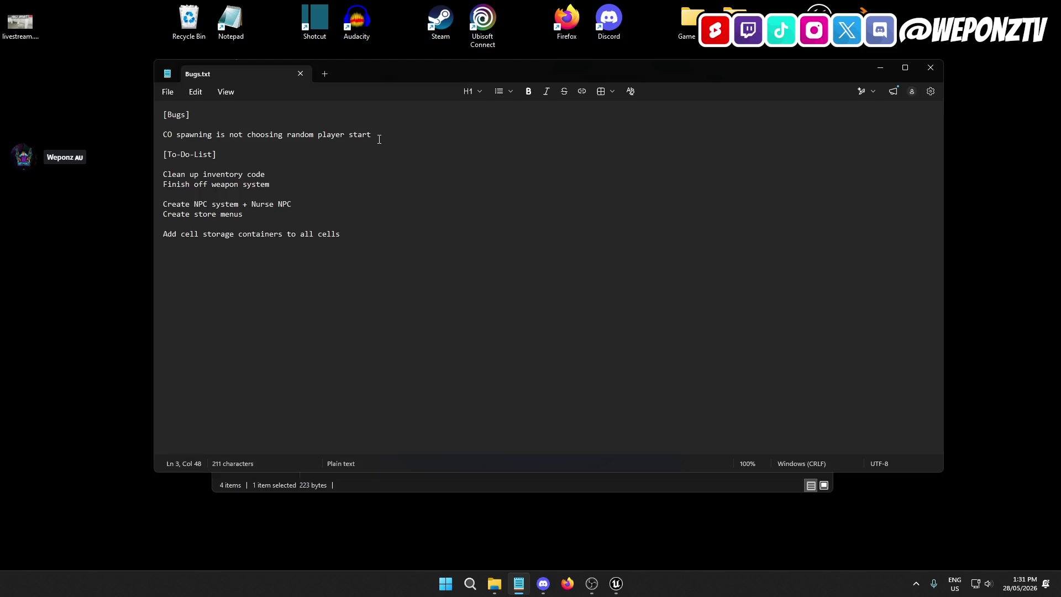
Step: Log the bug 'Taser firing montage is messed up (not blending with aim offset)' and save
key(Return)
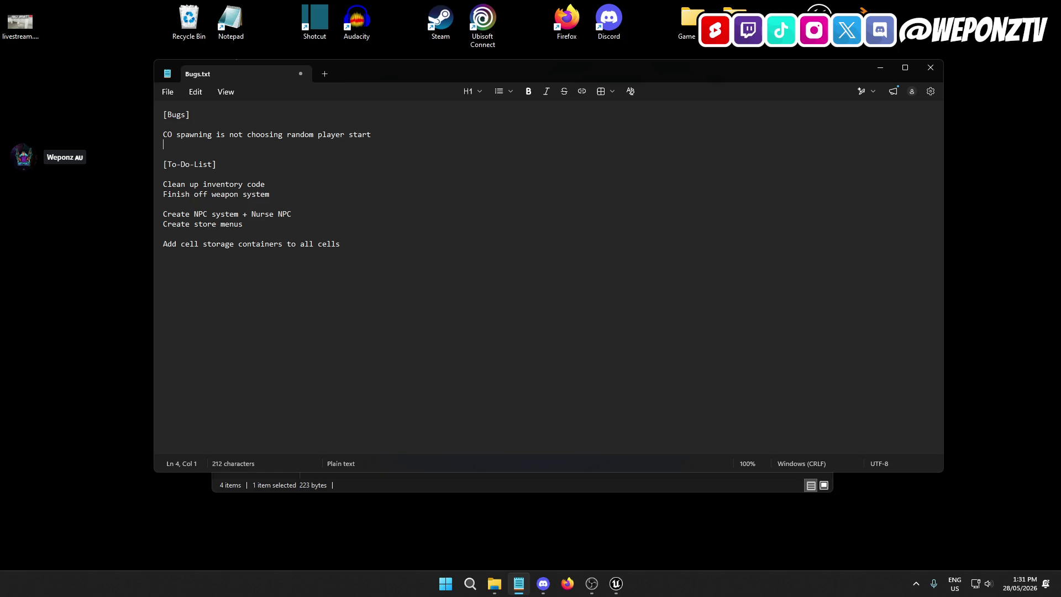
text(Taser firing)
text( monta)
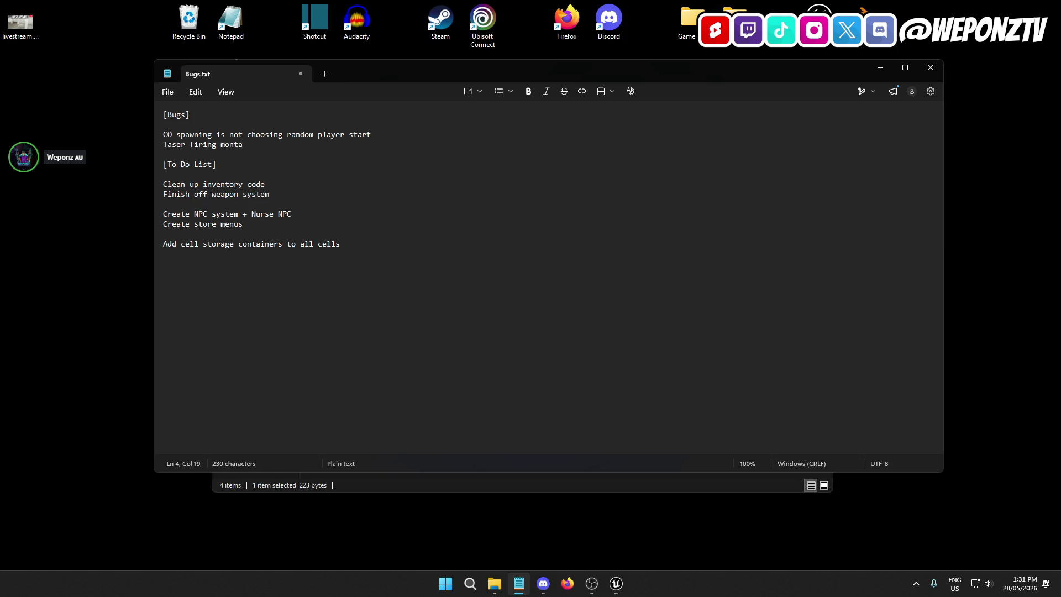
text(ge is messed u[p)
key(BackSpace)
key(BackSpace)
text((aim offse)
text(t)
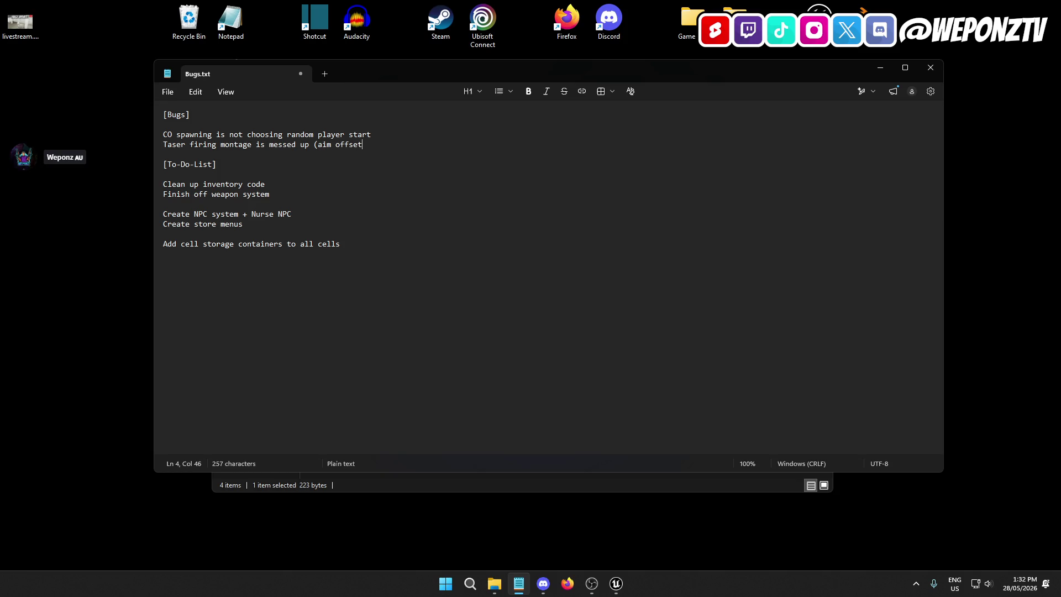
click(319, 145)
text(not blen)
text(ding with)
click(167, 95)
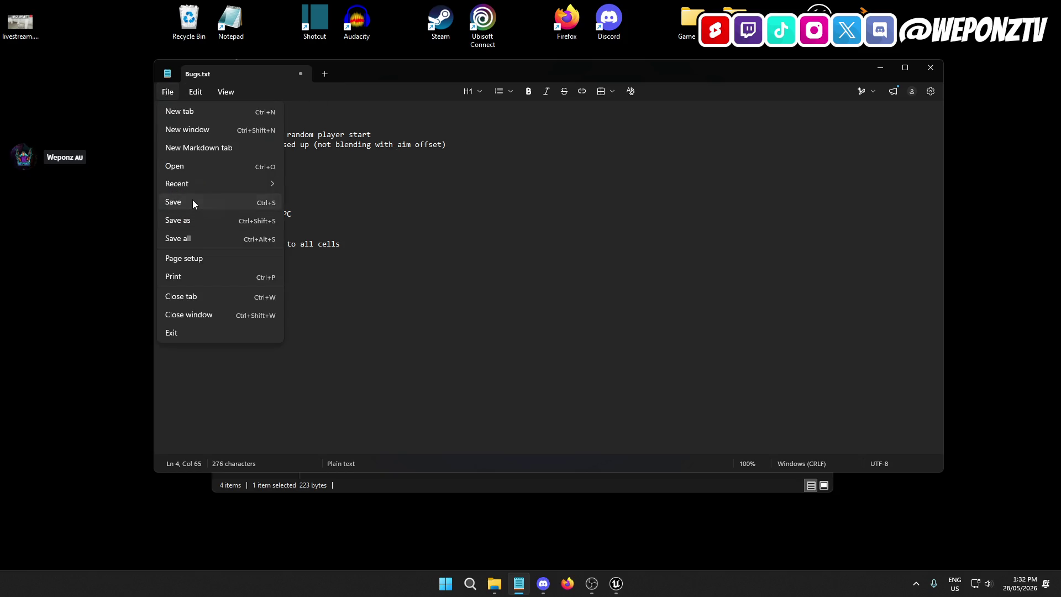
click(193, 200)
Step: Add the to-do 'Add dealing animations' below the cell storage item
click(616, 583)
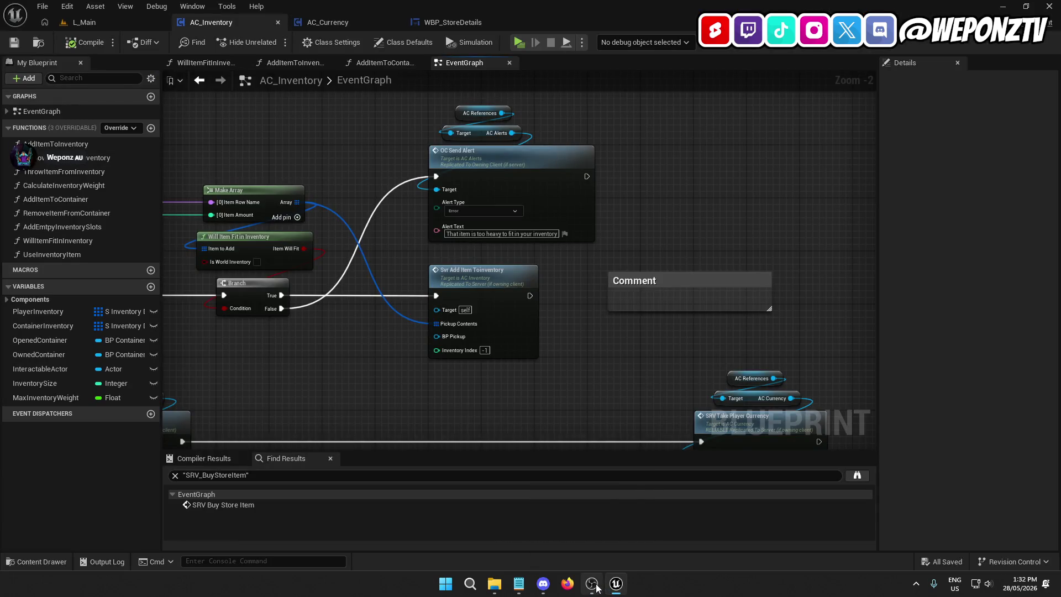
click(518, 584)
click(353, 243)
key(Return)
key(Return)
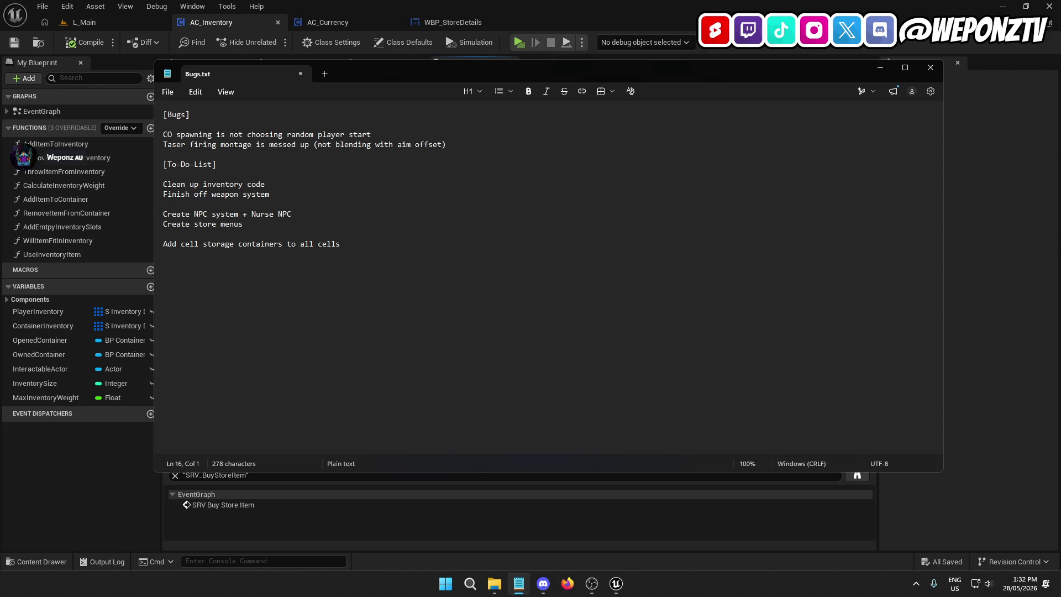
text(Add dealing an)
text(imation)
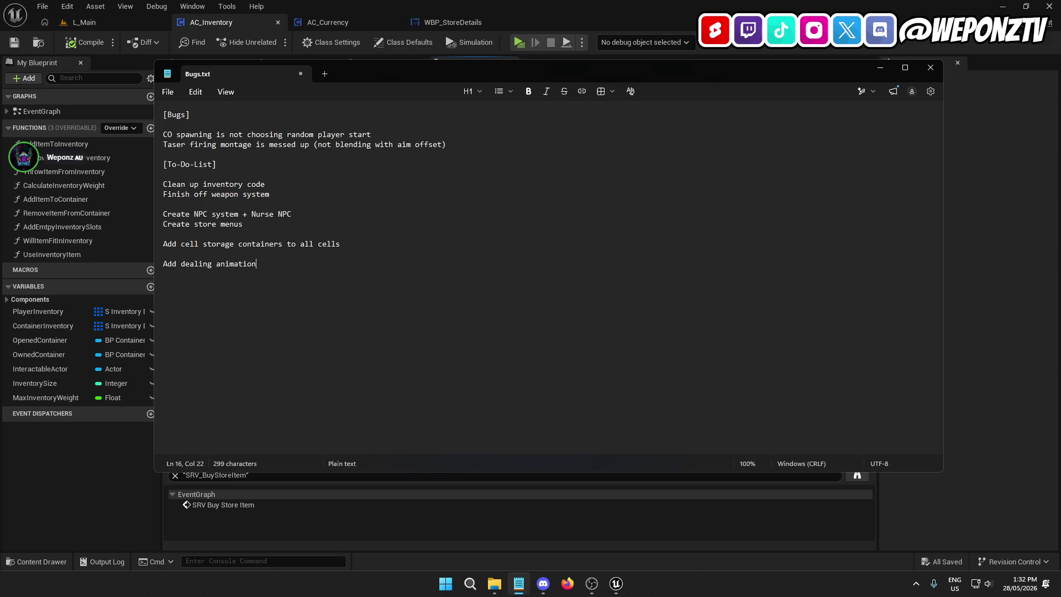
text( montages)
drag(297, 268, 257, 268)
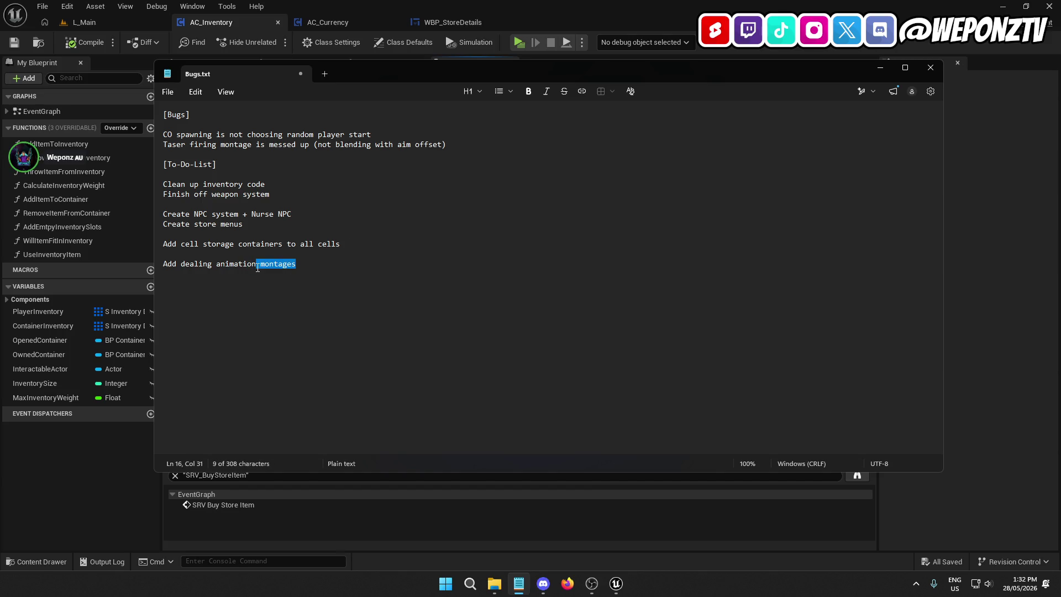
text(s)
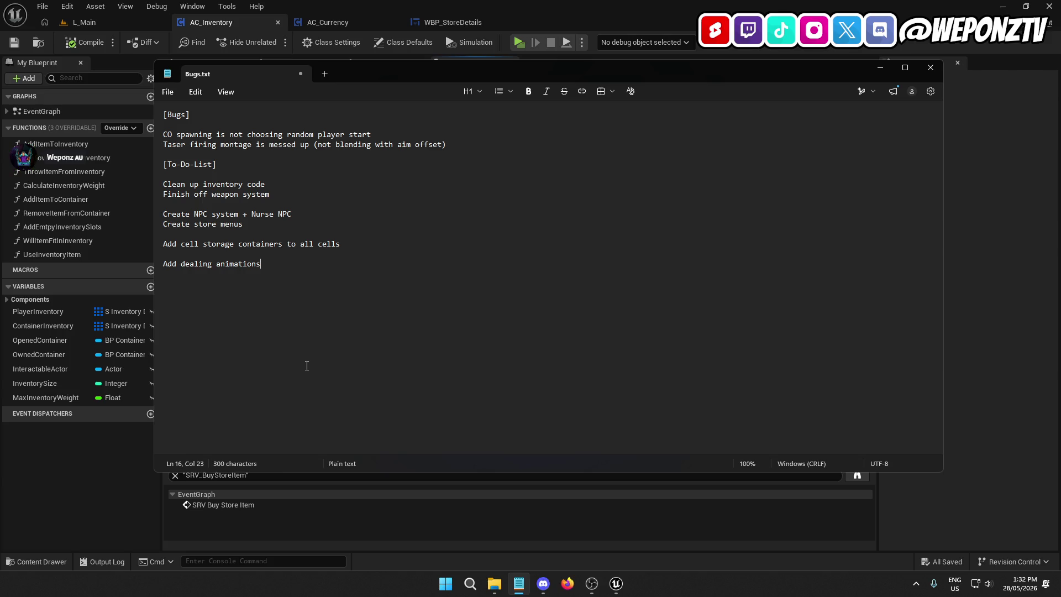
Step: Add the to-do 'Find purchase sound + make new alert' and save Bugs.txt
key(Return)
text(Find pur)
text(chase sound)
text( + make)
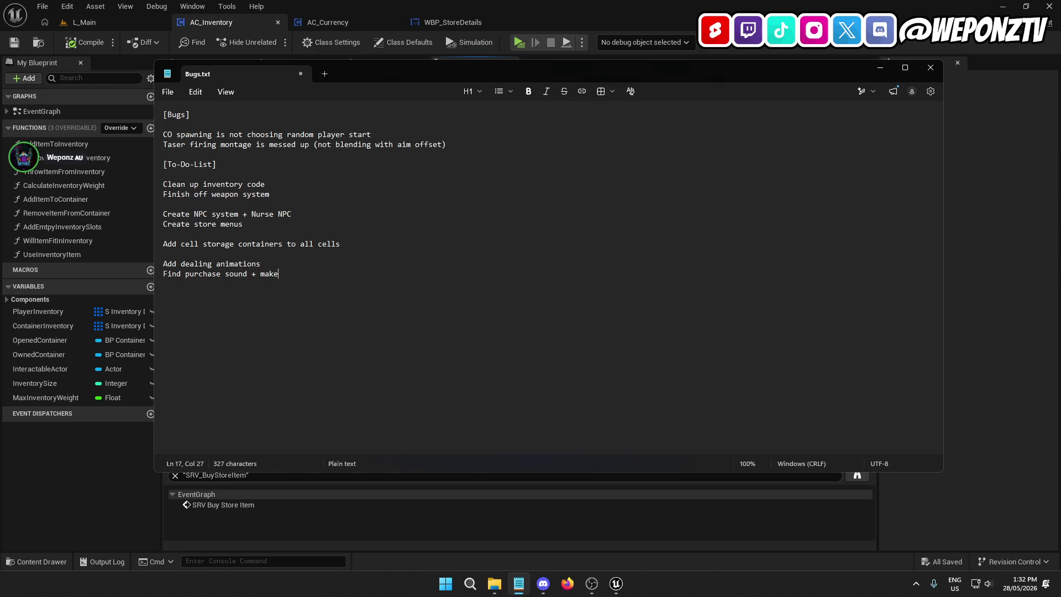
text( new alert)
click(167, 92)
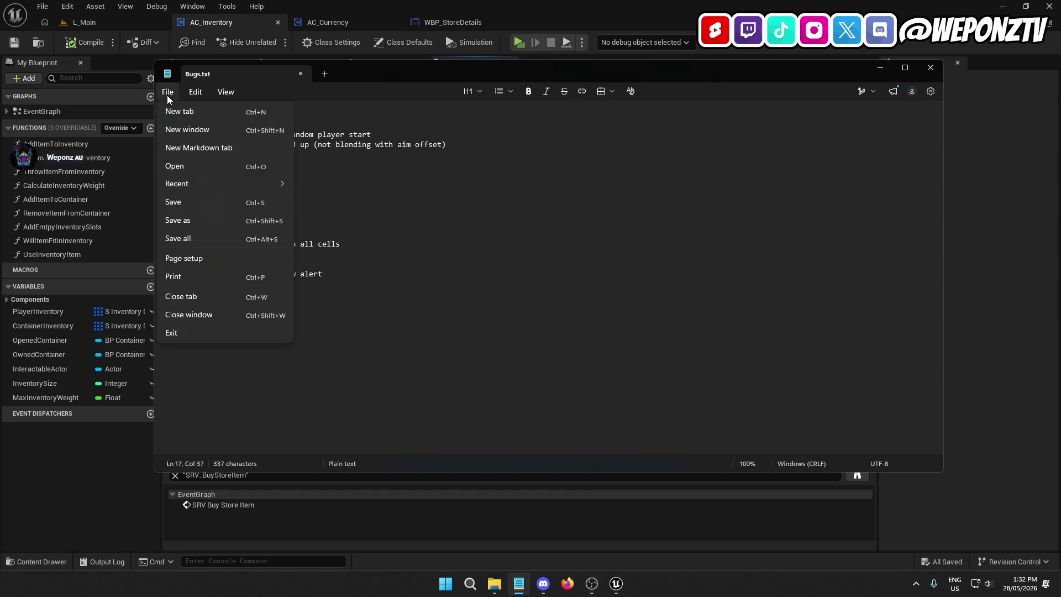
click(175, 206)
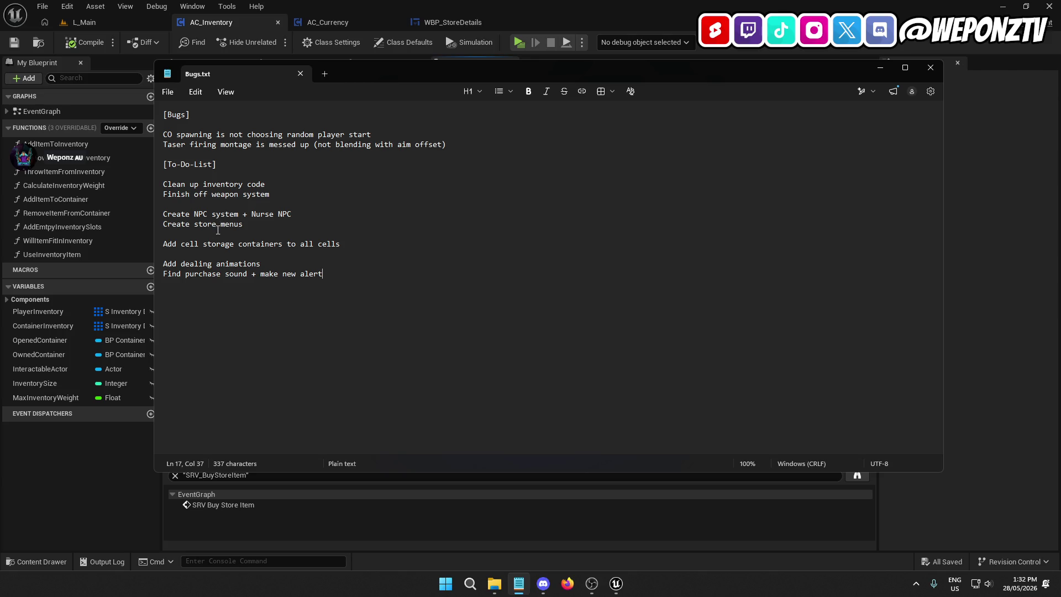
drag(256, 214, 193, 214)
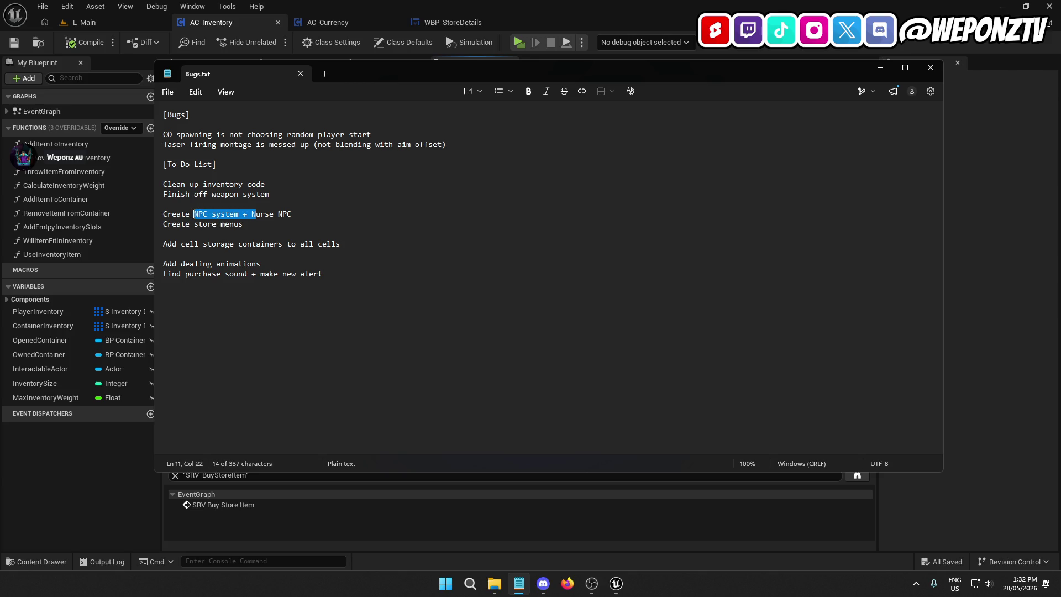
Step: Change the NPC item to a nurse NPC and delete the 'Create store menus' line
text(a n)
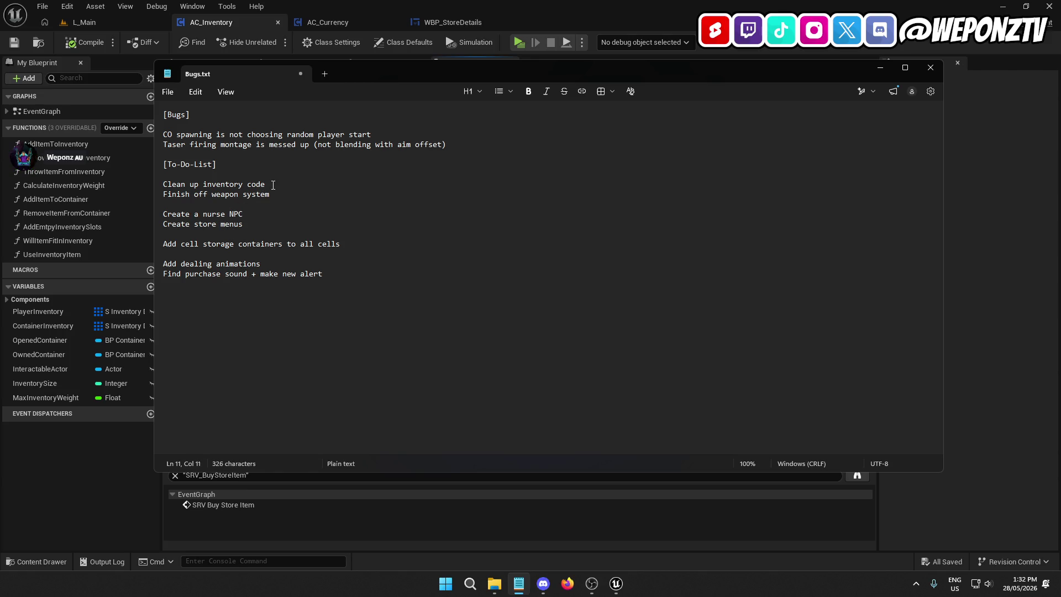
click(272, 196)
click(246, 226)
drag(246, 227, 152, 228)
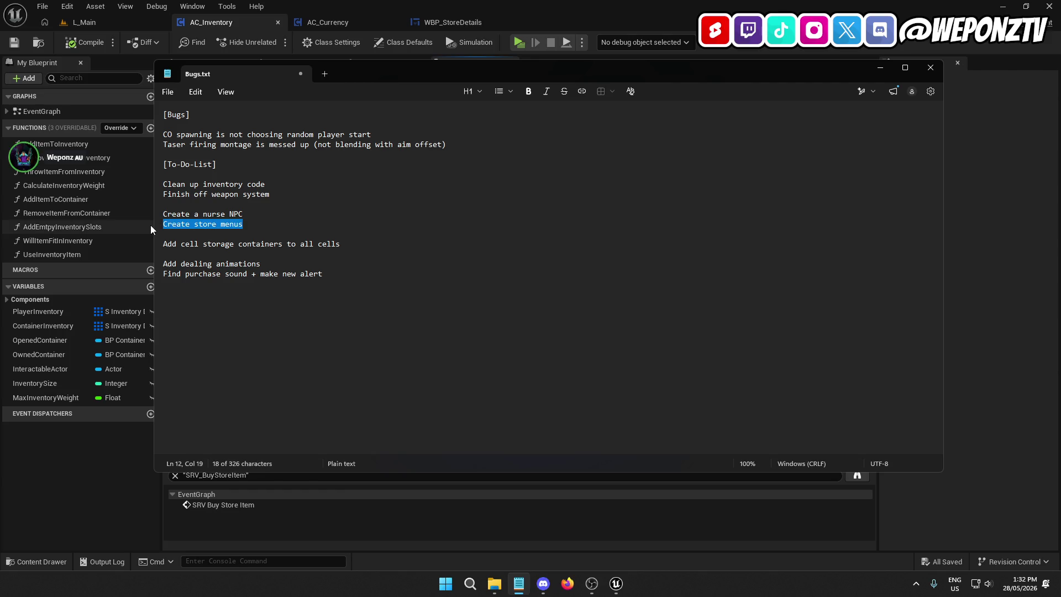
key(BackSpace)
key(BackSpace)
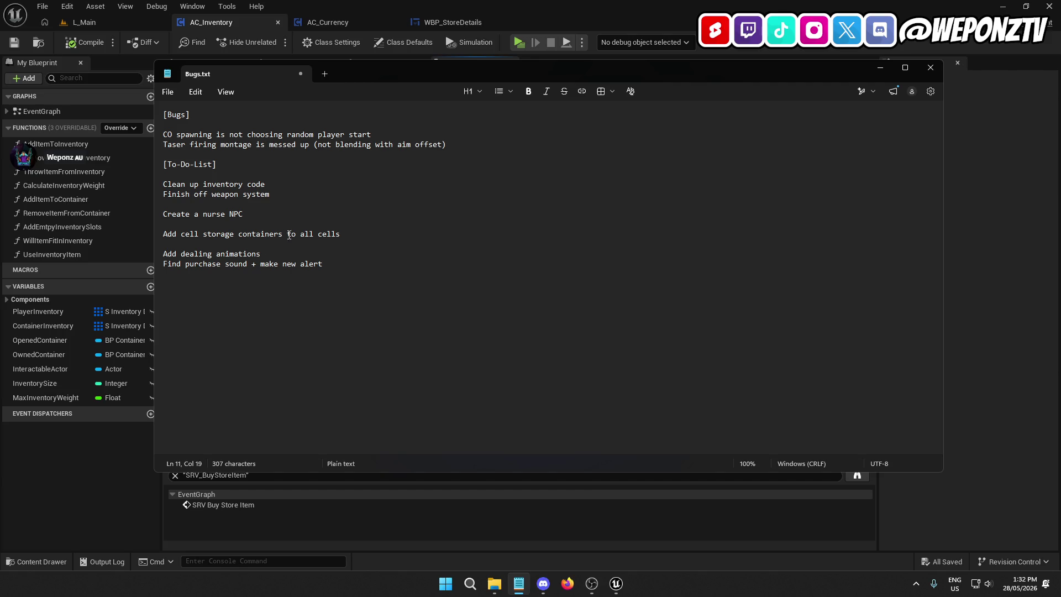
Step: Reword the storage item to 'Drop cell storage blueprints in all prison cells'
click(353, 236)
drag(176, 234, 154, 237)
text(Drop)
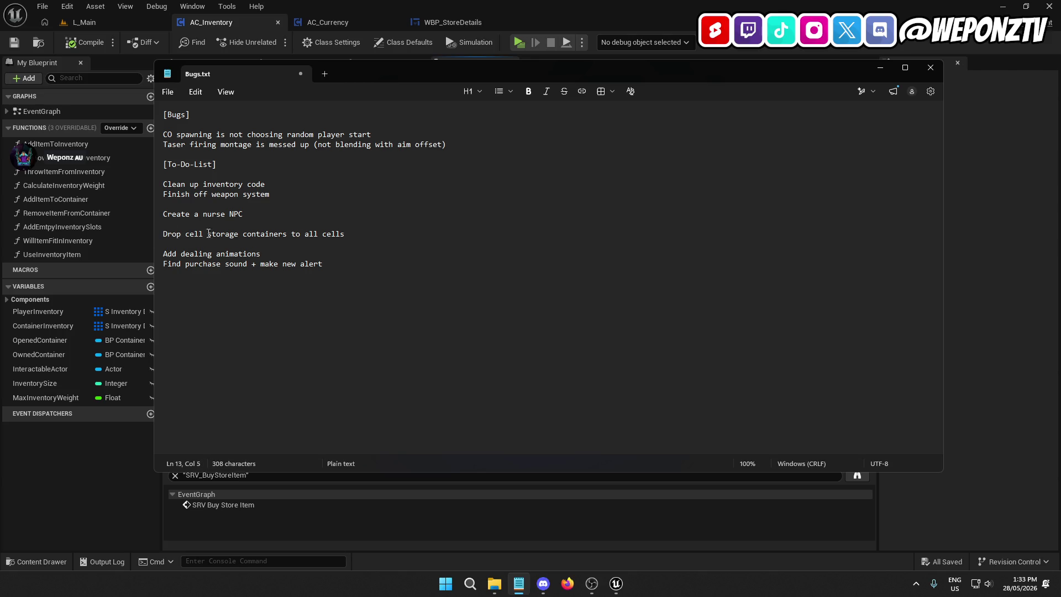
click(287, 234)
key(BackSpace)
text(blueprints in)
double_click(354, 234)
key(BackSpace)
key(BackSpace)
click(367, 234)
text(prison)
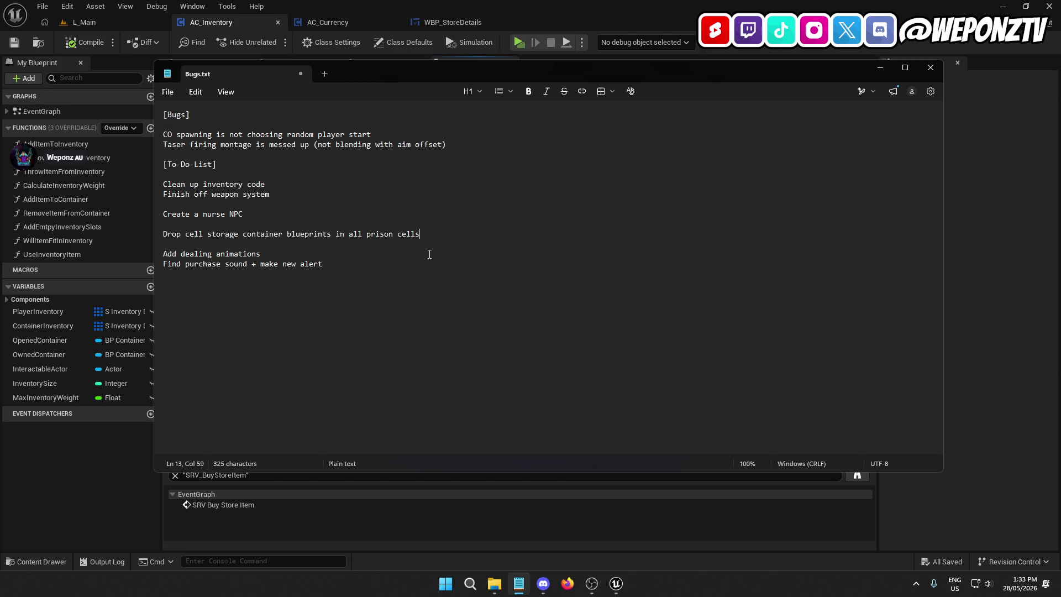
Step: Add the to-do 'Map item models in commissary' on a new line
key(Return)
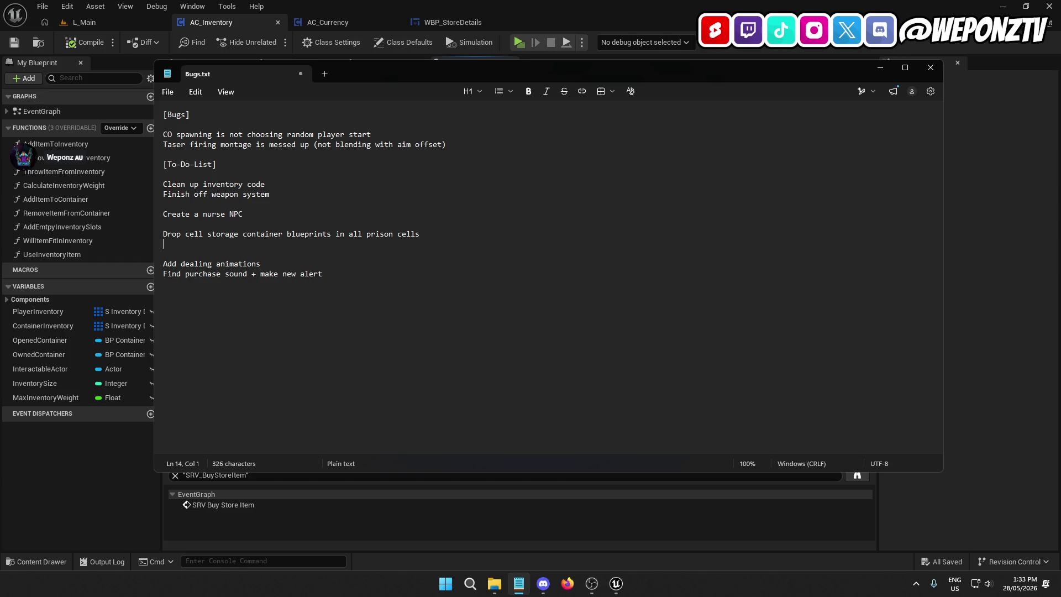
text(Map item)
text( models in commissary)
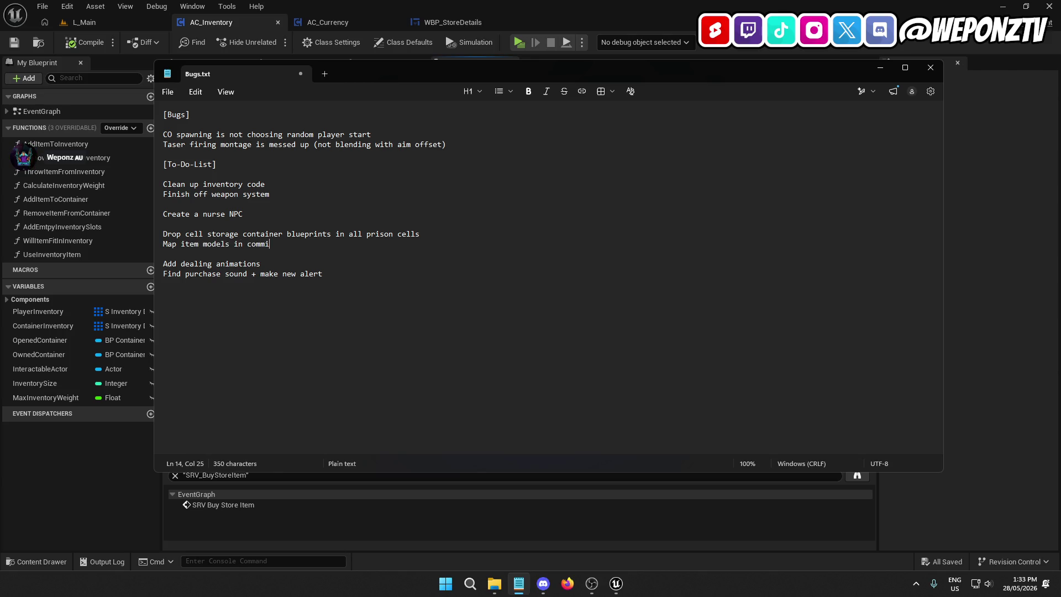
key(BackSpace)
key(BackSpace)
key(BackSpace)
text(arr)
key(BackSpace)
key(BackSpace)
text(ary)
click(617, 587)
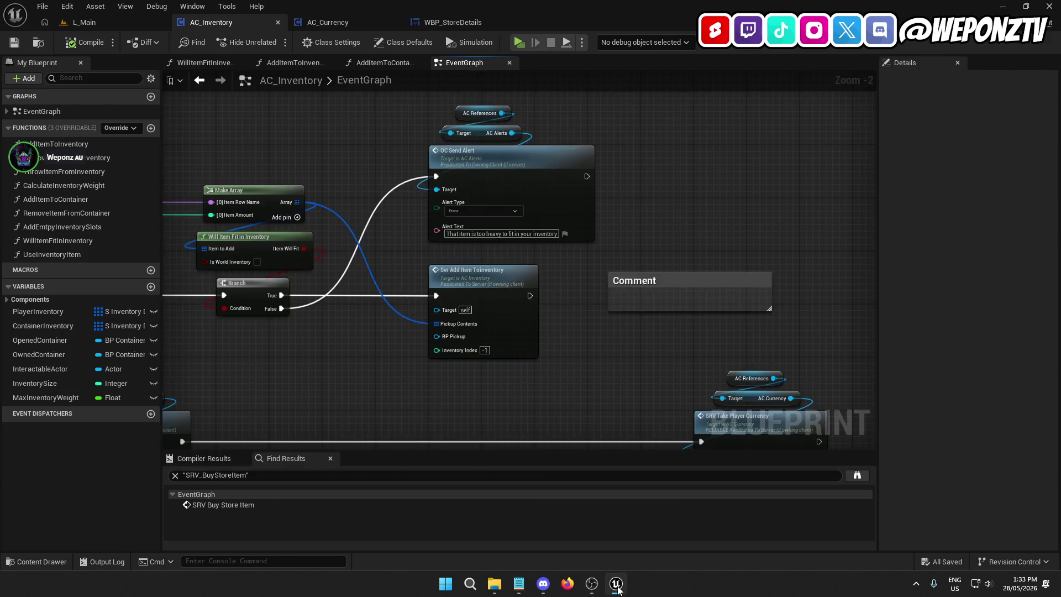
Step: Fly the L_Main viewport around the commissary's wire shelves and COMMISSARY sign, then return to Bugs.txt
click(115, 24)
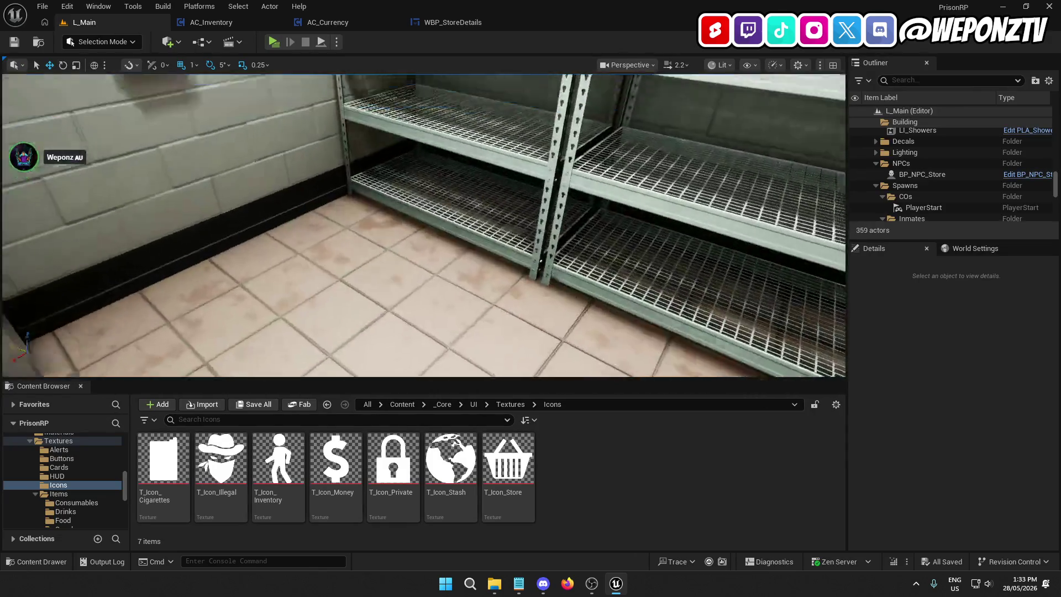
drag(425, 143, 454, 188)
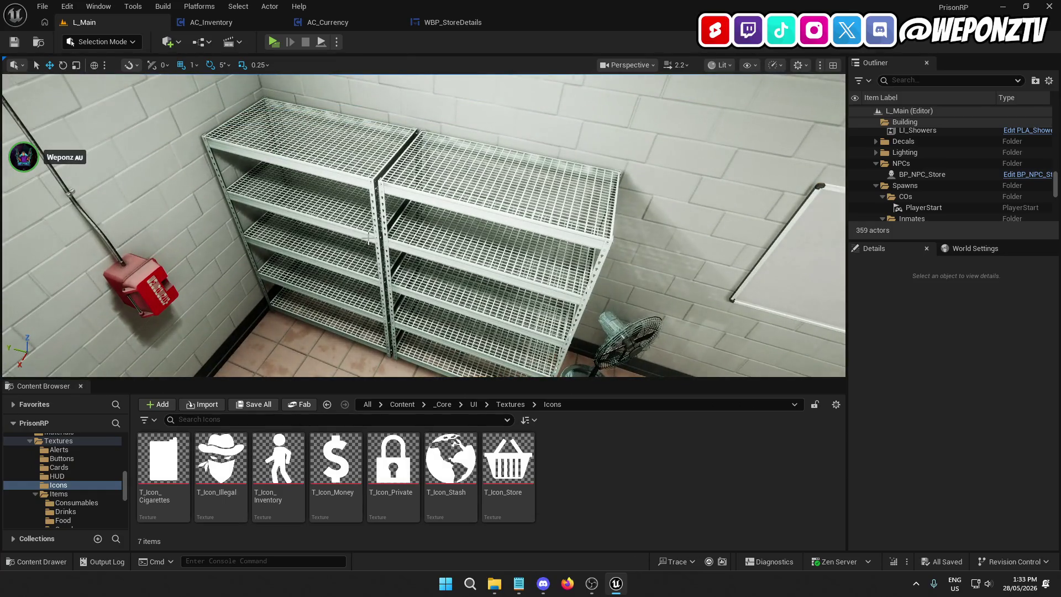
drag(356, 233, 356, 233)
drag(520, 256, 520, 256)
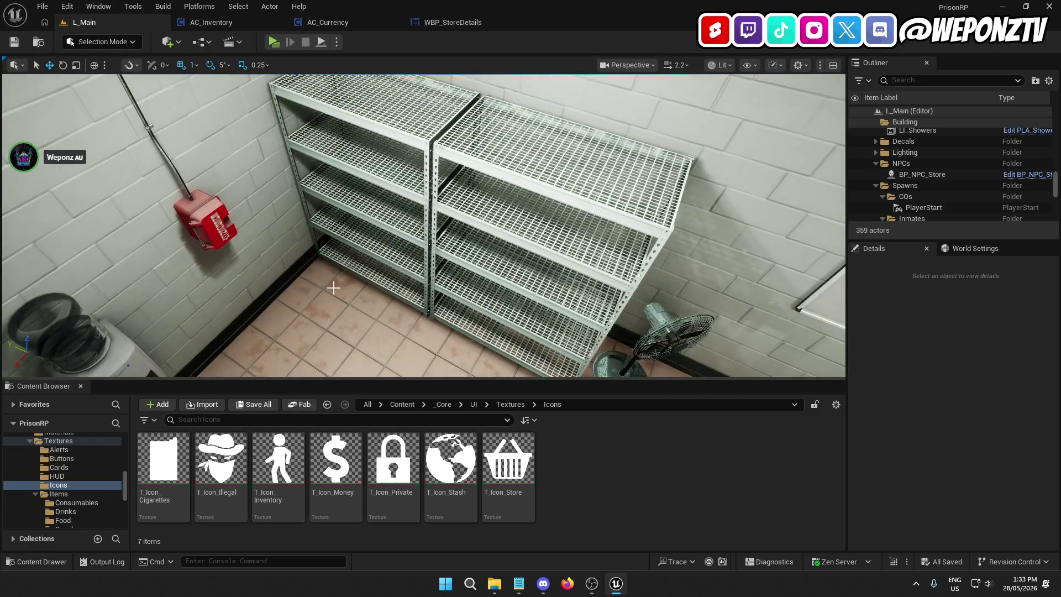
drag(411, 223, 344, 148)
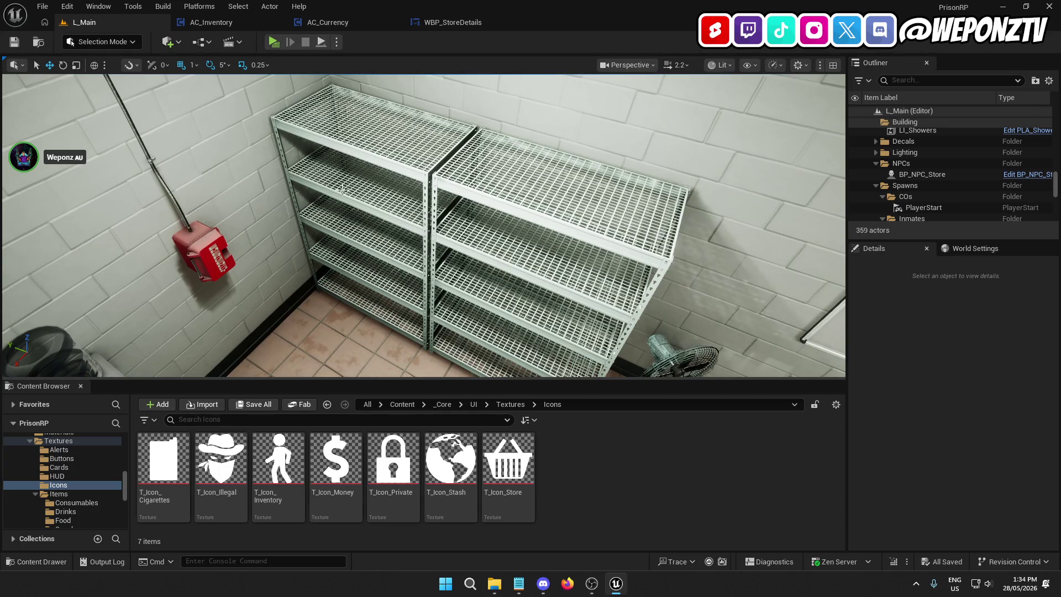
drag(575, 262, 576, 262)
click(519, 583)
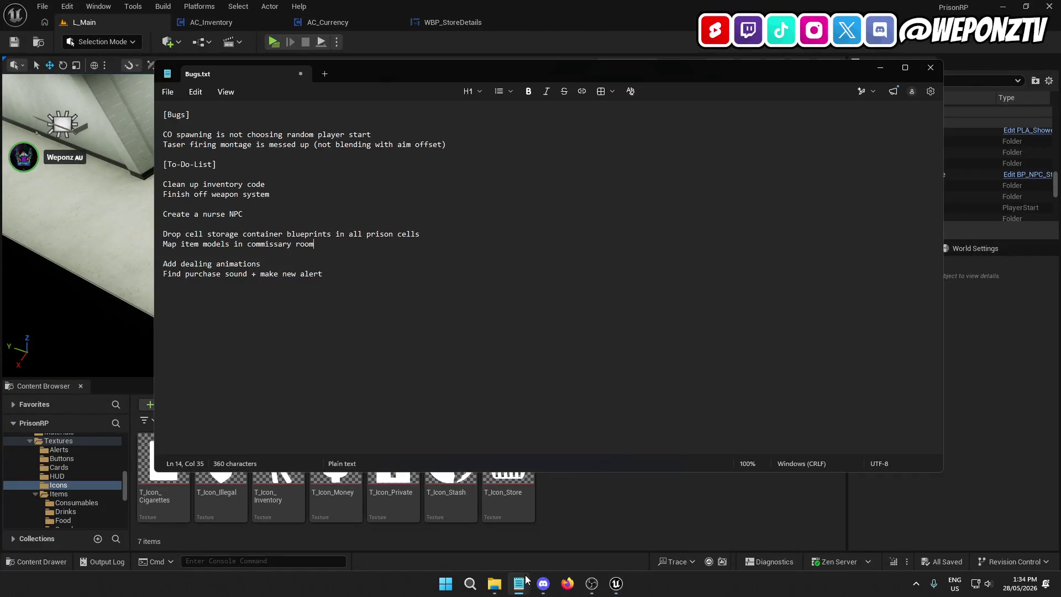
Step: Delete the 'Map item models in commissary room' line, save Bugs.txt, and close Notepad
mouse_move(317, 243)
mouse_down()
mouse_move(161, 234)
mouse_move(139, 252)
mouse_move(135, 243)
mouse_up()
key(BackSpace)
key(BackSpace)
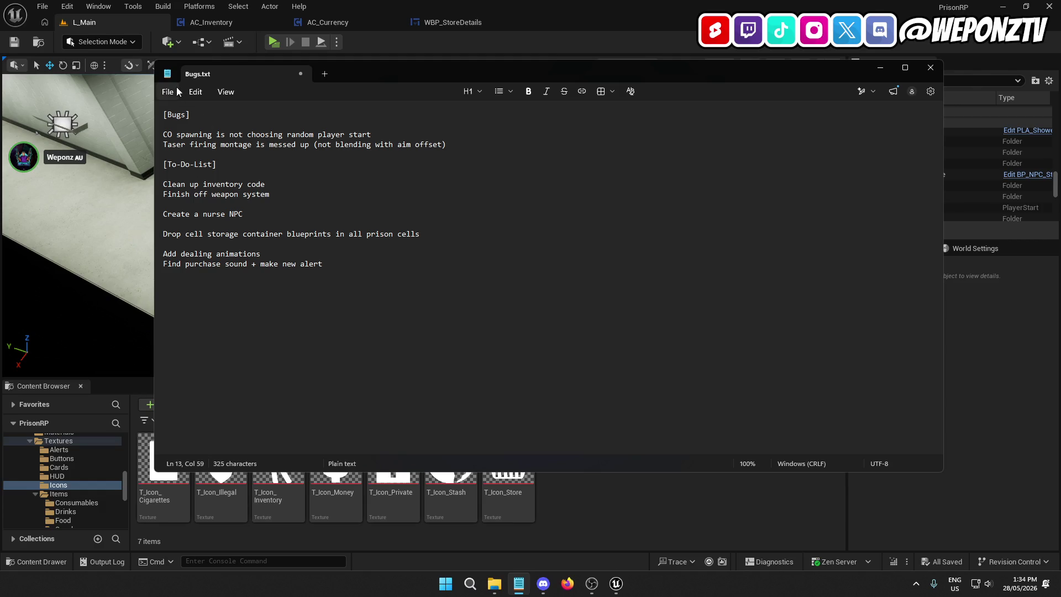
click(168, 91)
click(191, 201)
click(880, 67)
Step: Close the AC_Inventory, AC_Currency and WBP_StoreDetails blueprint tabs
click(257, 22)
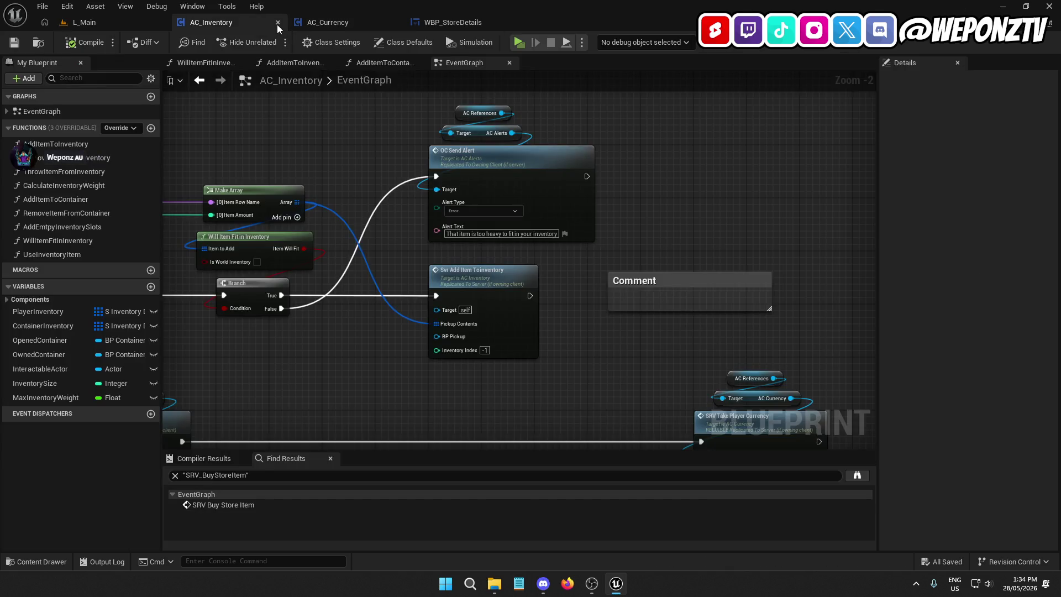
click(277, 24)
click(277, 24)
click(277, 25)
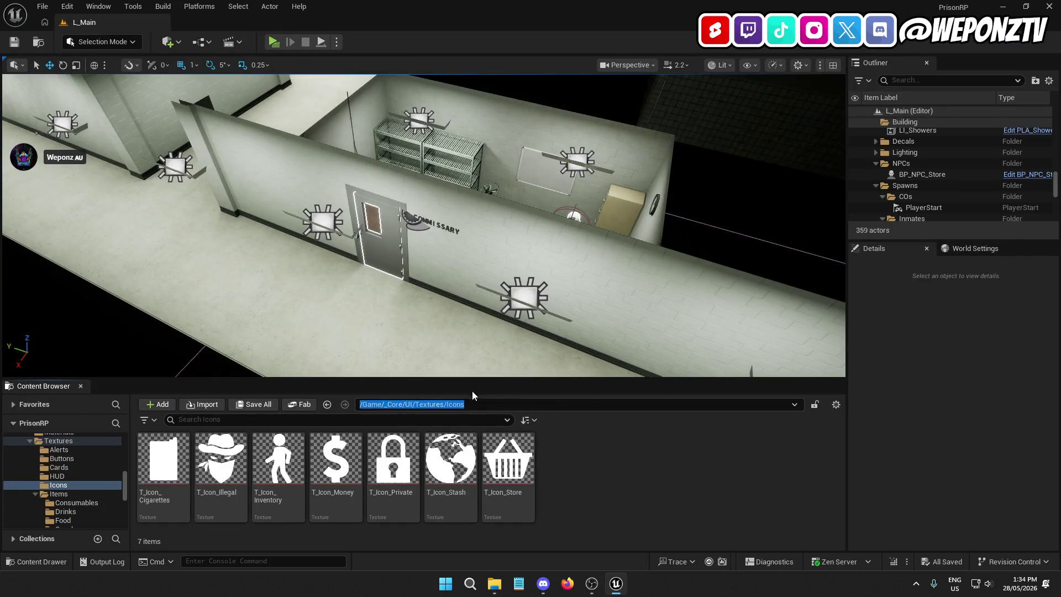
click(404, 404)
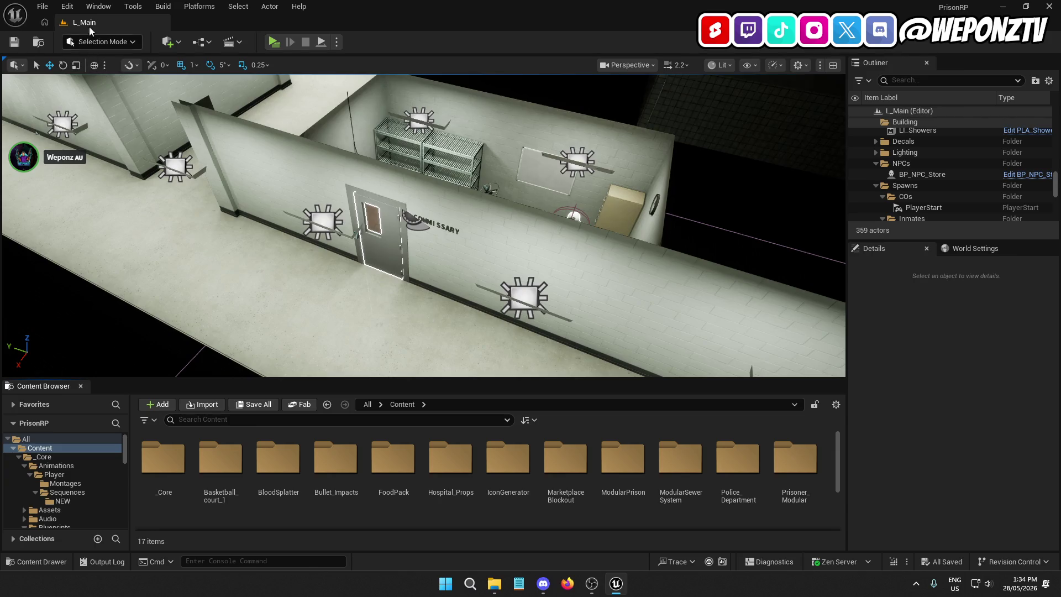
Step: Save the current L_Main level, backing out of the Save As dialog
click(42, 6)
click(83, 149)
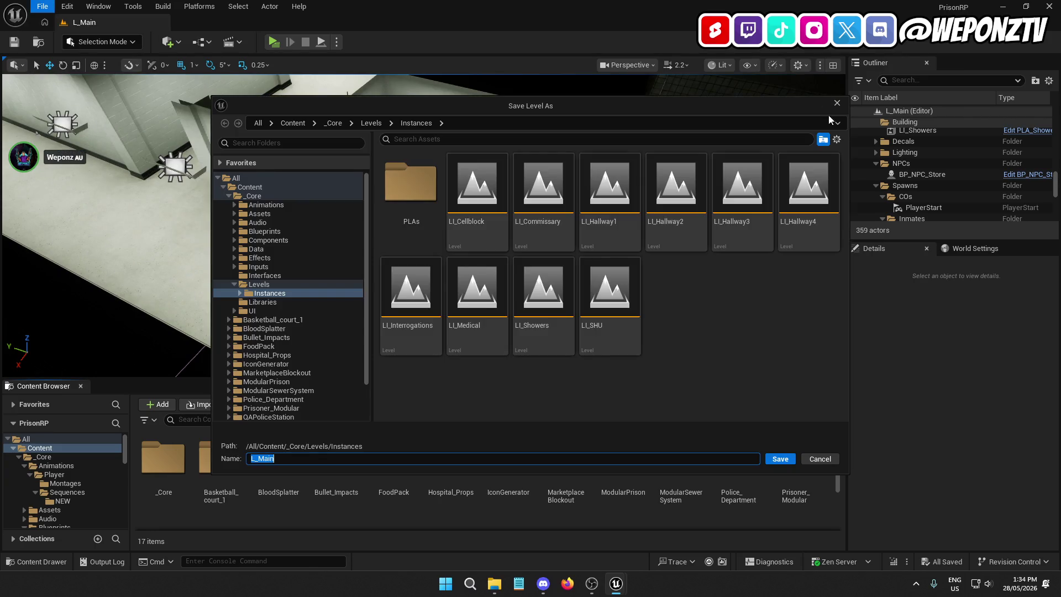
click(837, 104)
click(42, 6)
click(83, 150)
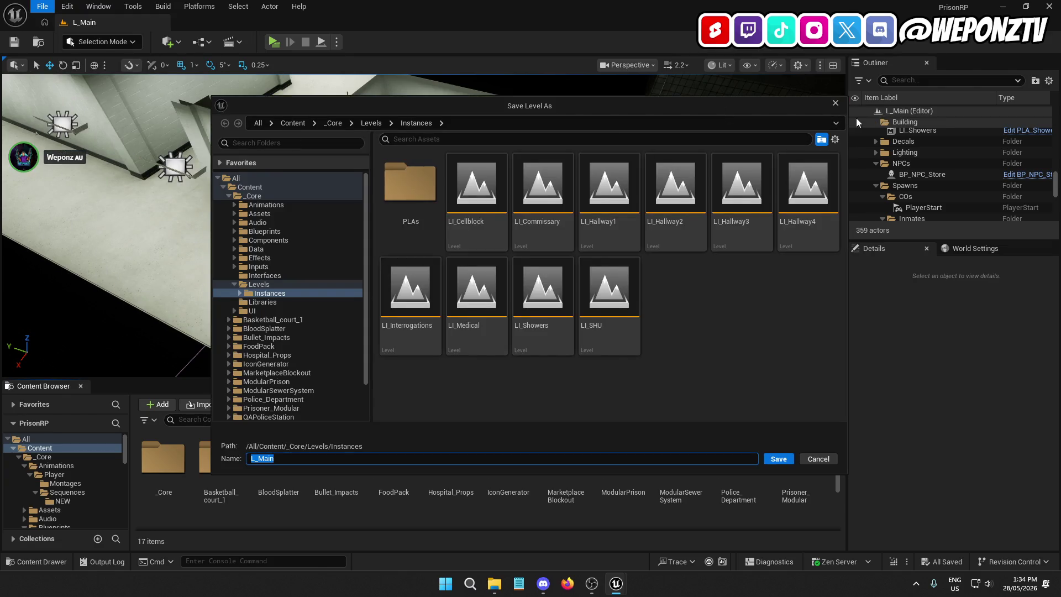
click(836, 104)
click(42, 6)
click(78, 140)
Step: Launch PrisonRP in a Standalone play preview
click(42, 6)
click(269, 49)
click(271, 44)
Step: Walk around the cell with W, S and D, viewing the painted 1 wall and the sink
key(w)
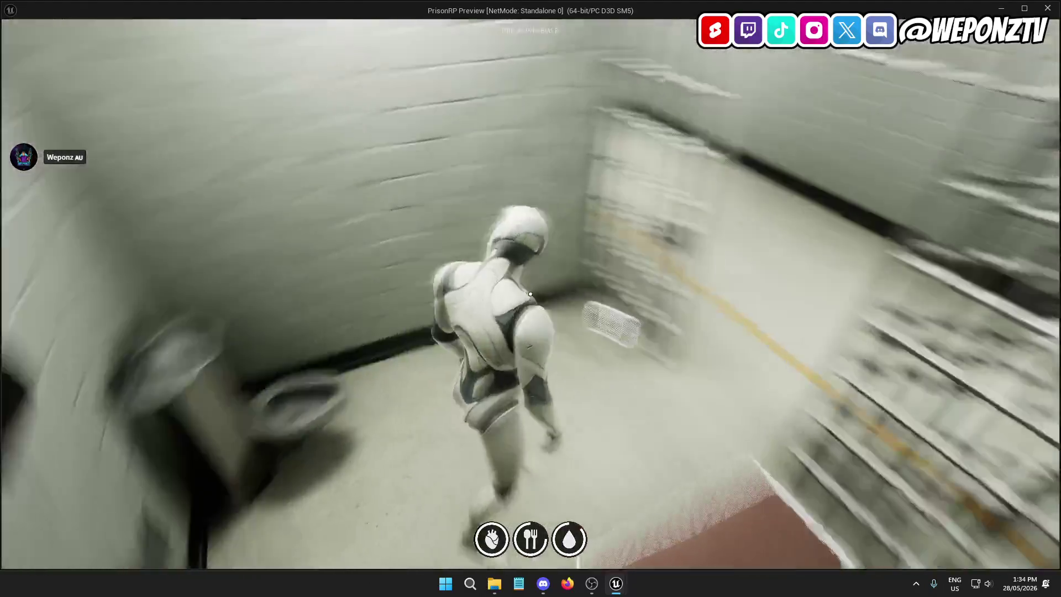
key(w)
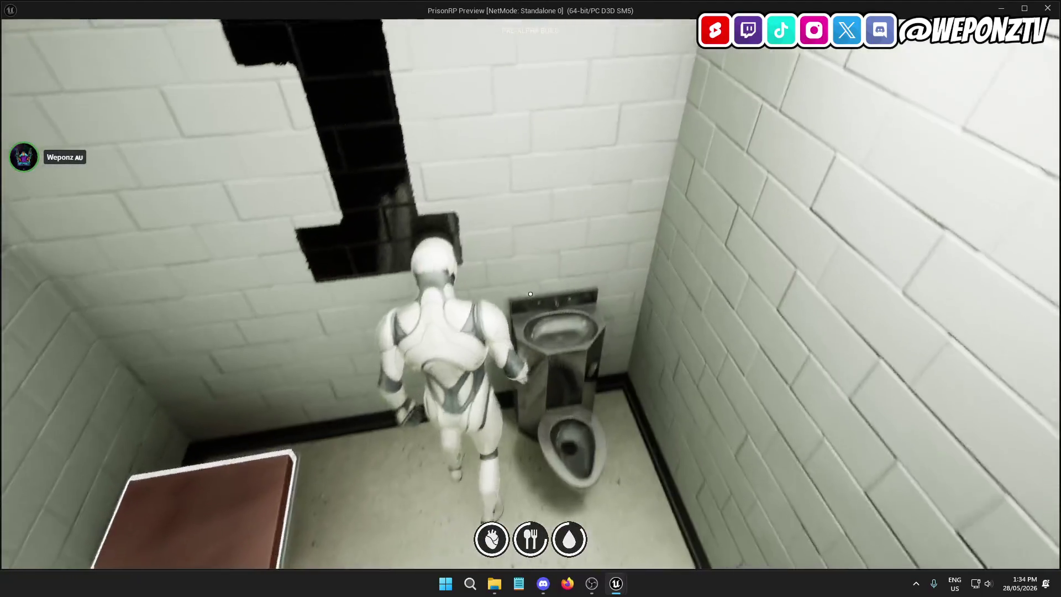
key(w)
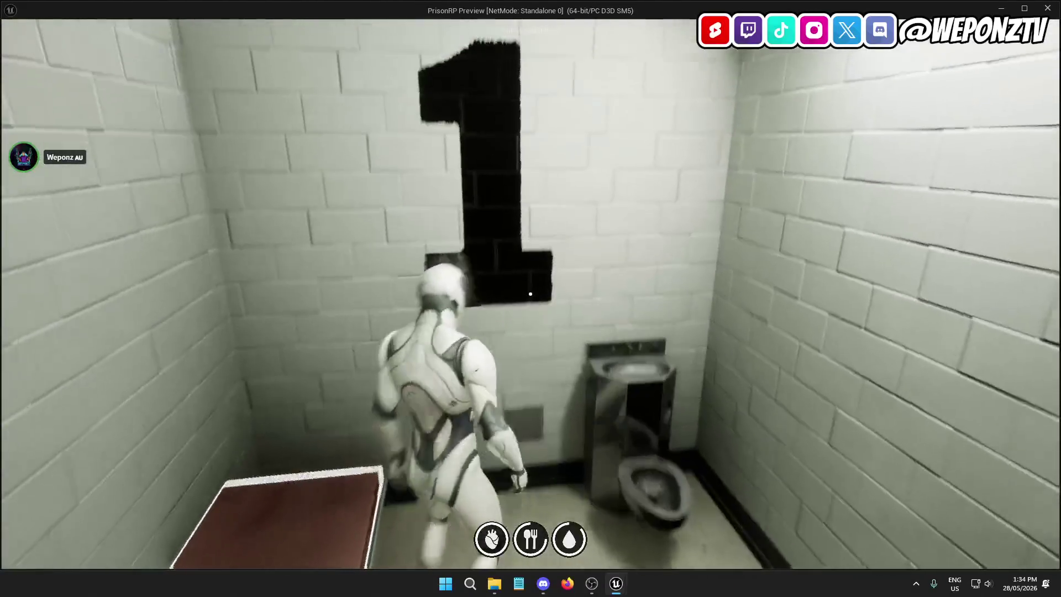
key(w)
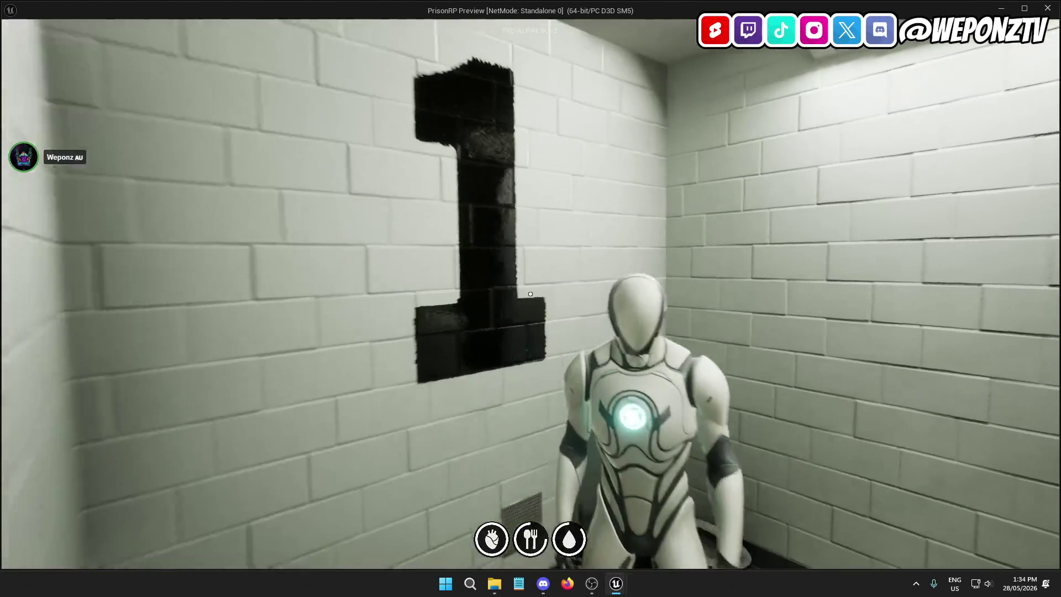
key(s)
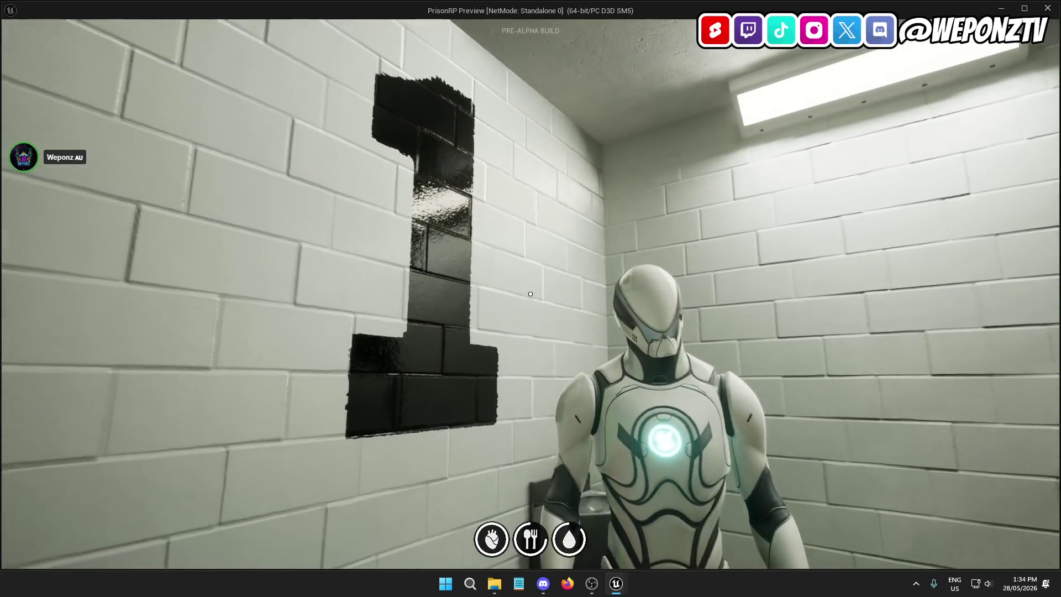
key(d)
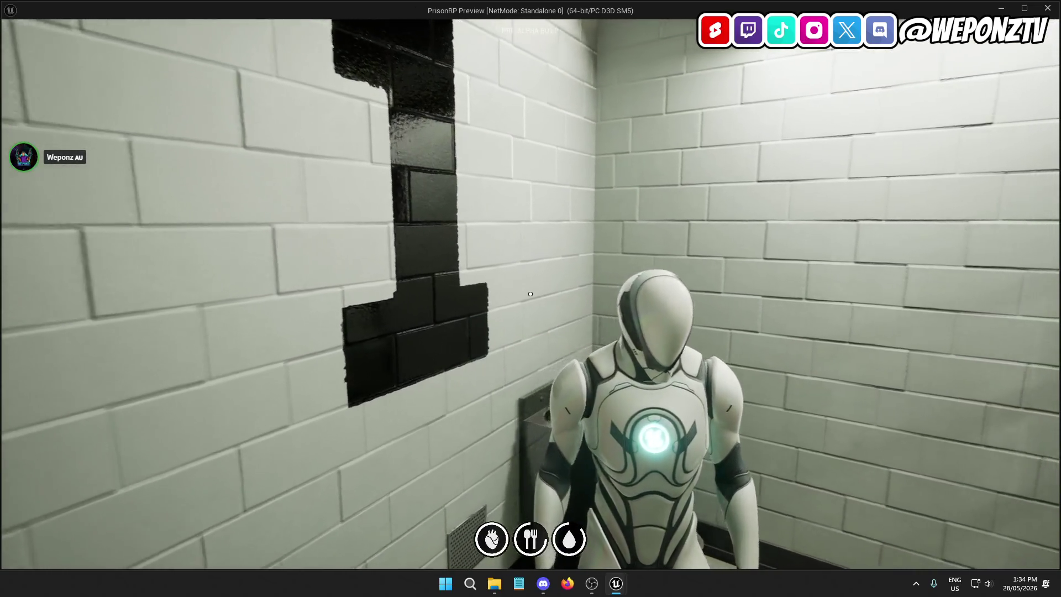
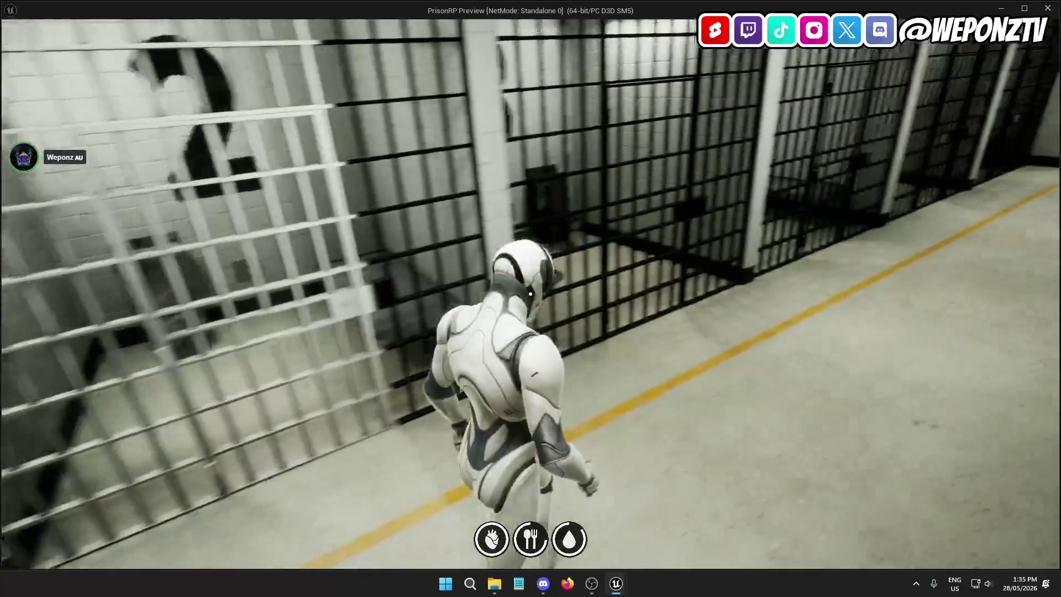
Step: Run the character down the cell corridor toward the yellow floor line
key(w)
key(w)
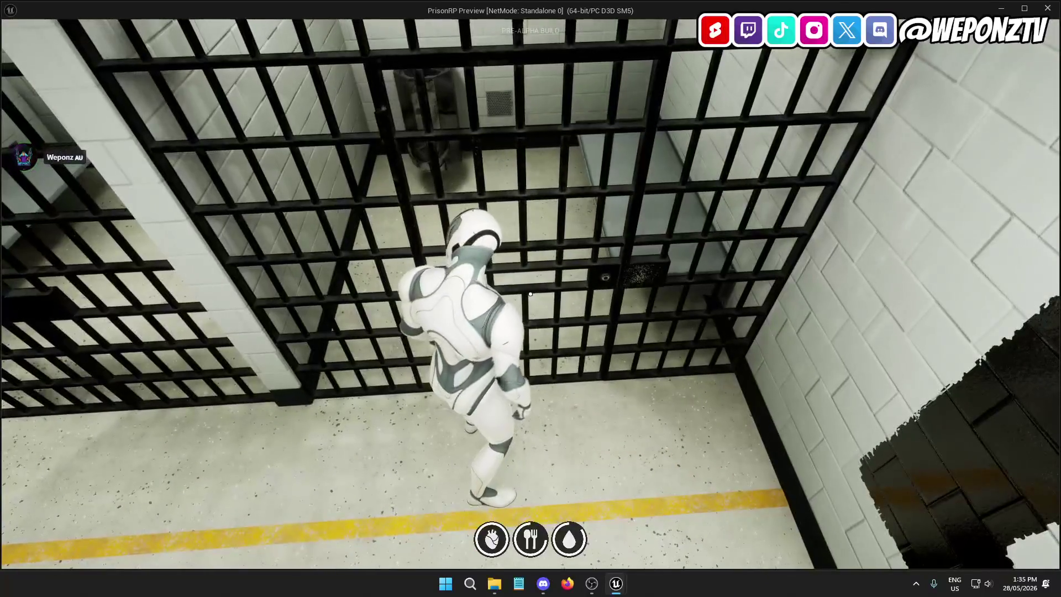
key(w)
key(w)
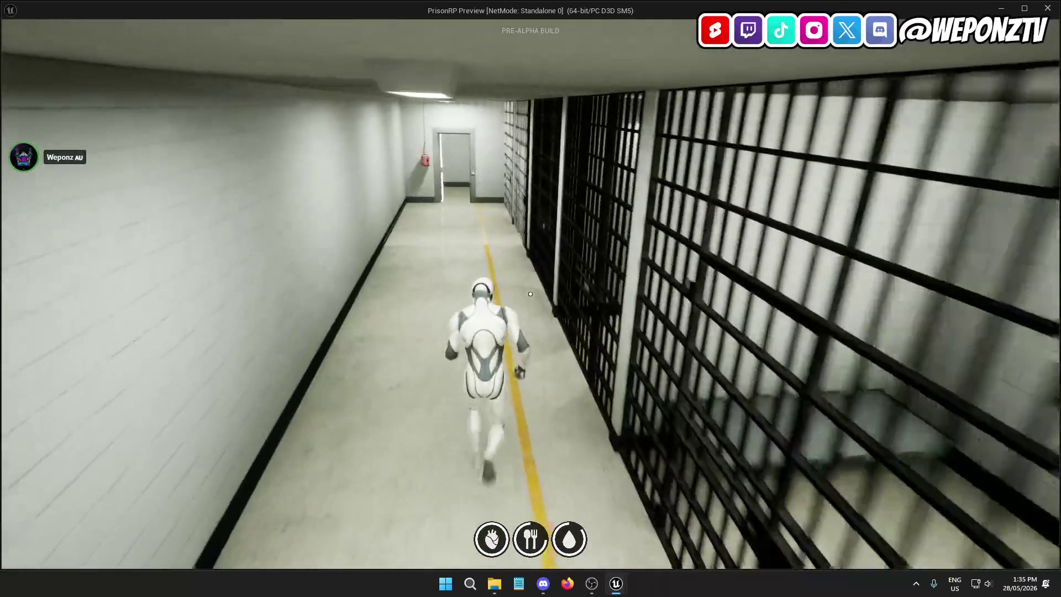
key(w)
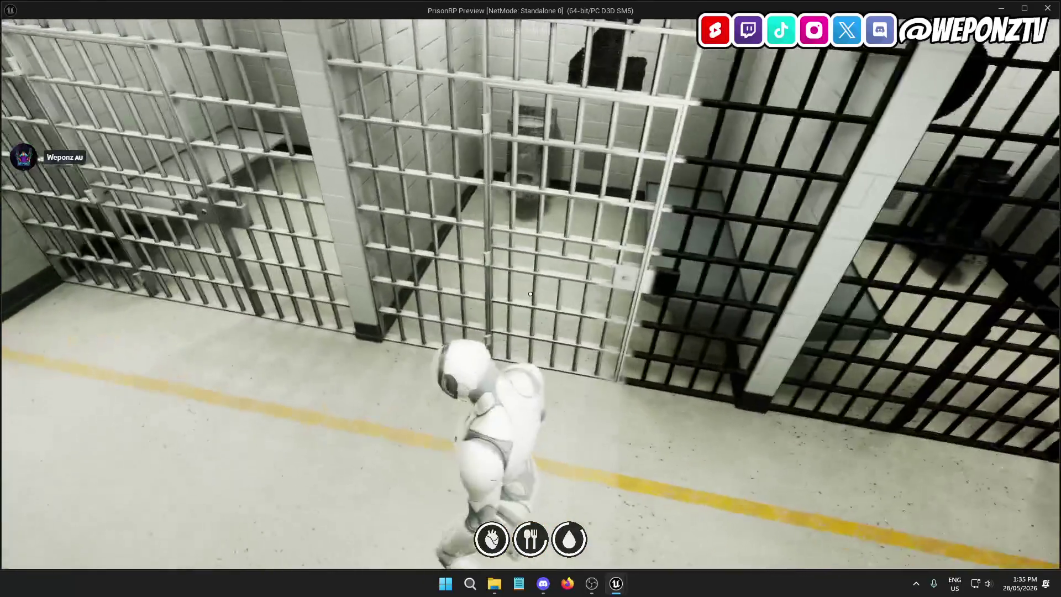
key(w)
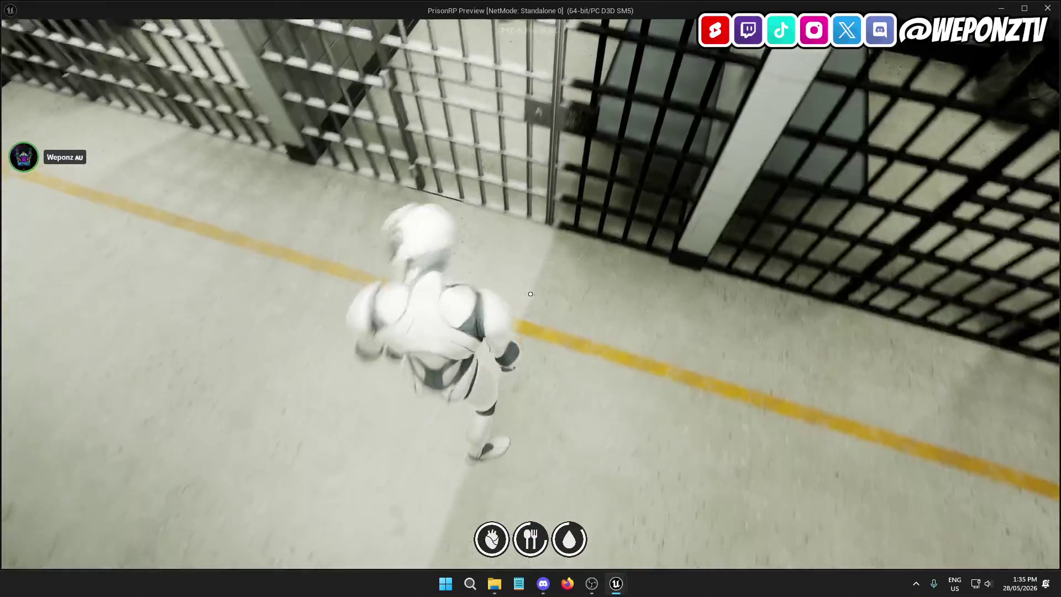
key(w)
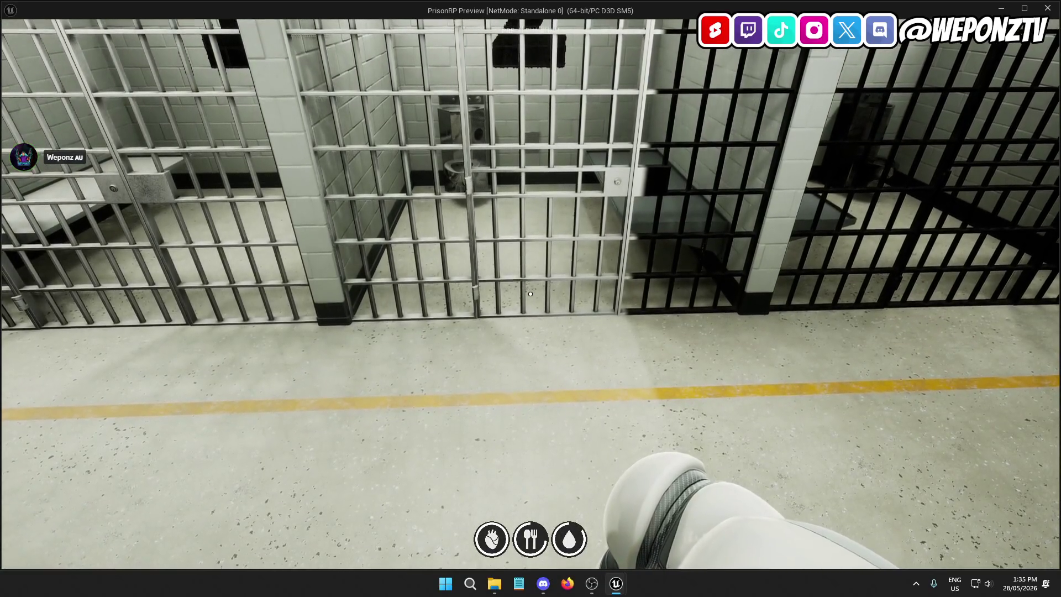
Step: Pause and resume the game, then pause again and quit the playtest to the editor
key(Escape)
click(613, 256)
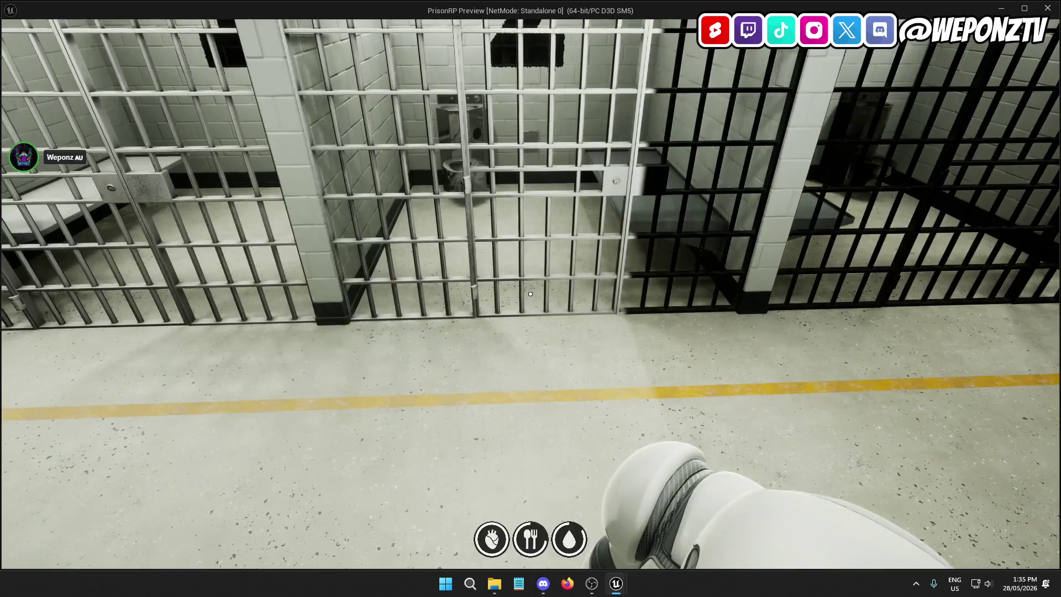
key(Escape)
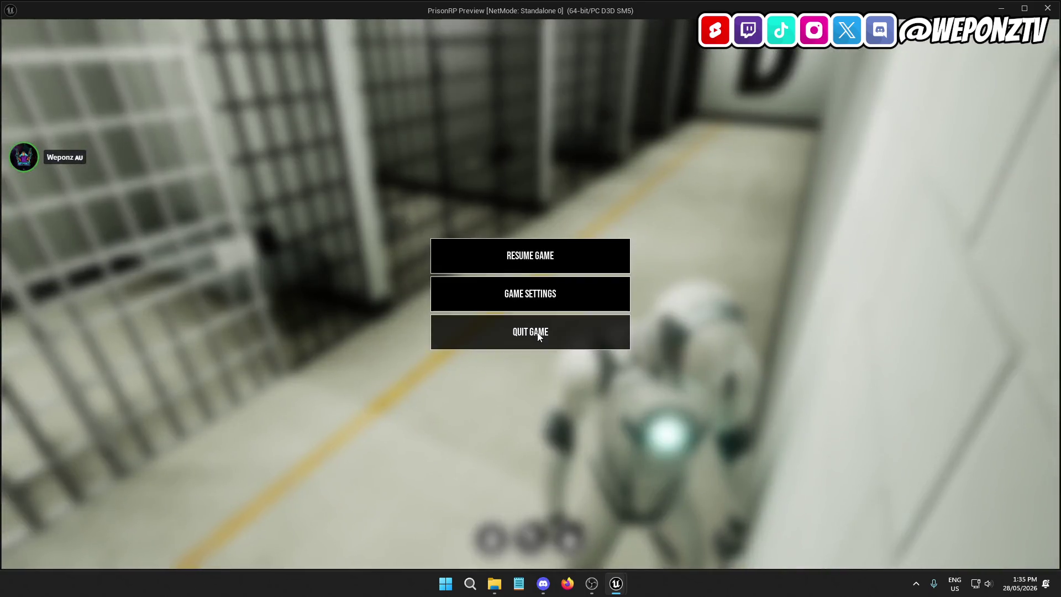
click(541, 332)
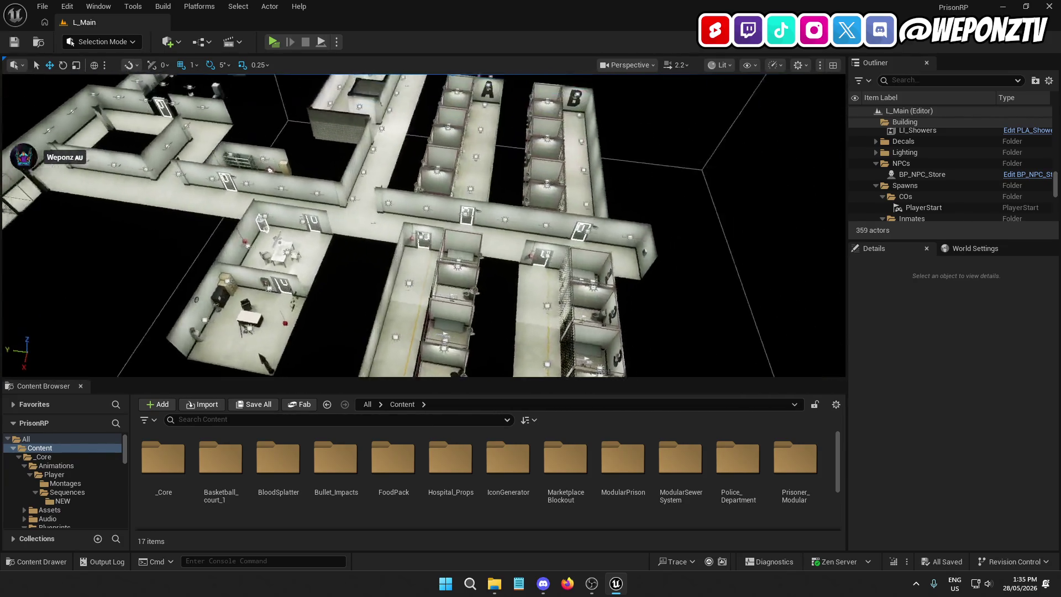
Step: Select BoxReflectionCapture in the Outliner's World folder to show its Details
scroll(949, 215, down, 10)
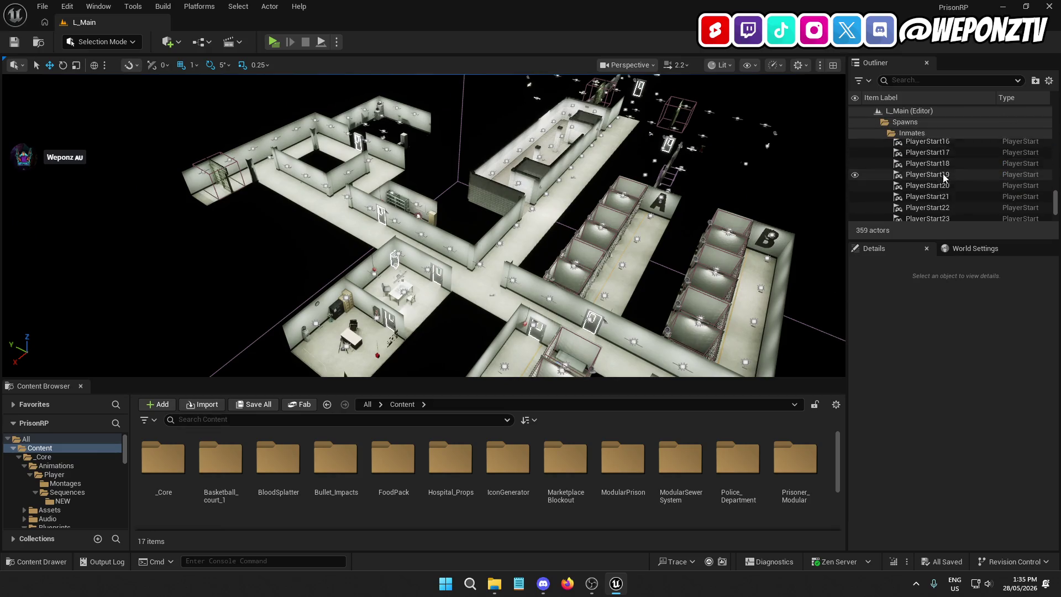
click(933, 183)
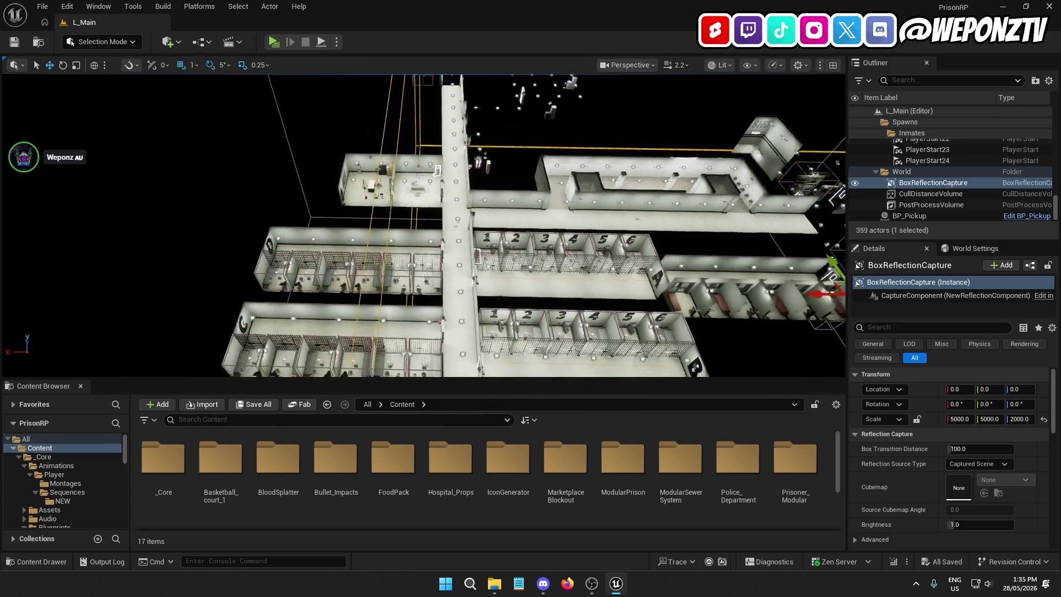
Step: Set the reflection capture's Scale X and Scale Y to 10000
drag(675, 246, 675, 245)
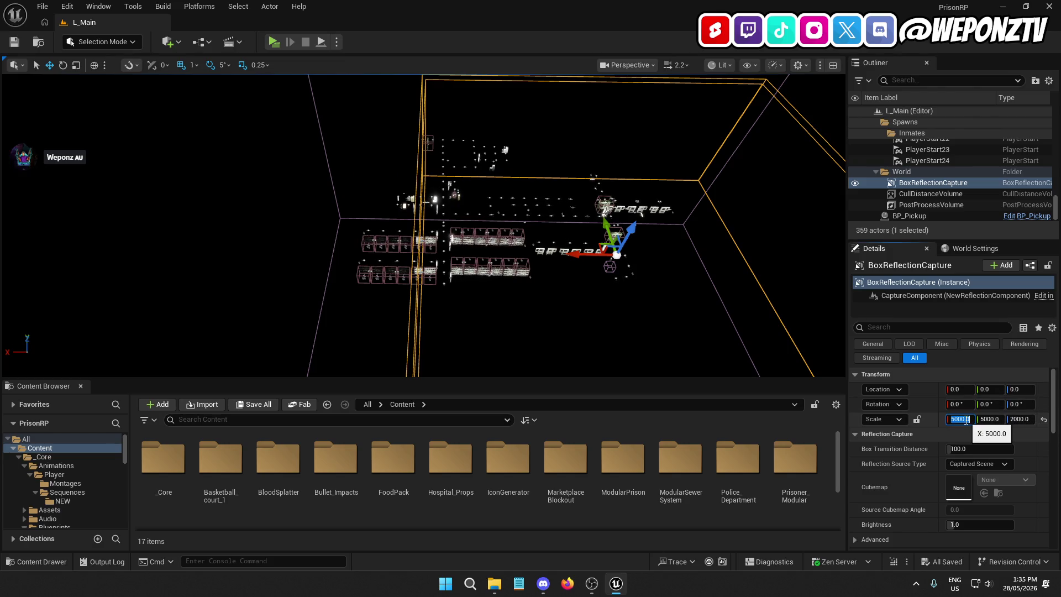
text(7000)
key(Return)
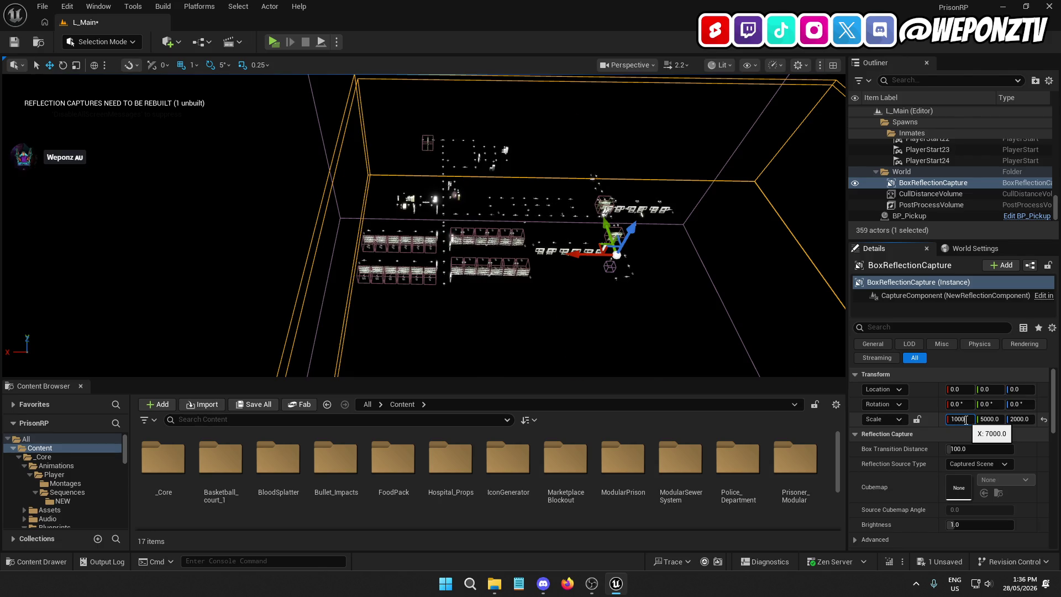
key(Return)
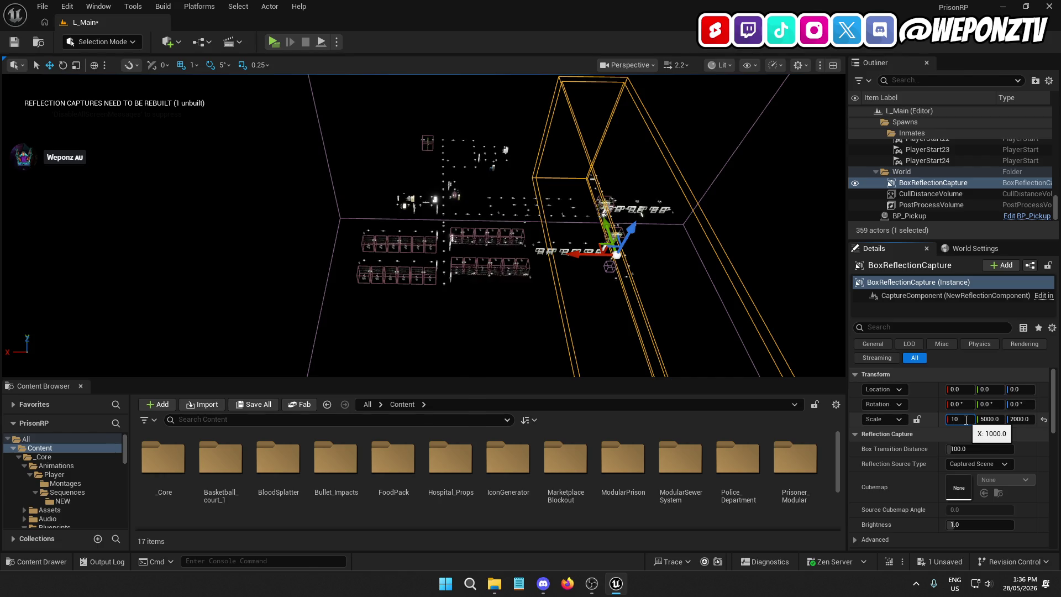
text(000.0)
key(Return)
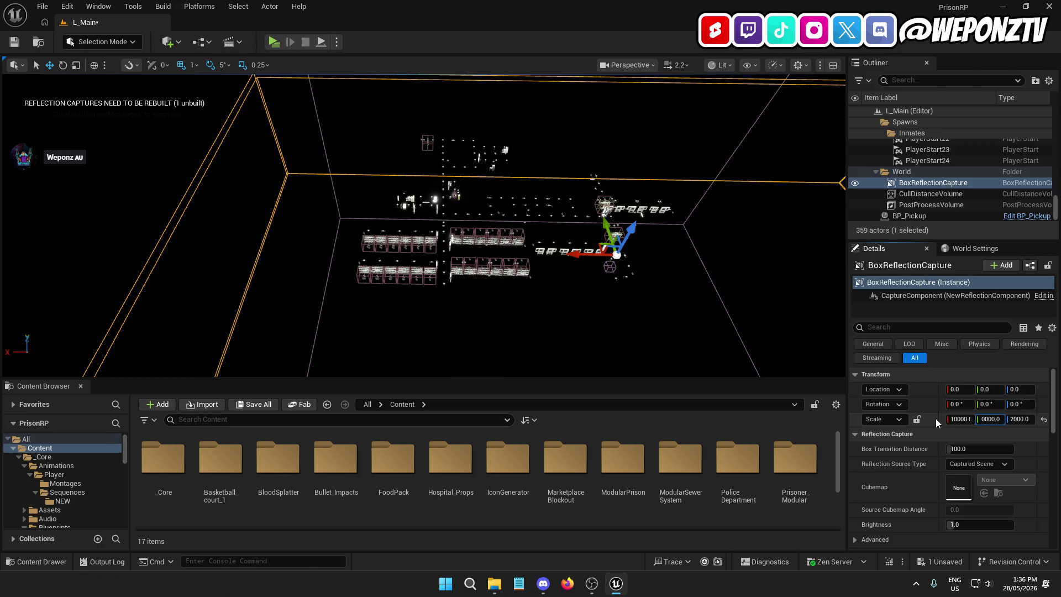
key(Return)
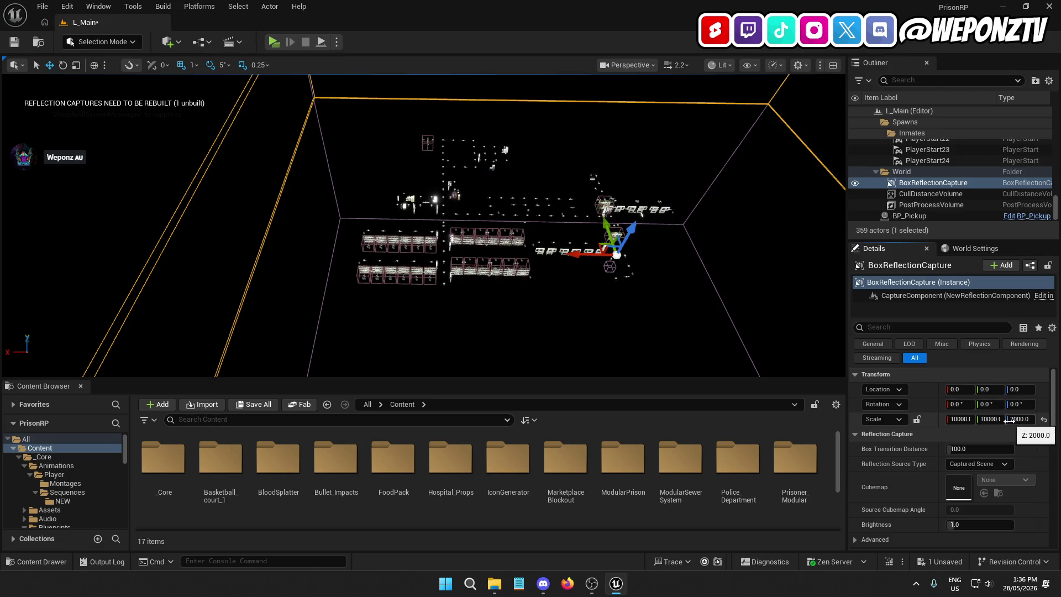
Step: Set Scale Z to 3500 and save the L_Main level
text(00)
key(Return)
mouse_move(773, 353)
mouse_down()
mouse_move(773, 249)
mouse_move(801, 237)
mouse_up()
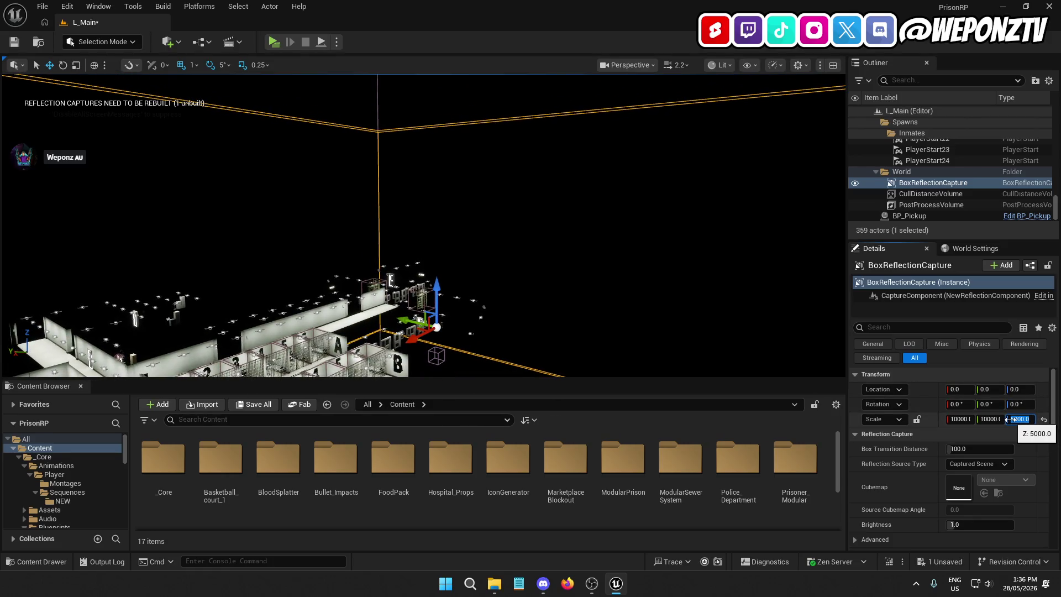
text(3000)
key(Return)
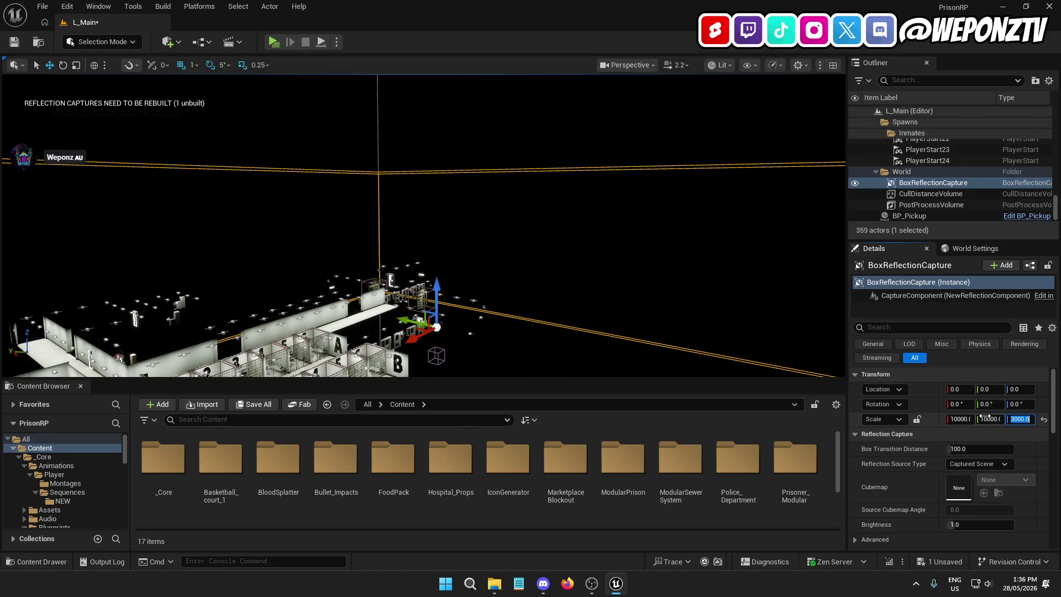
mouse_move(666, 310)
mouse_down()
mouse_move(658, 285)
mouse_move(658, 332)
mouse_up()
click(1019, 420)
text(3)
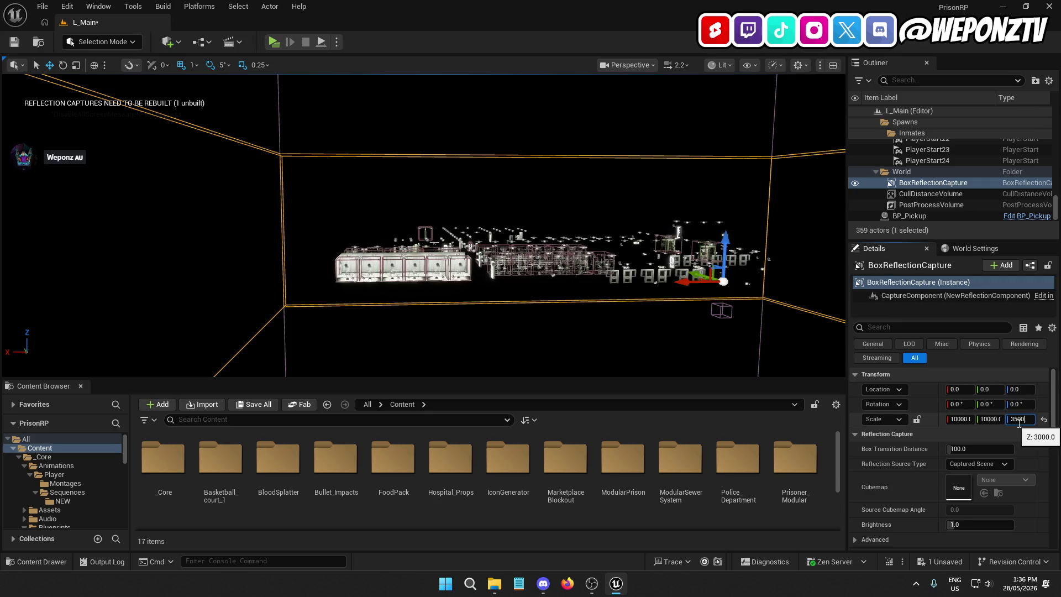
key(Return)
click(18, 41)
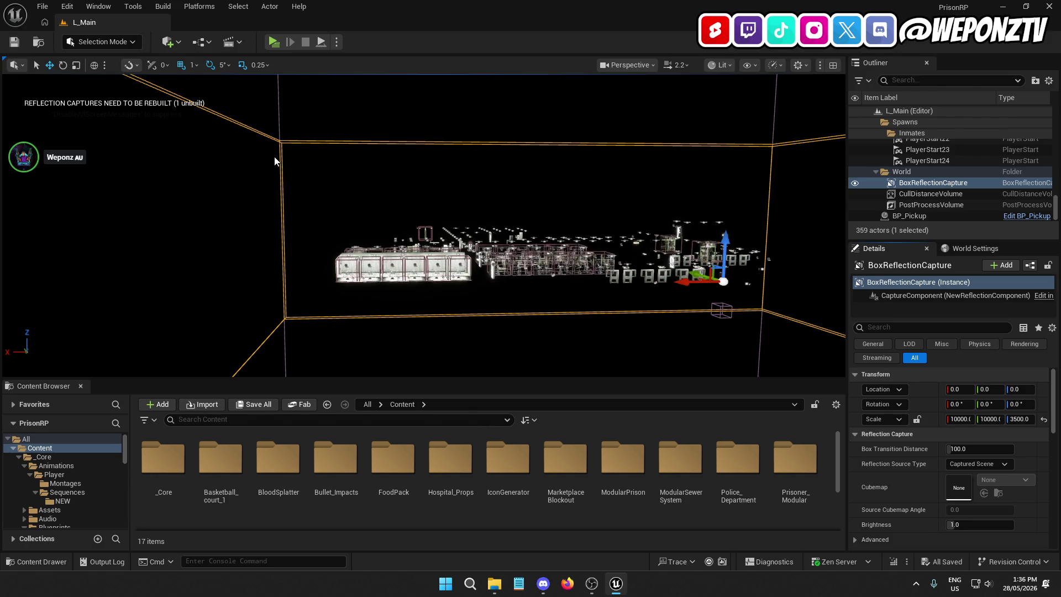
scroll(402, 194, up, 2)
scroll(424, 226, up, 10)
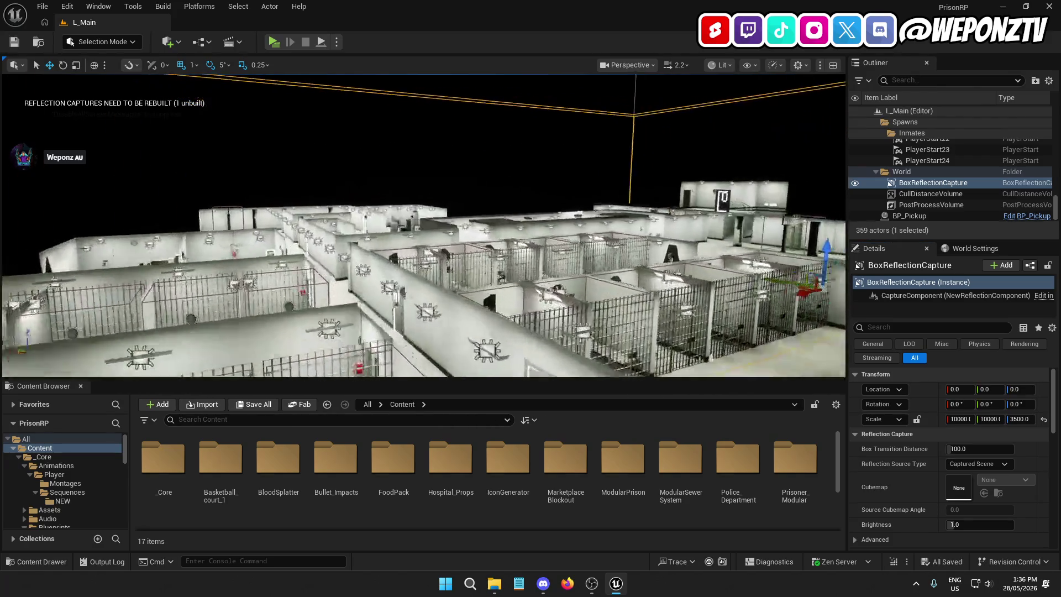
Step: Open the top-level Content folder and save all unsaved assets
scroll(424, 225, down, 10)
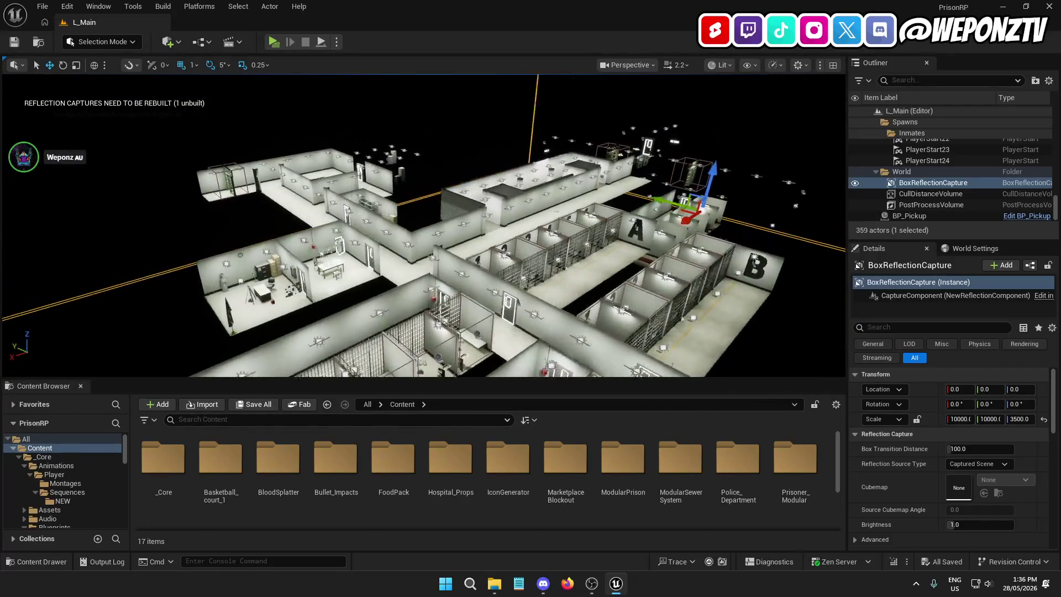
click(367, 407)
right_click(156, 476)
click(179, 447)
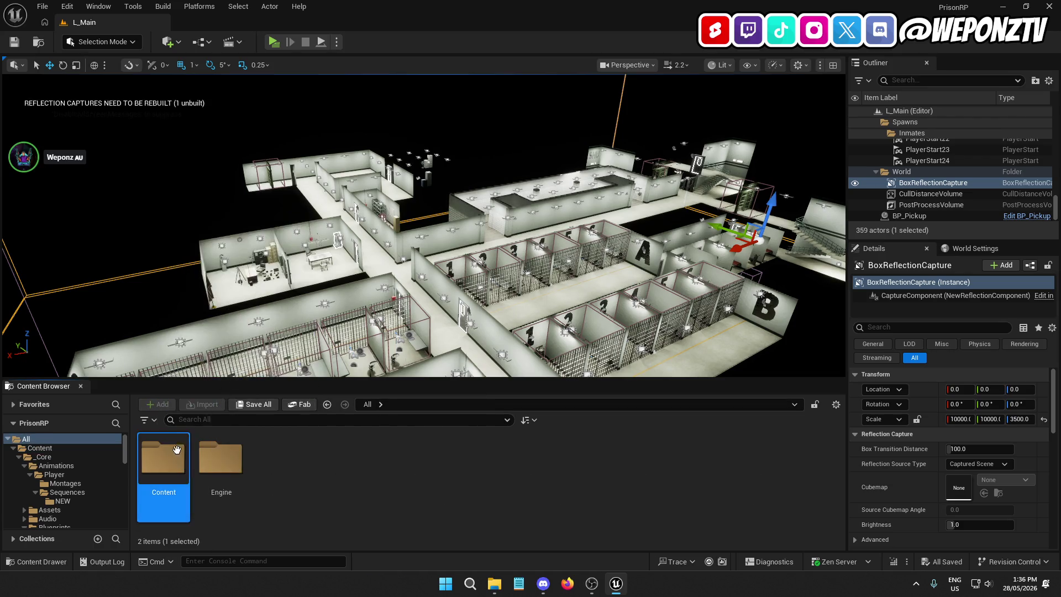
double_click(179, 446)
click(44, 8)
click(43, 8)
click(43, 7)
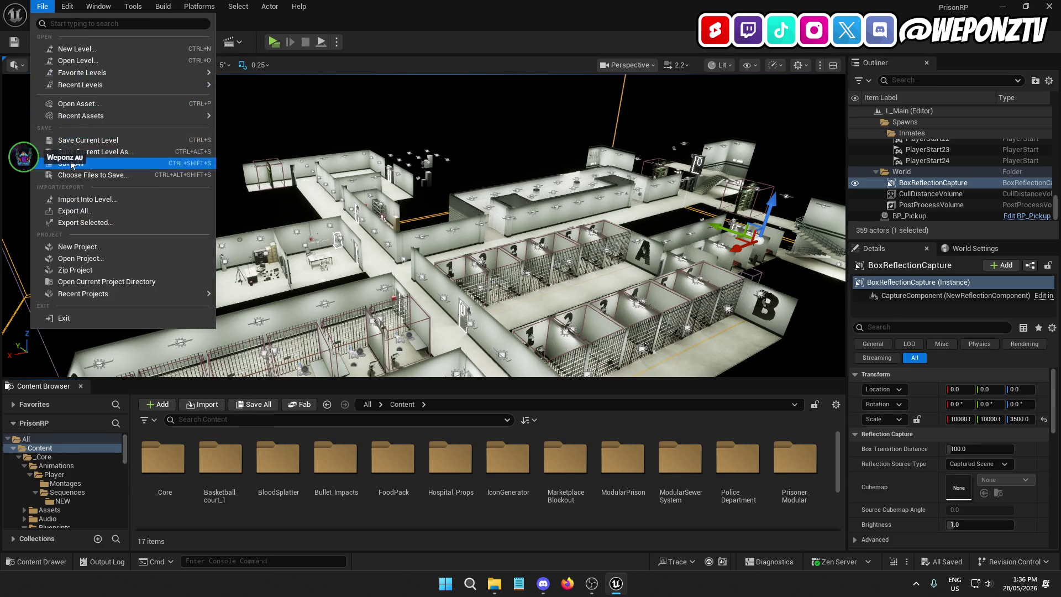
click(71, 164)
Step: Force delete L_Main_BuiltData from the _Core > Levels folder
click(163, 459)
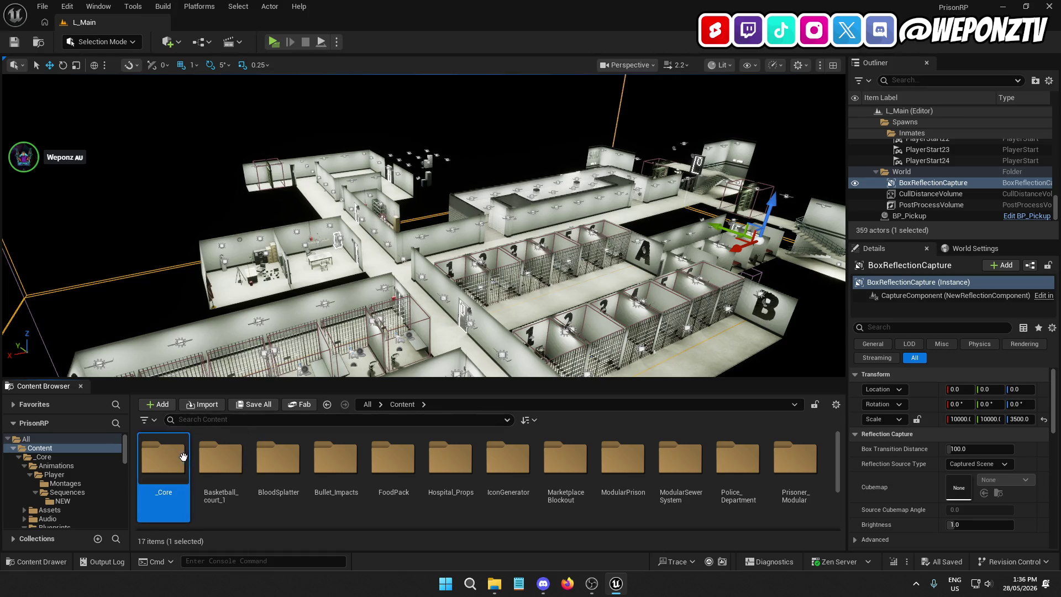
double_click(163, 459)
click(681, 464)
key(Right)
double_click(689, 467)
click(279, 465)
right_click(298, 470)
click(359, 232)
click(529, 470)
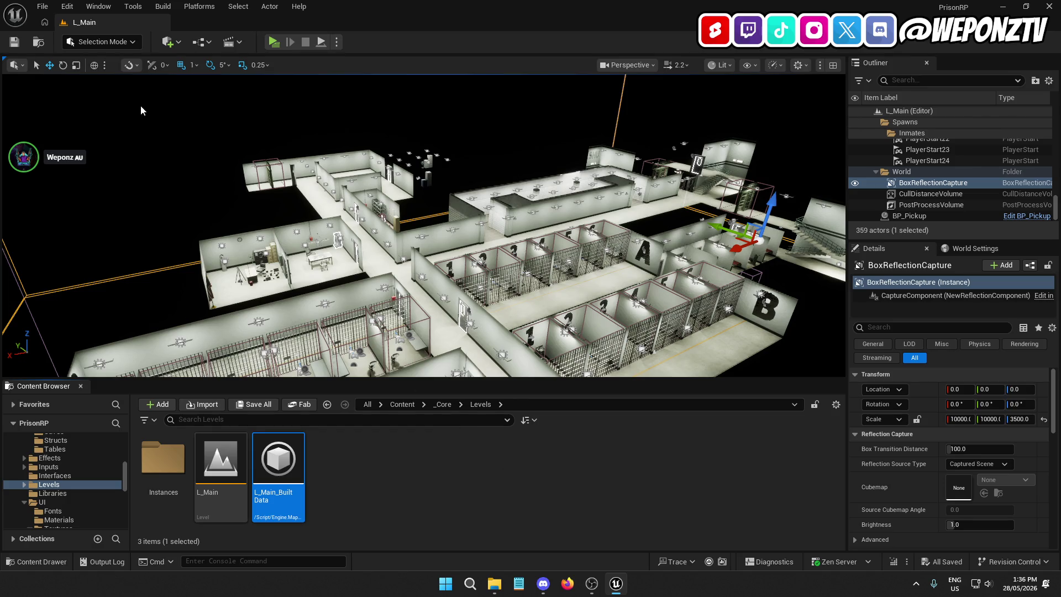
Step: Save the current level, then save all changed assets
click(47, 10)
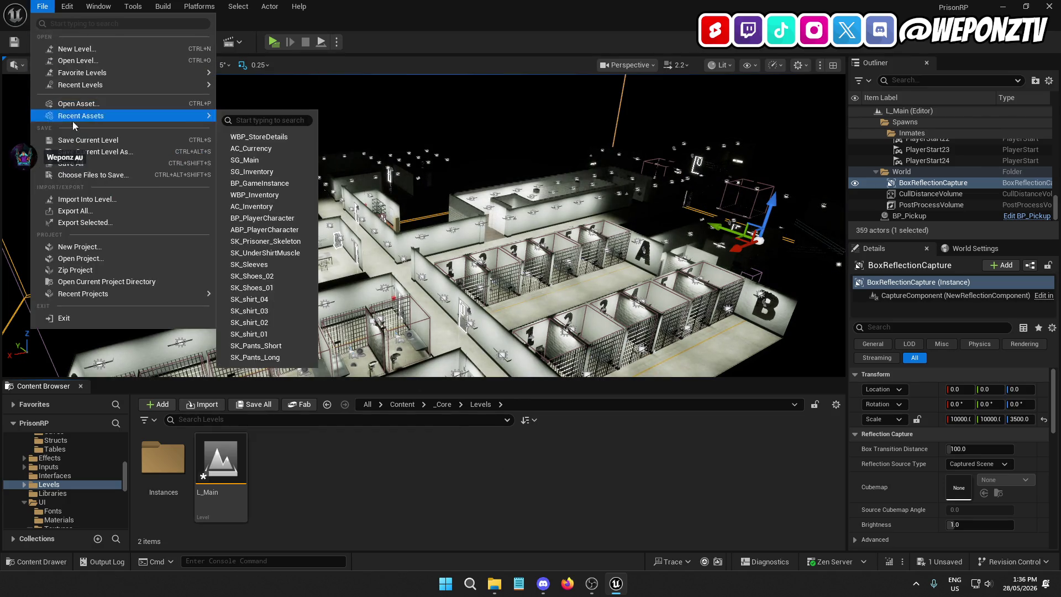
click(74, 139)
click(41, 7)
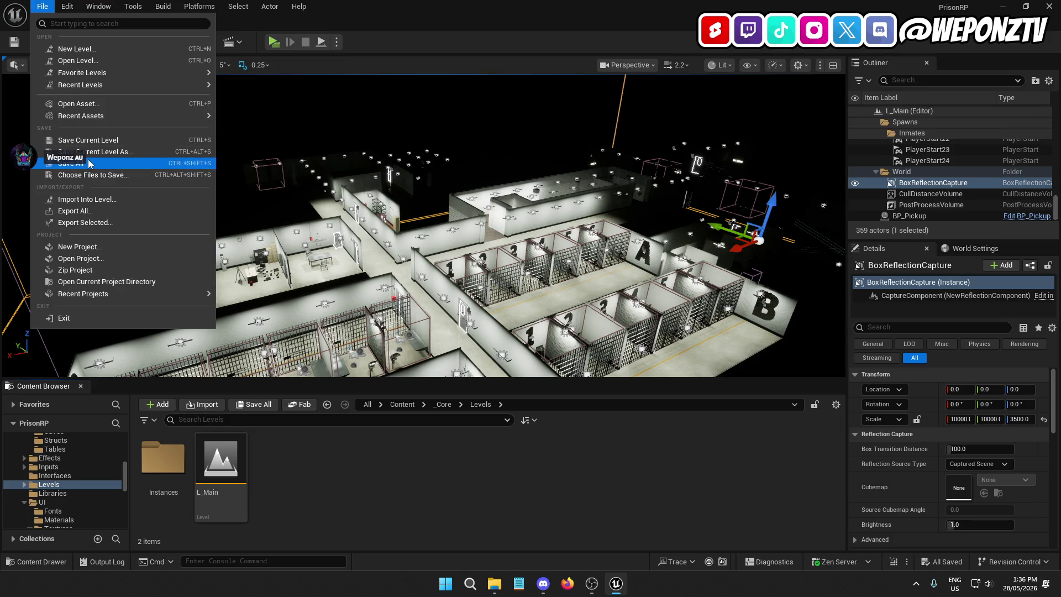
click(70, 163)
click(166, 4)
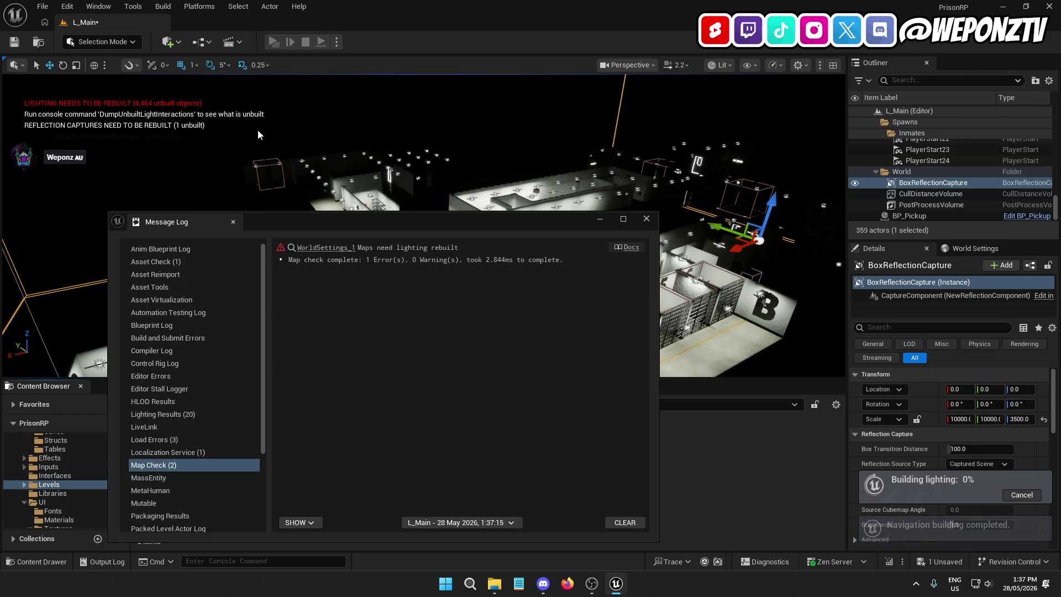
Step: Close the message log, save the level and all assets, then switch to the OBS window
click(646, 219)
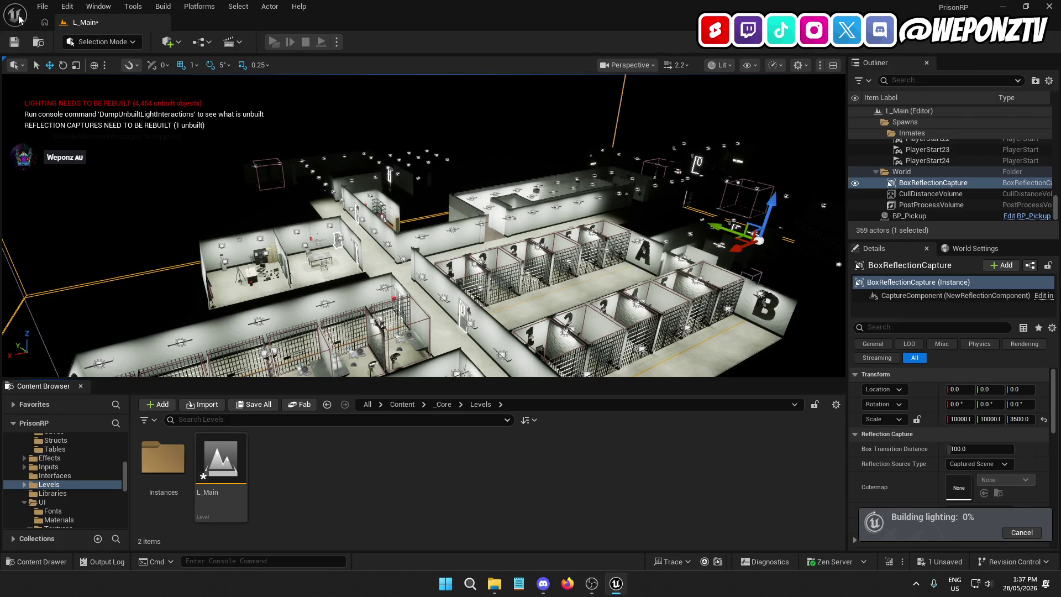
click(14, 41)
click(42, 7)
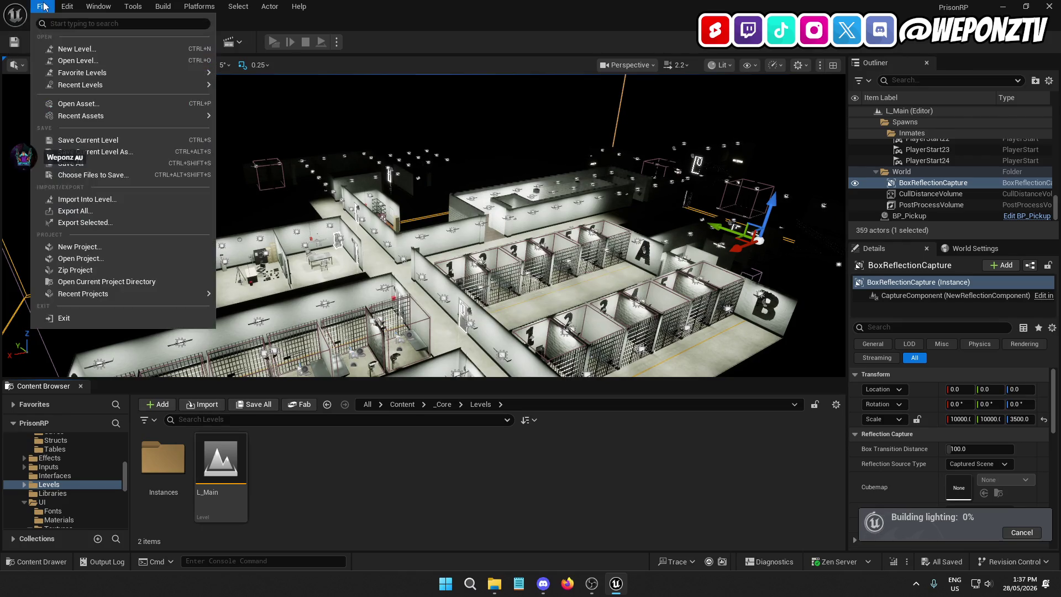
click(88, 162)
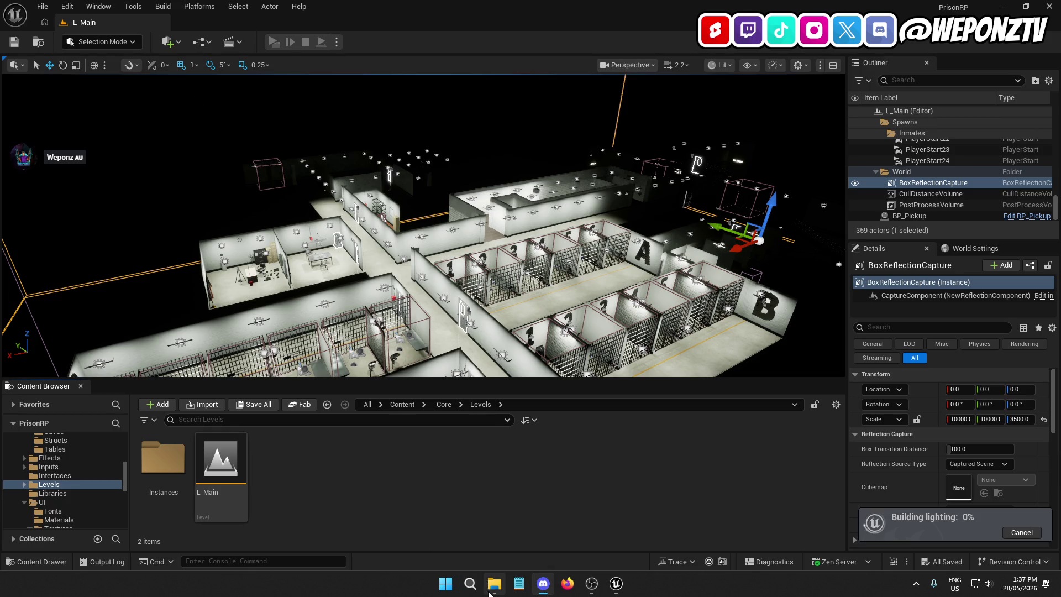
mouse_move(493, 585)
click(591, 585)
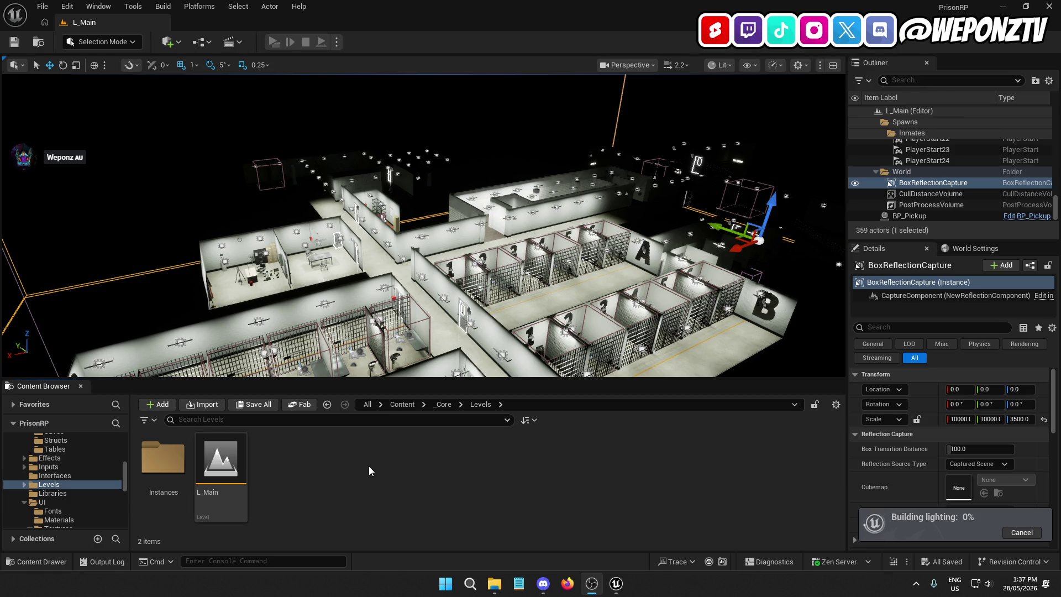
drag(373, 354, 387, 331)
scroll(423, 226, down, 10)
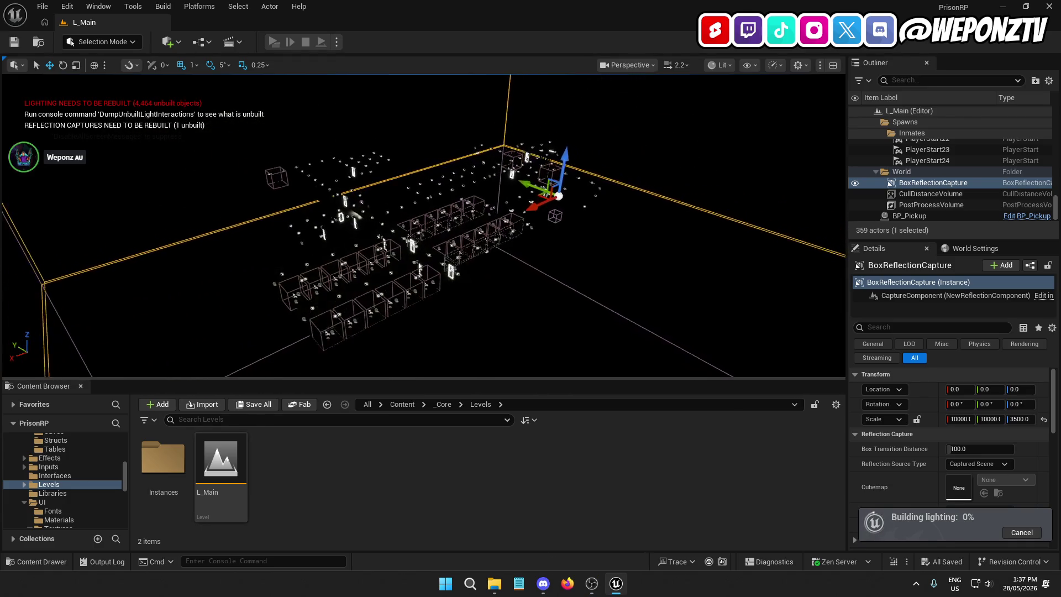
scroll(423, 226, up, 10)
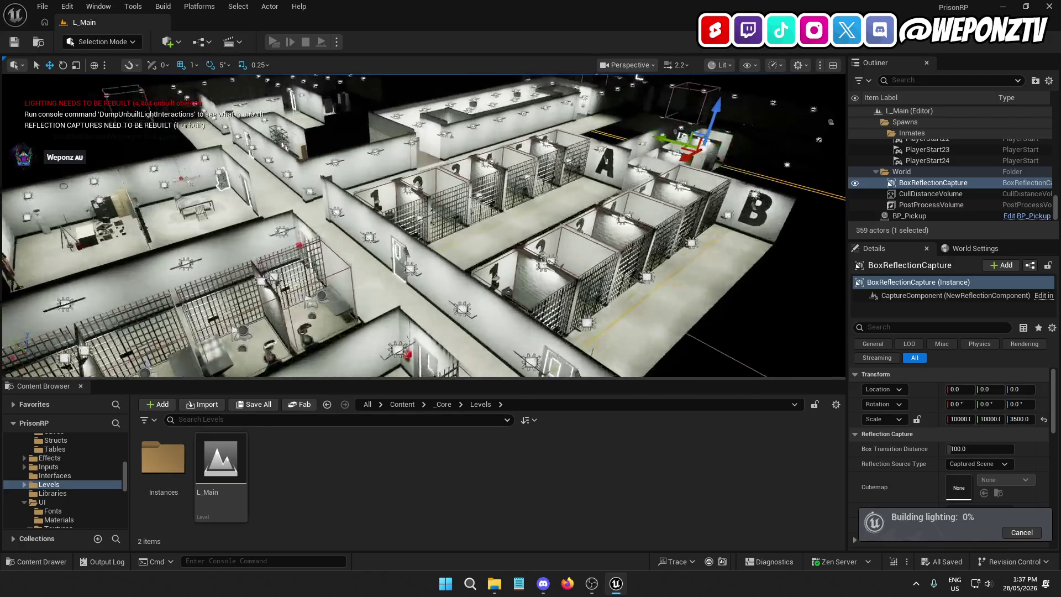
scroll(423, 225, down, 10)
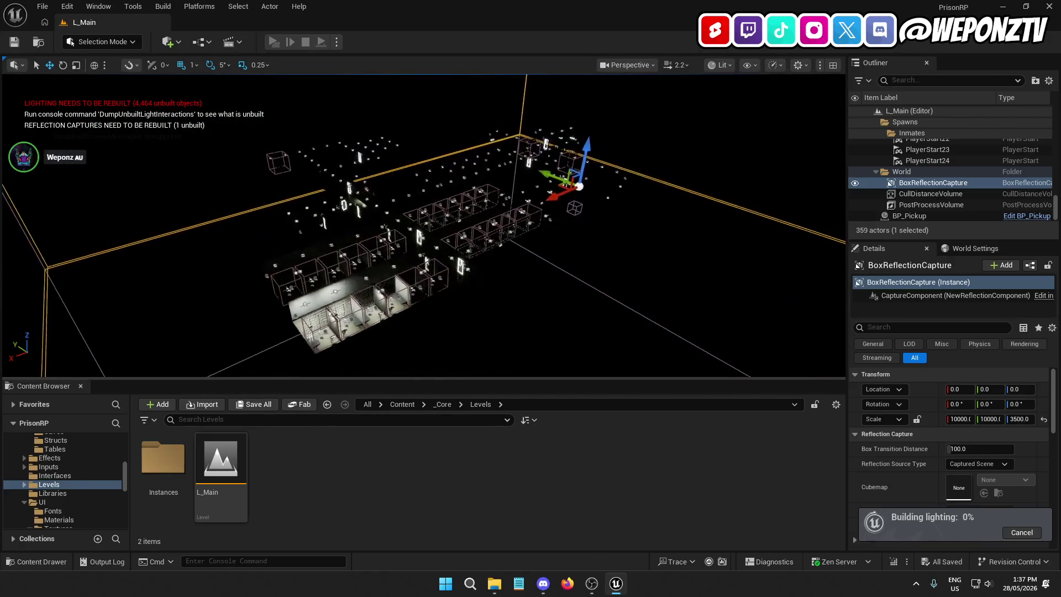
scroll(424, 225, up, 5)
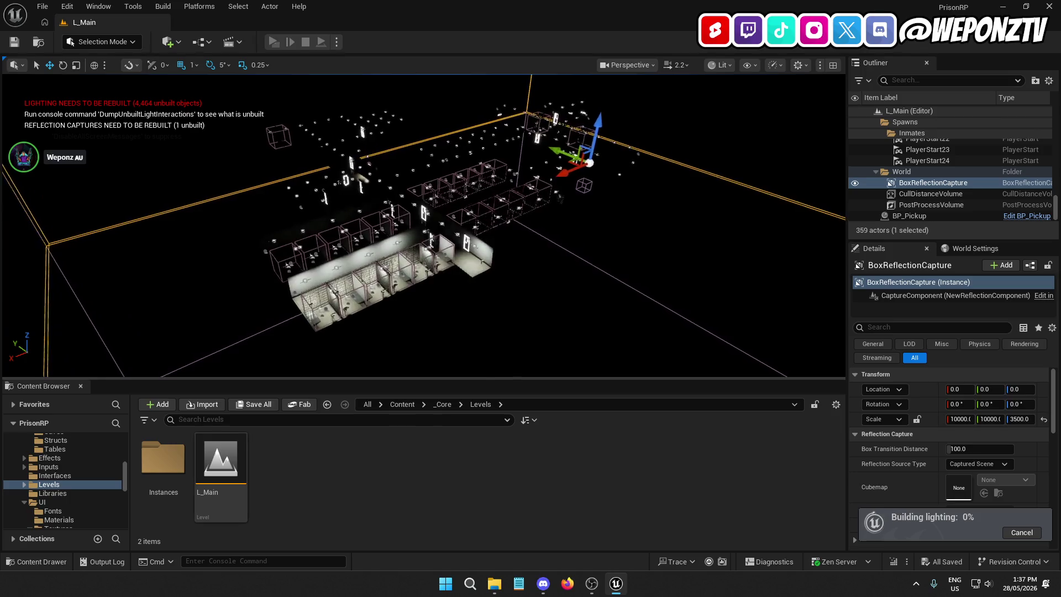
scroll(423, 225, up, 3)
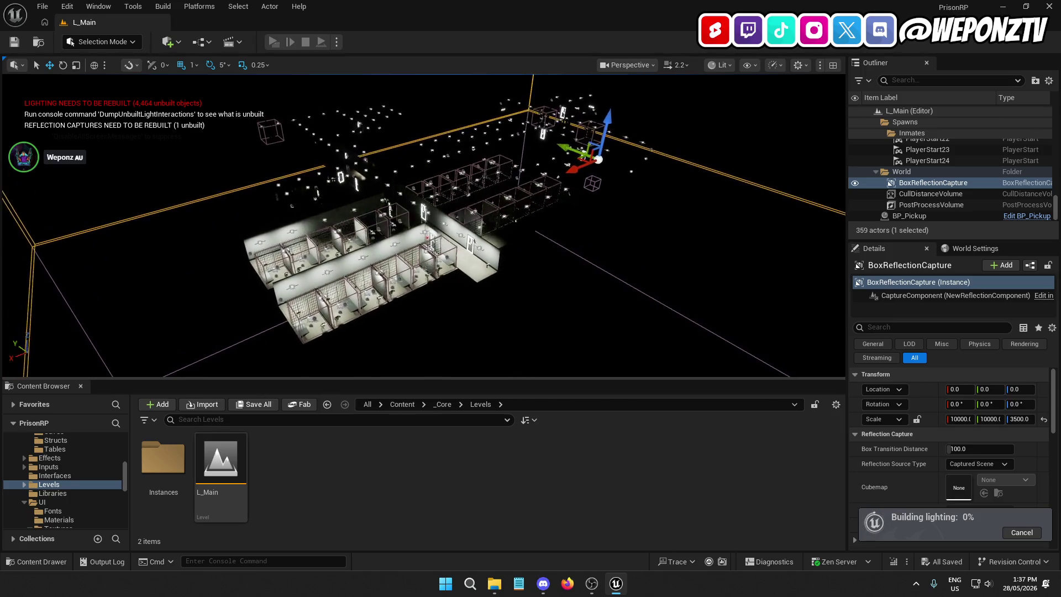
scroll(423, 225, up, 3)
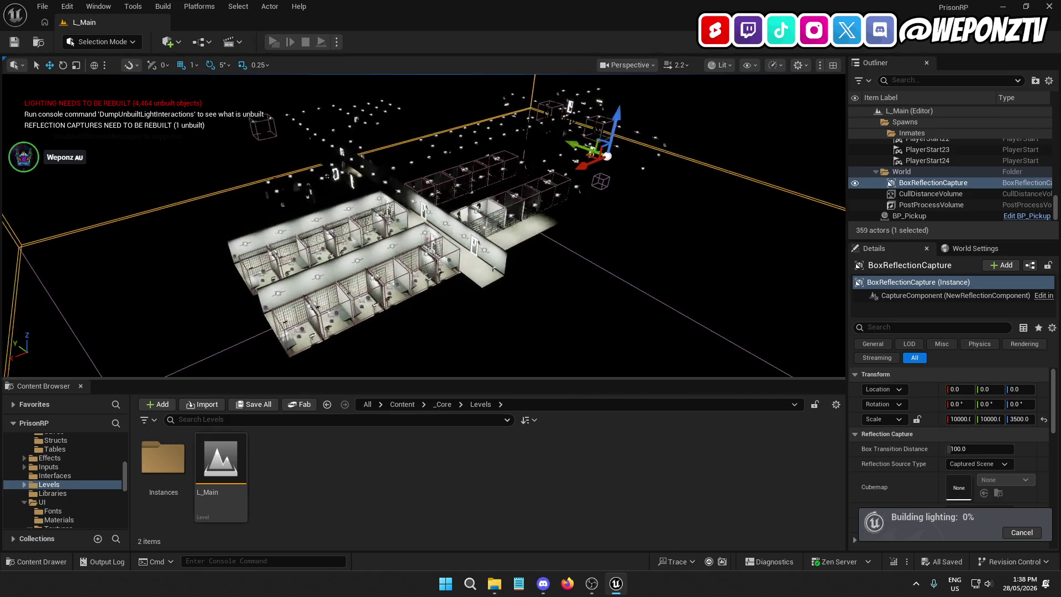
scroll(423, 226, up, 4)
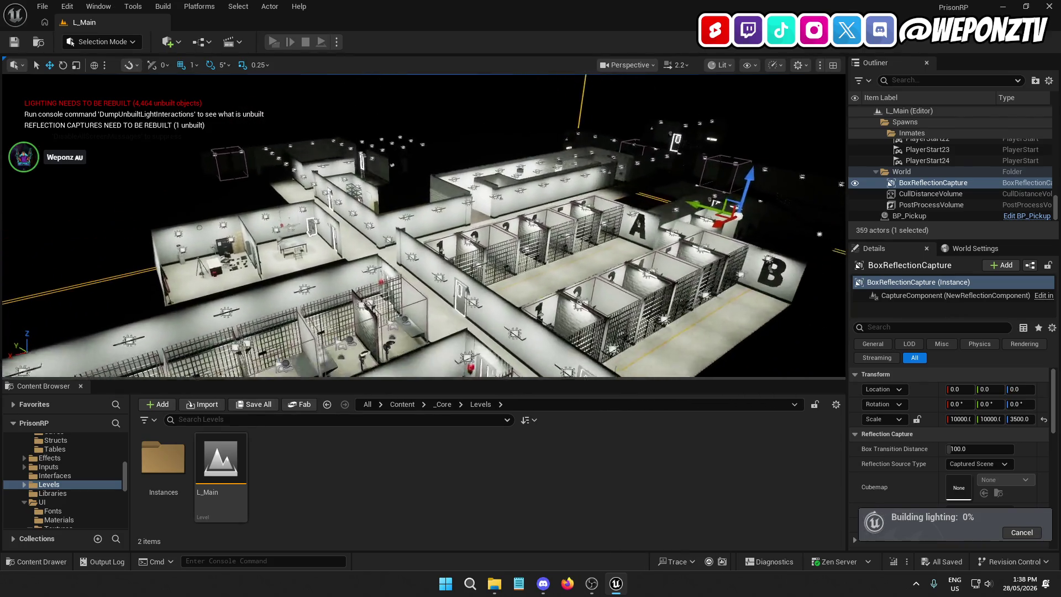
click(547, 298)
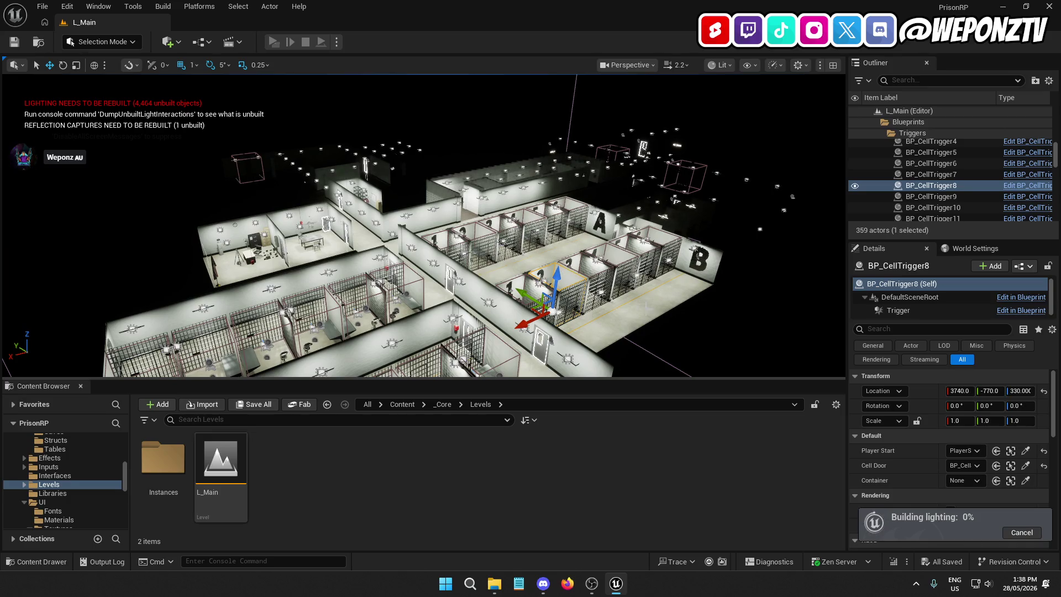
click(626, 312)
click(526, 258)
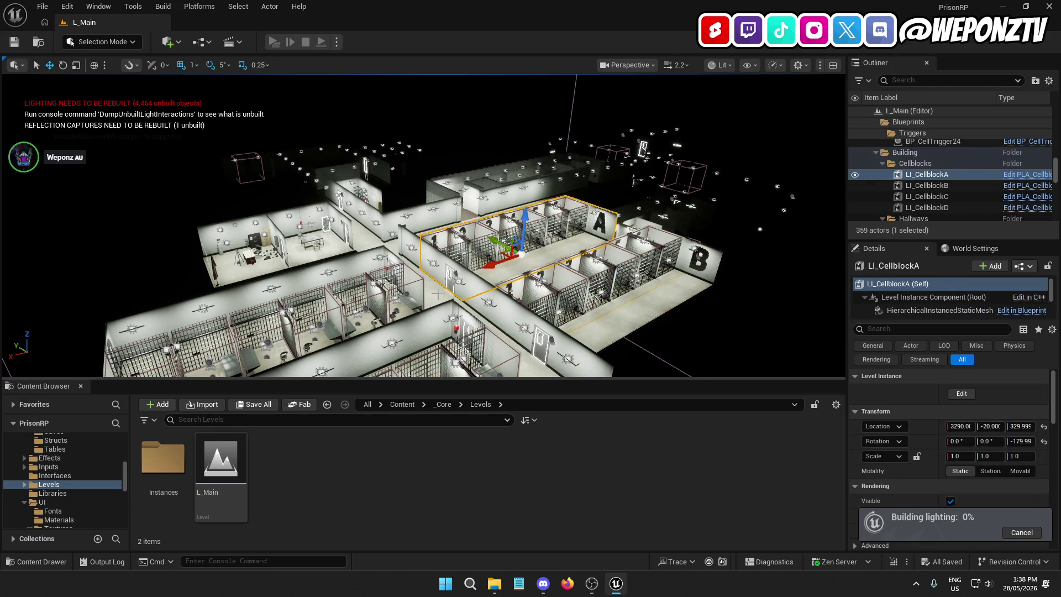
scroll(437, 295, up, 3)
click(381, 257)
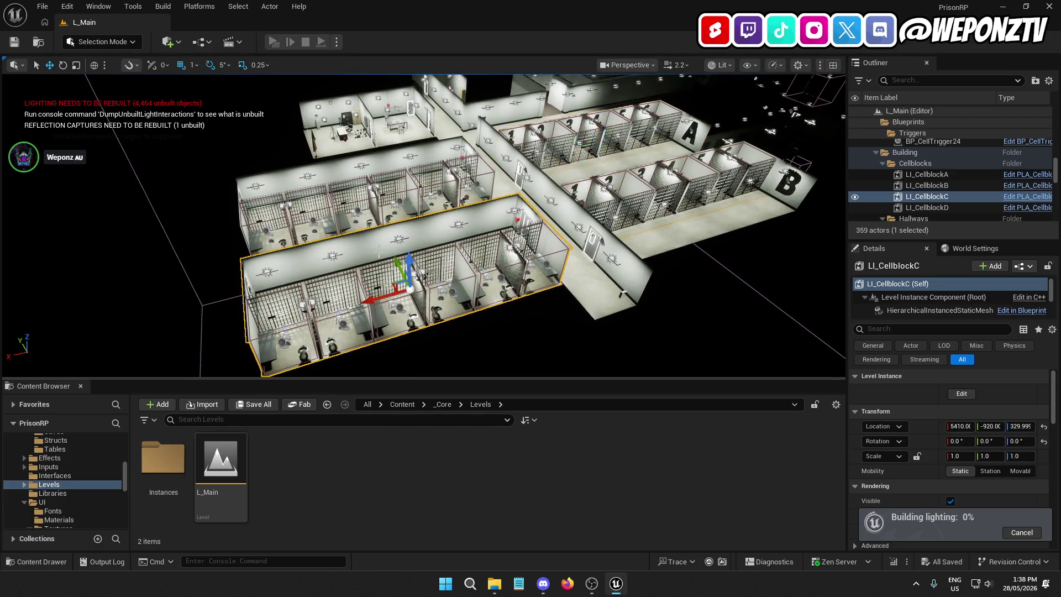
click(353, 154)
click(375, 116)
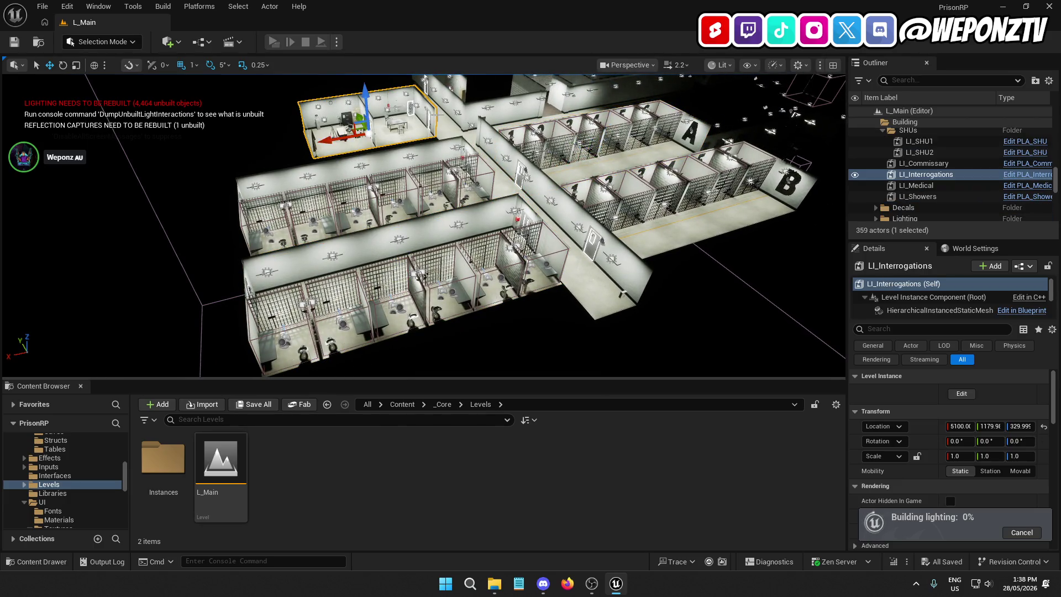
click(461, 177)
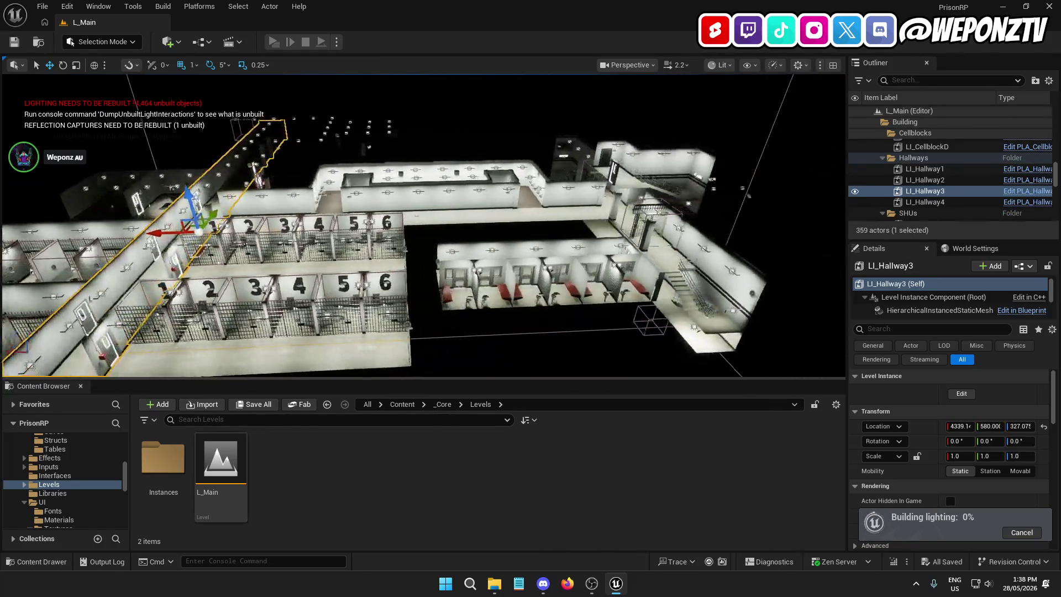
click(548, 182)
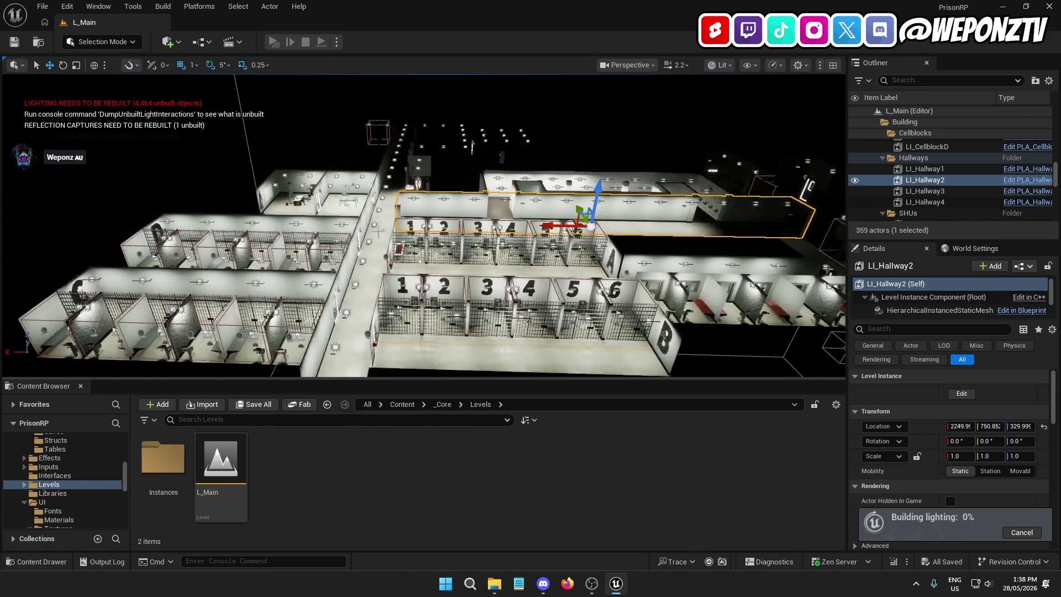
click(386, 229)
key(f)
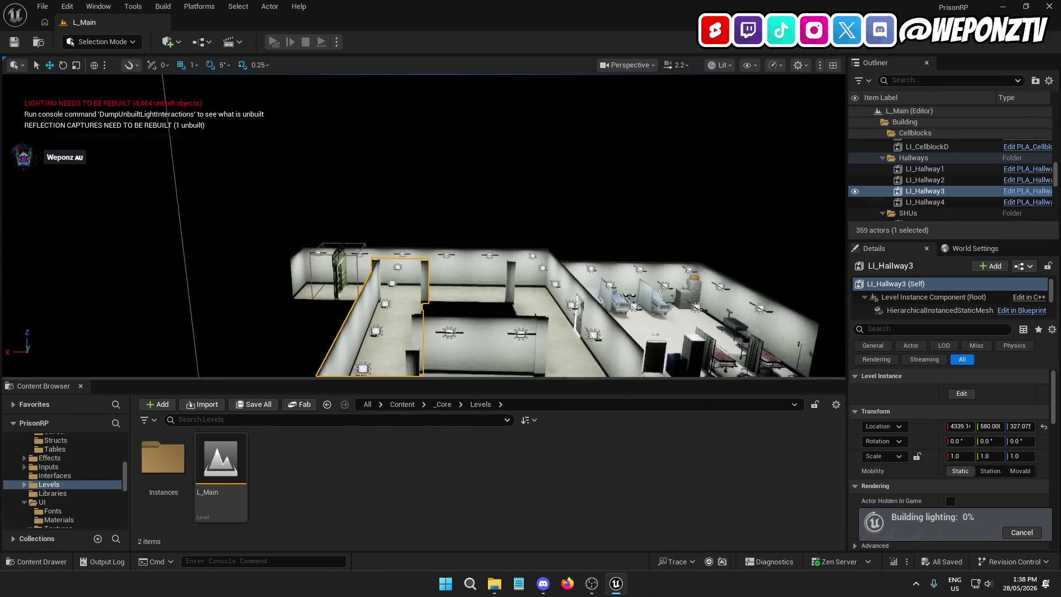
scroll(404, 176, down, 5)
click(404, 177)
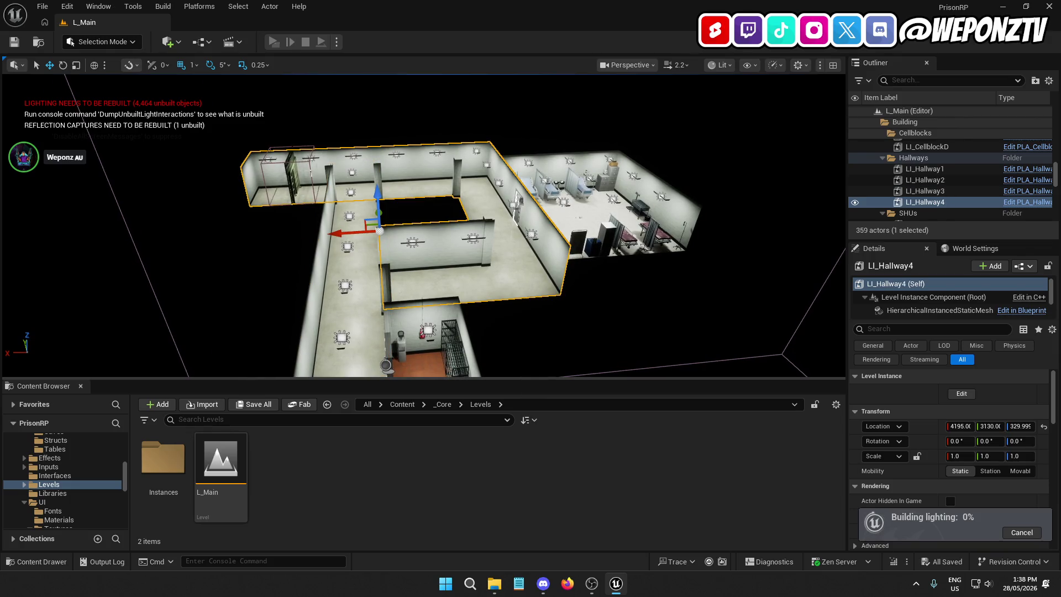
mouse_move(204, 235)
mouse_down()
mouse_move(220, 326)
mouse_move(629, 94)
mouse_up()
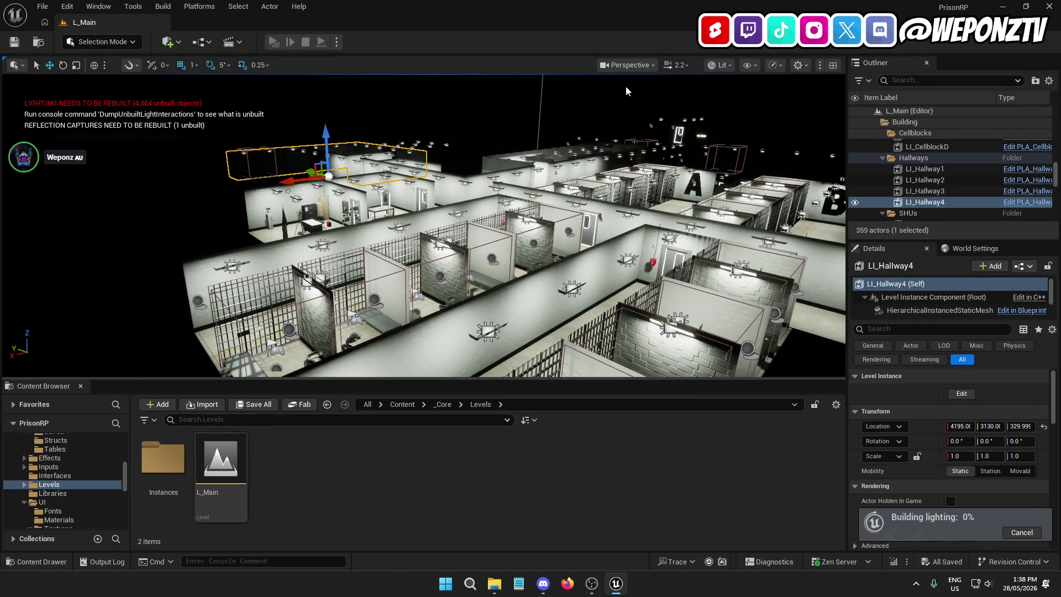
Step: Fly the viewport high over the cell blocks, then go up to the _Core content folder
drag(76, 215, 114, 241)
drag(111, 184, 111, 184)
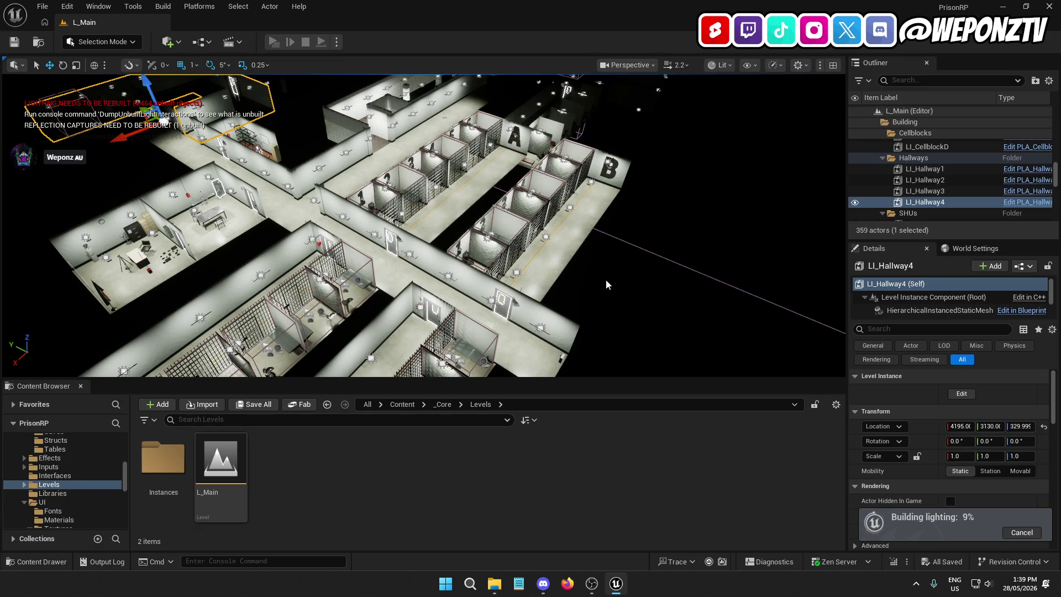
drag(609, 259, 618, 293)
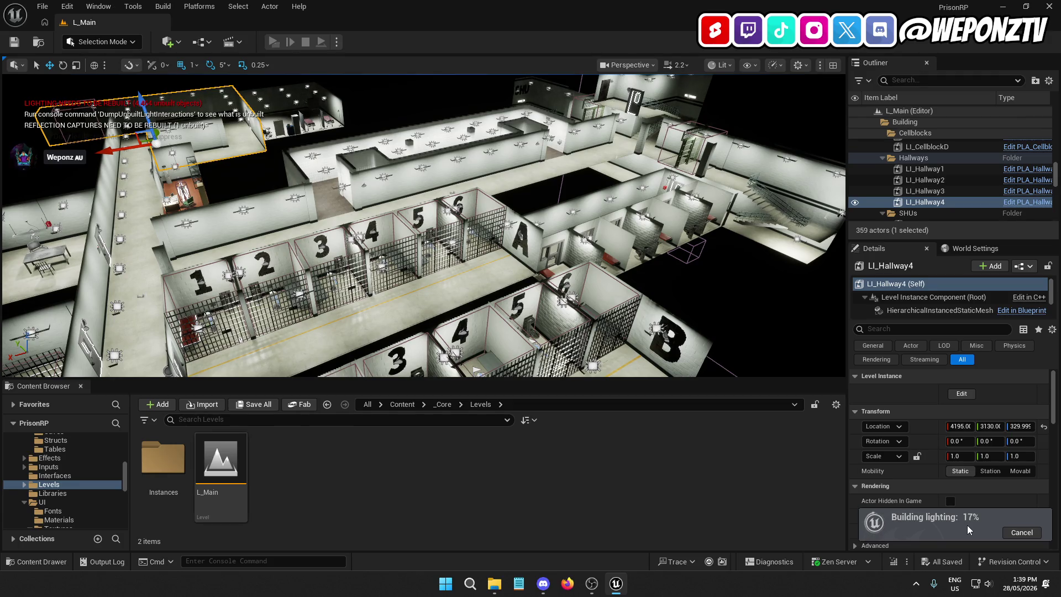
click(442, 403)
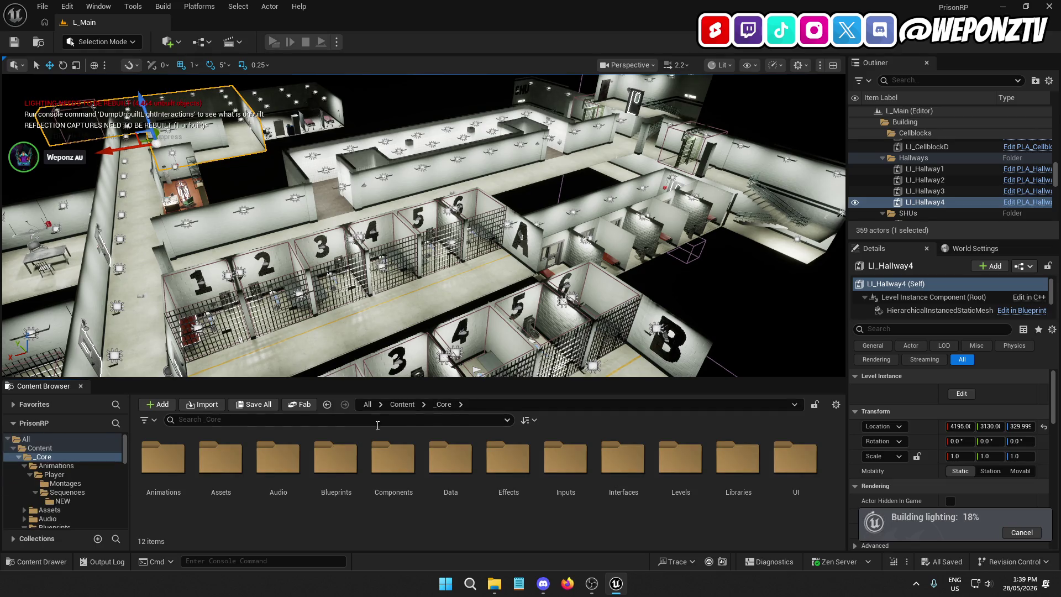
Step: Open SK_Coverall from Content > Prisoner_Modular > mesh > cloth in its mesh editor
click(402, 404)
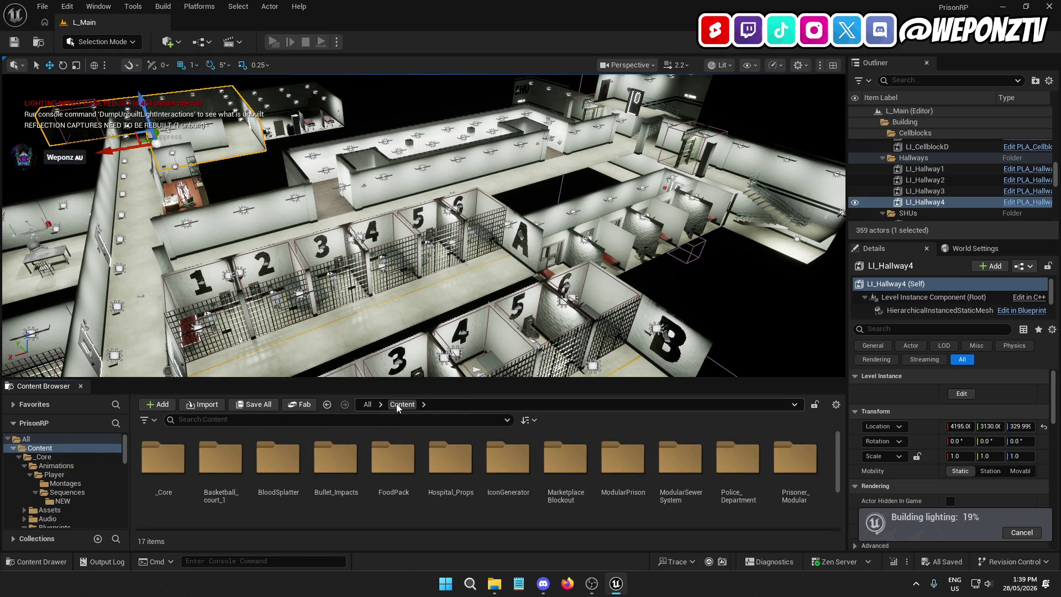
double_click(795, 475)
double_click(276, 459)
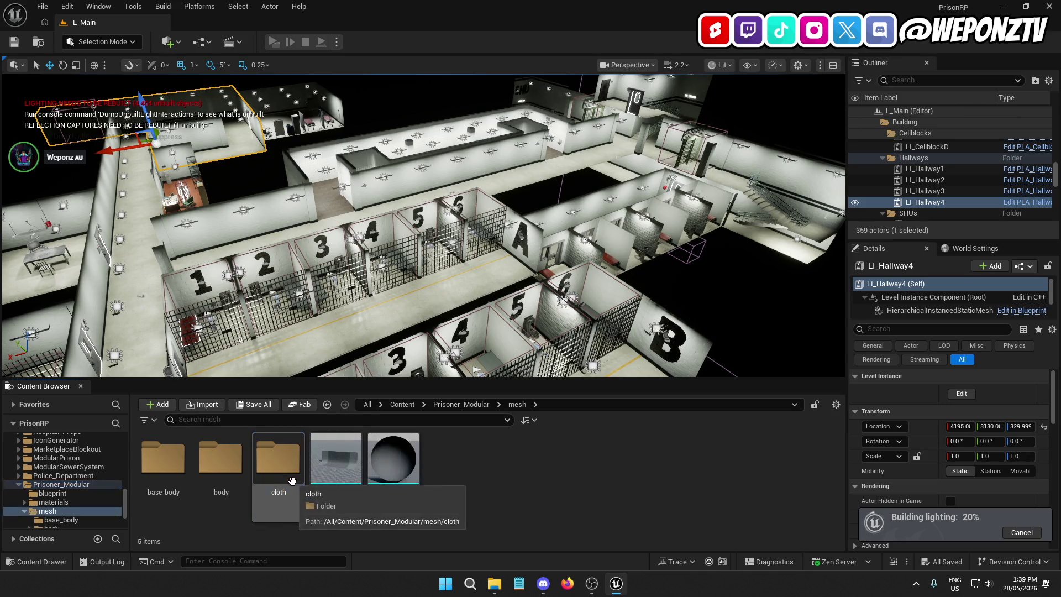
double_click(267, 459)
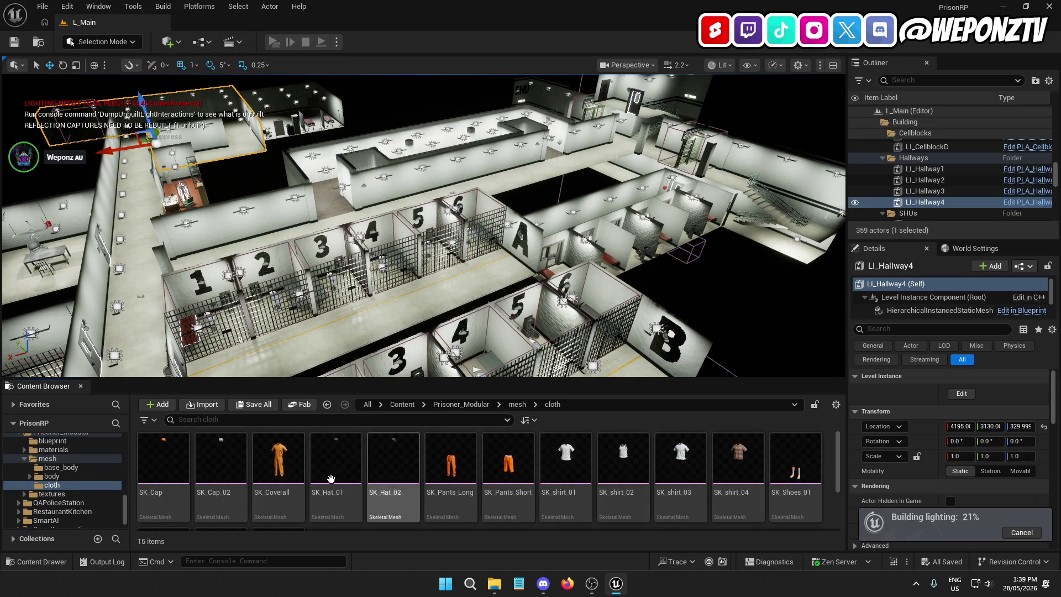
click(288, 455)
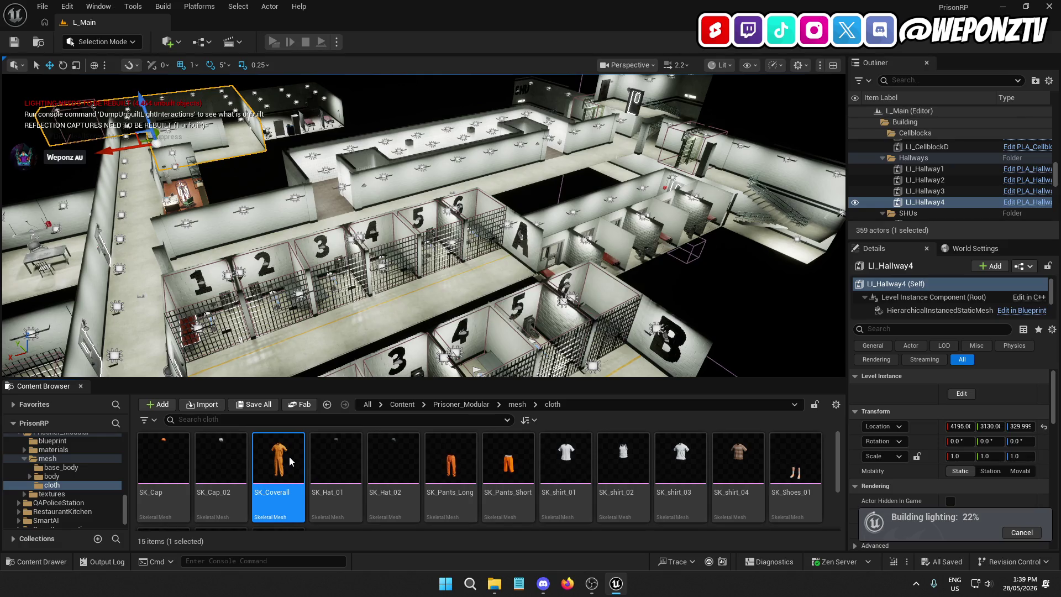
double_click(290, 455)
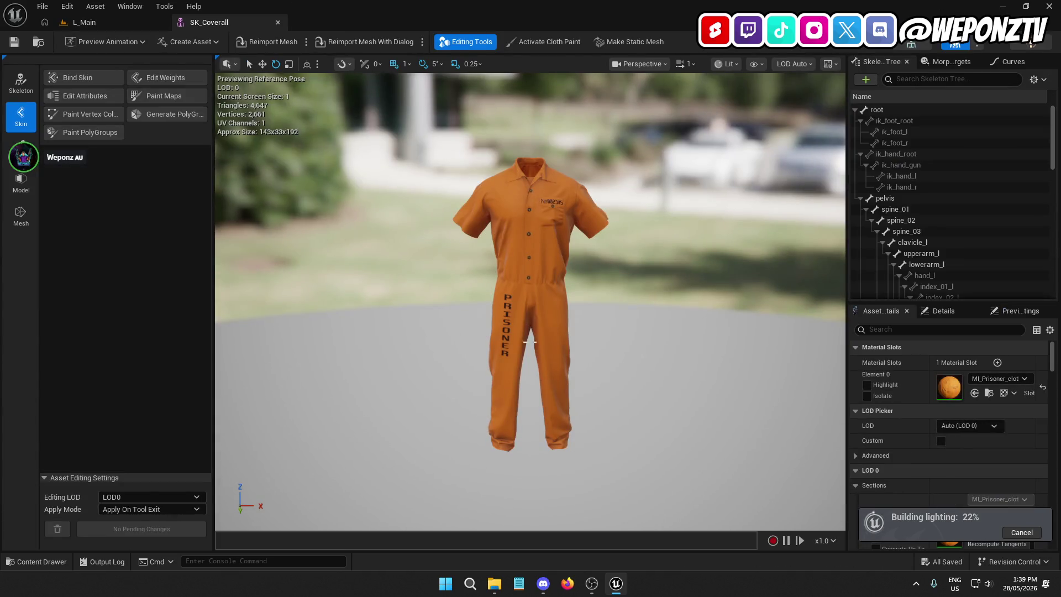
Step: Look over the coverall mesh, then switch back to the L_Main level
scroll(520, 313, up, 3)
scroll(520, 310, up, 2)
scroll(520, 310, down, 2)
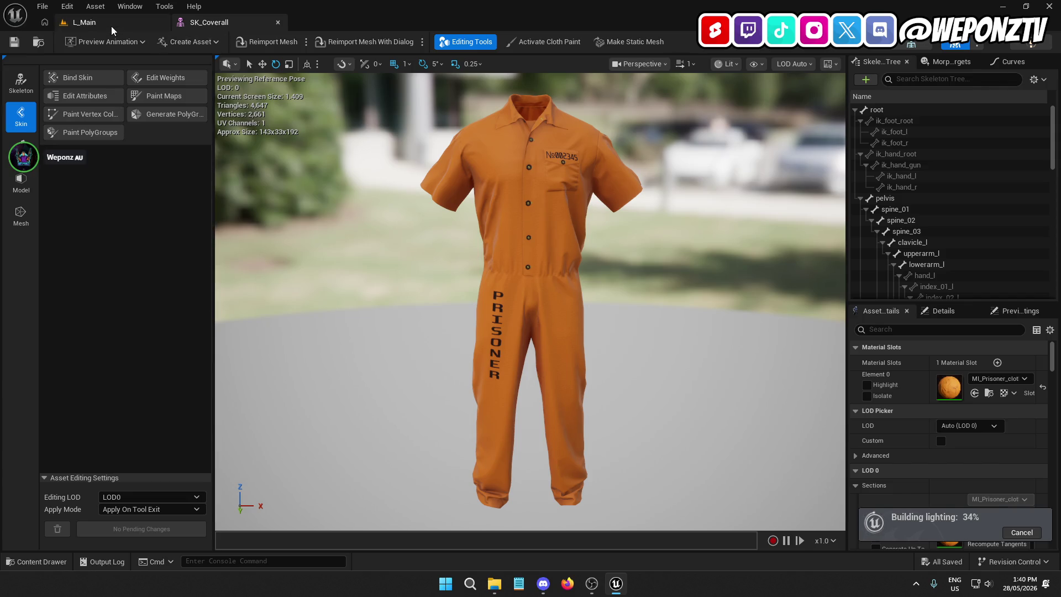
click(89, 22)
scroll(261, 104, down, 5)
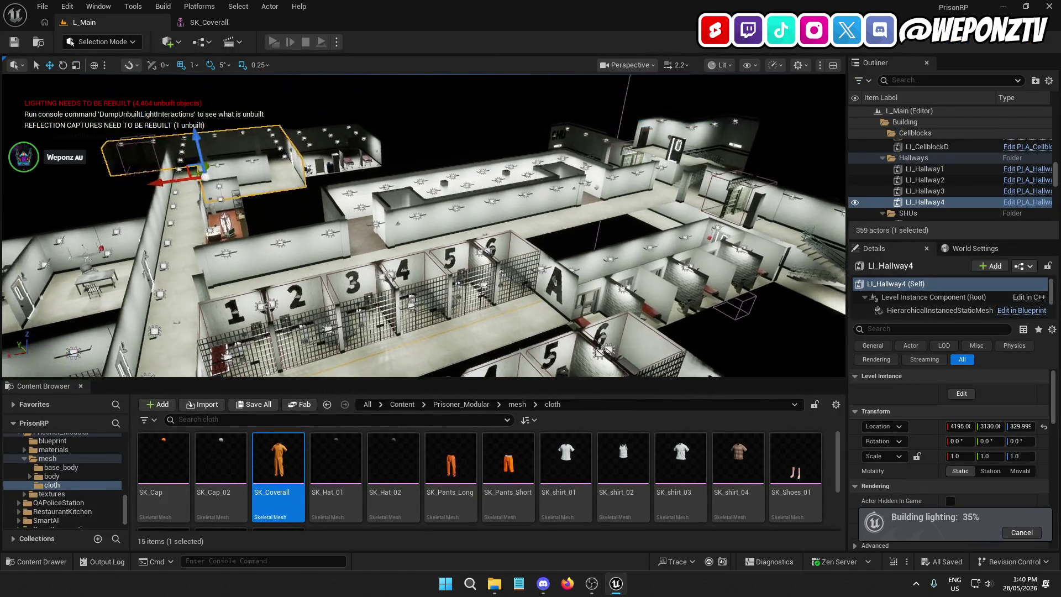
Step: Select the showers room instance and fly the view down the shower room
scroll(260, 104, down, 8)
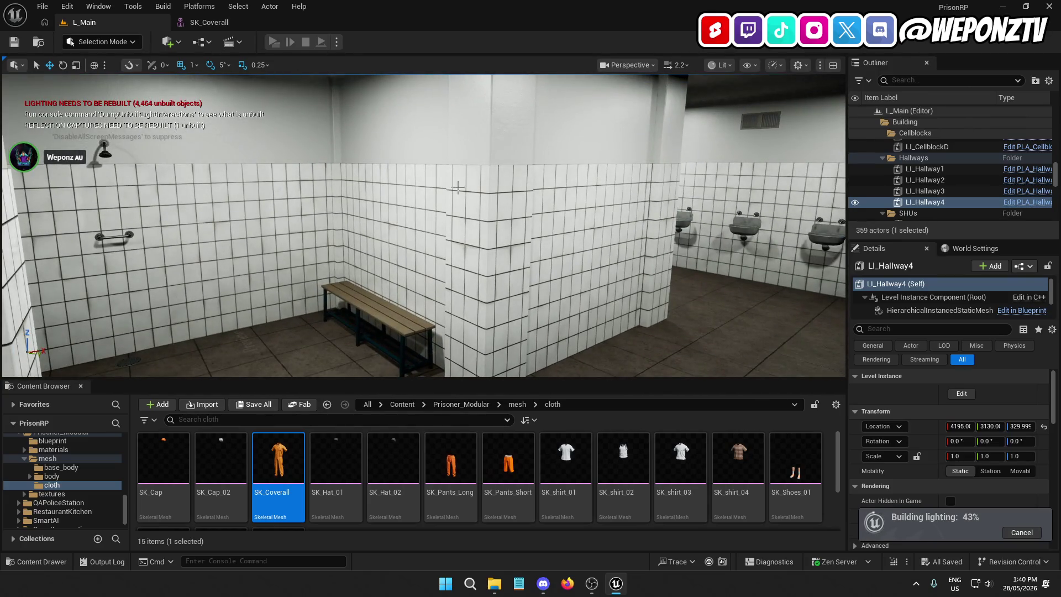
click(397, 184)
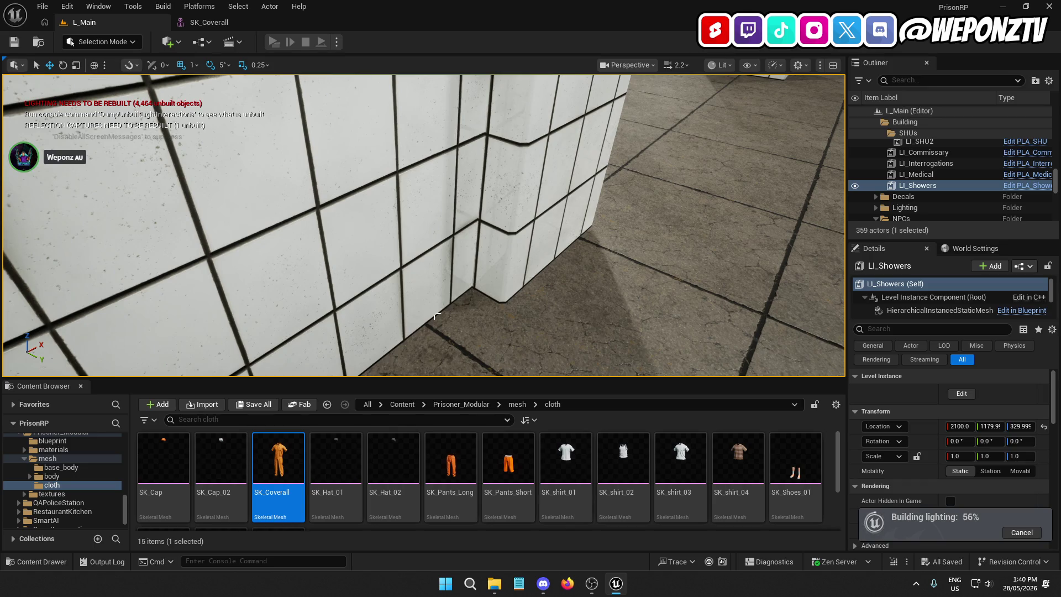
mouse_move(514, 294)
mouse_down()
mouse_move(486, 248)
mouse_move(508, 260)
mouse_move(520, 243)
mouse_move(501, 304)
mouse_up()
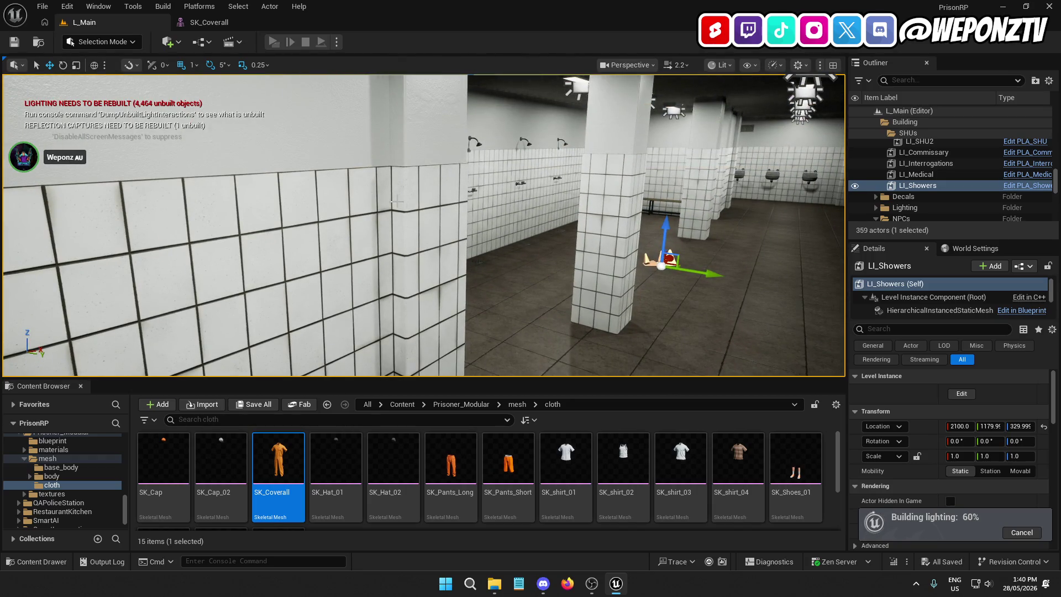
scroll(391, 169, down, 5)
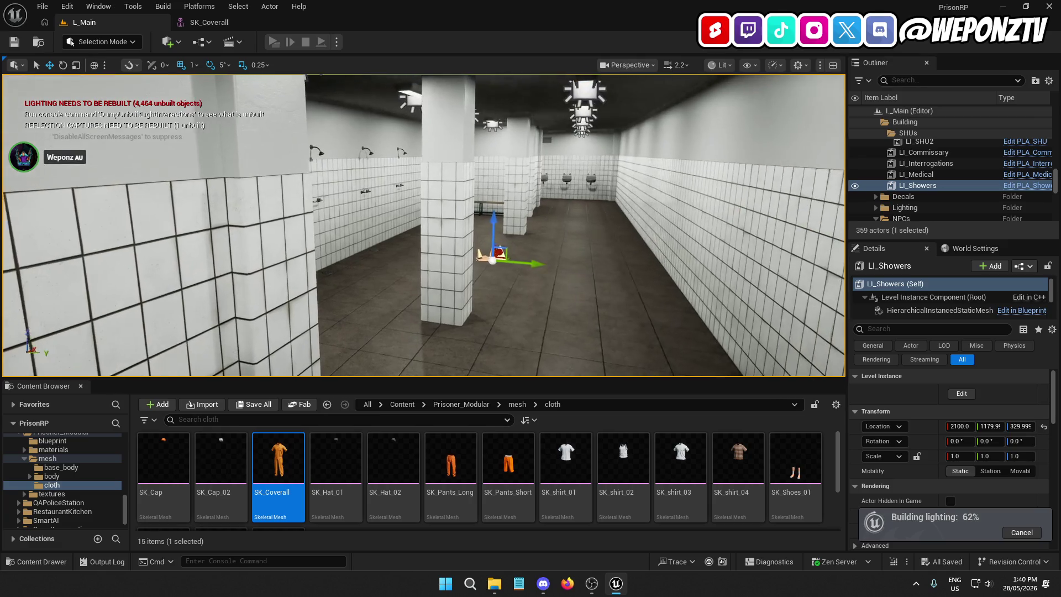
mouse_move(325, 188)
mouse_down()
mouse_move(386, 189)
mouse_move(373, 183)
mouse_up()
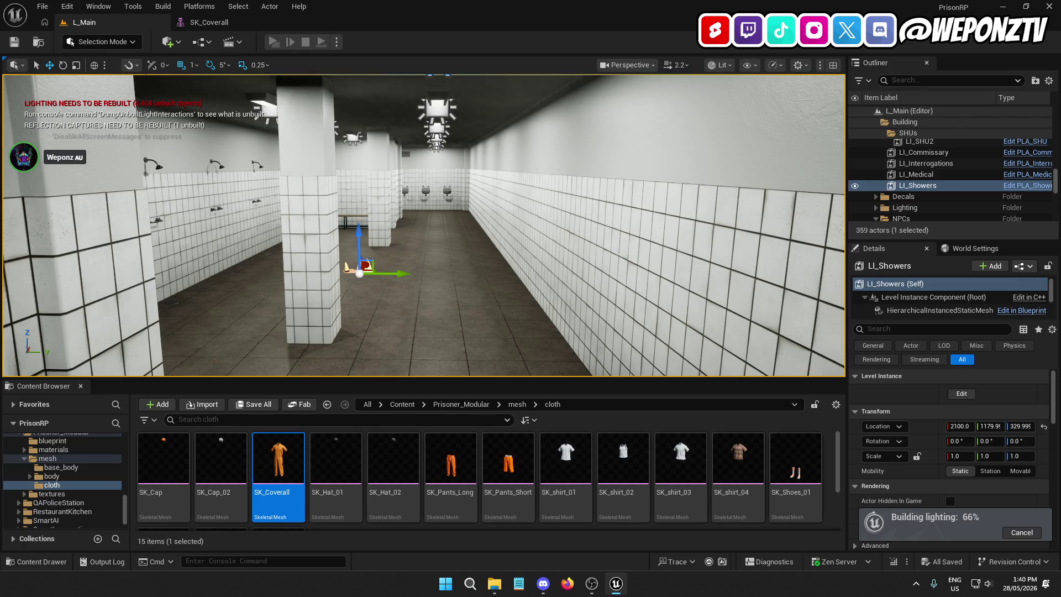
drag(373, 182, 371, 182)
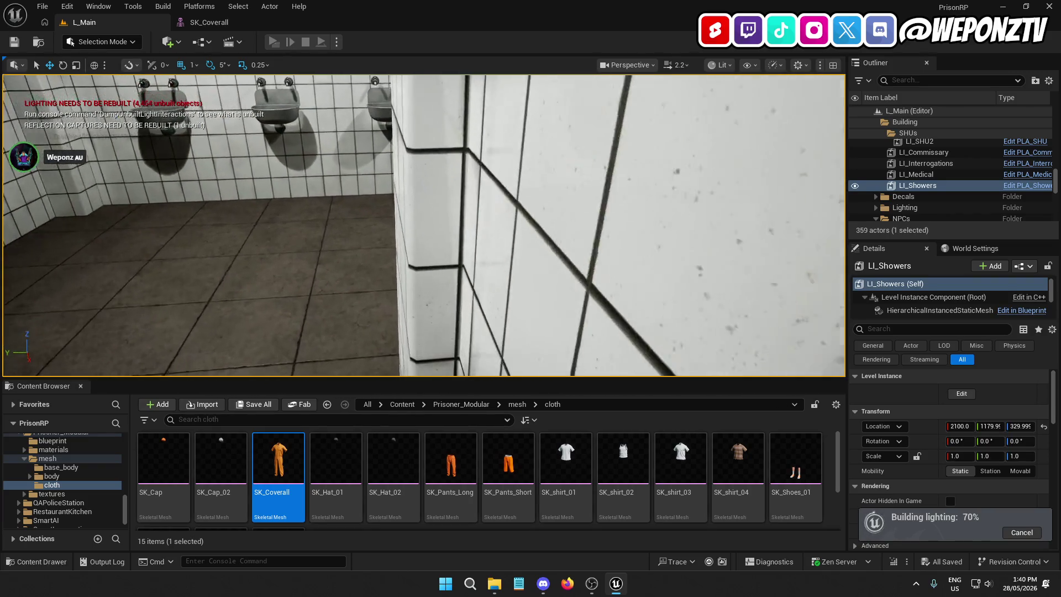
drag(371, 182, 381, 182)
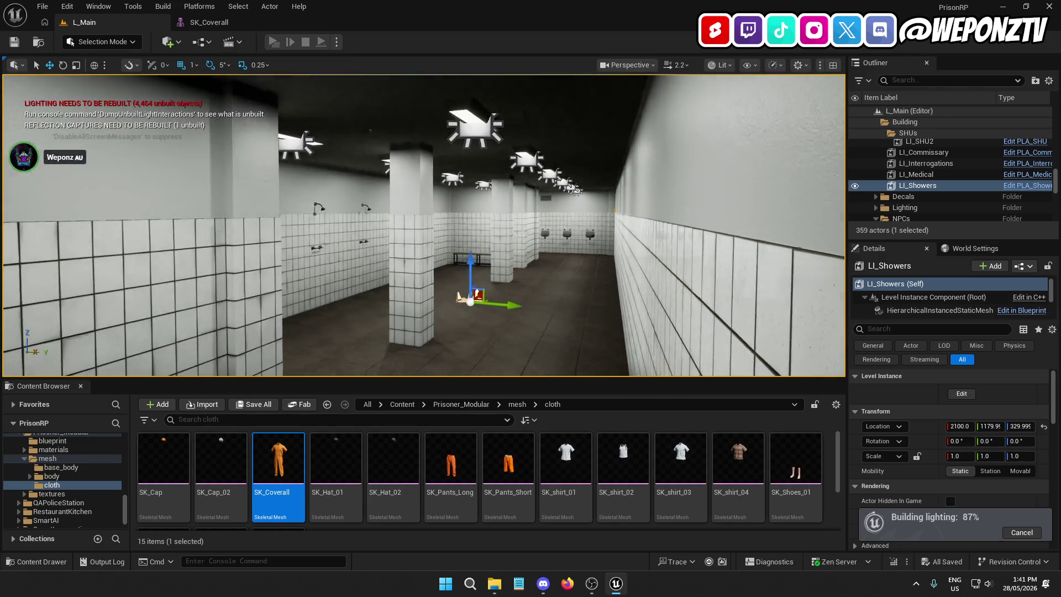
Step: Fly forward to the sink doorway, then rise to an overhead view of the prison
key(w)
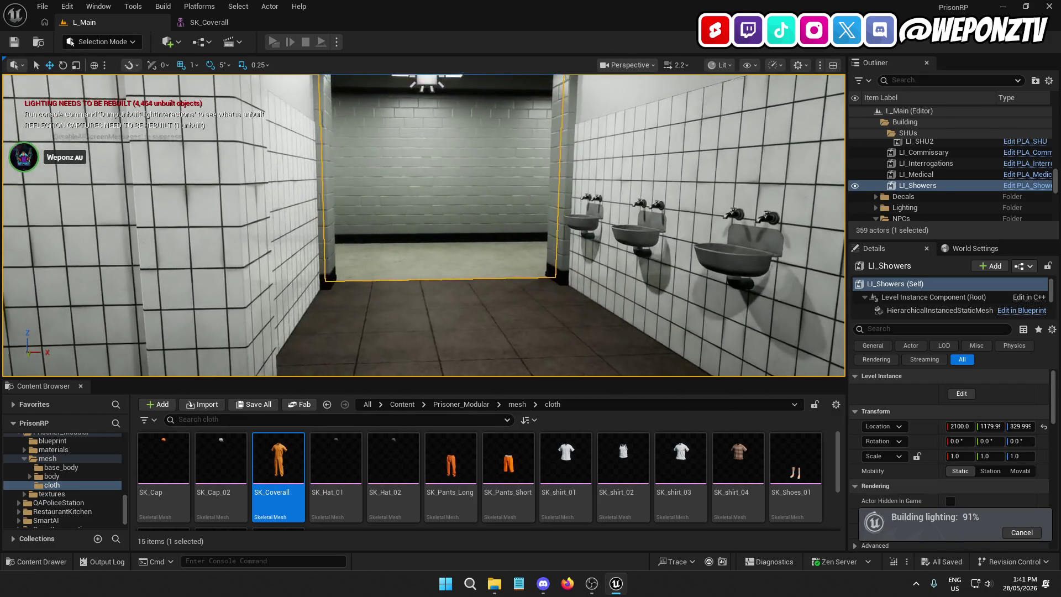
key(w)
key(e)
key(Escape)
Step: Descend by the urinal wall, fly through the long shower room, then rise over the cells
key(q)
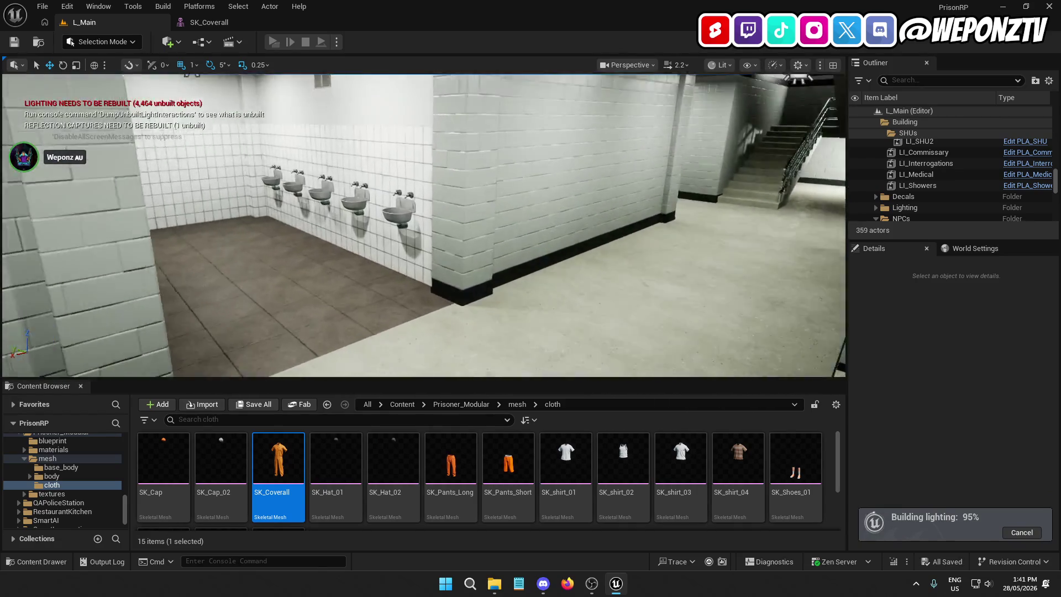
key(w)
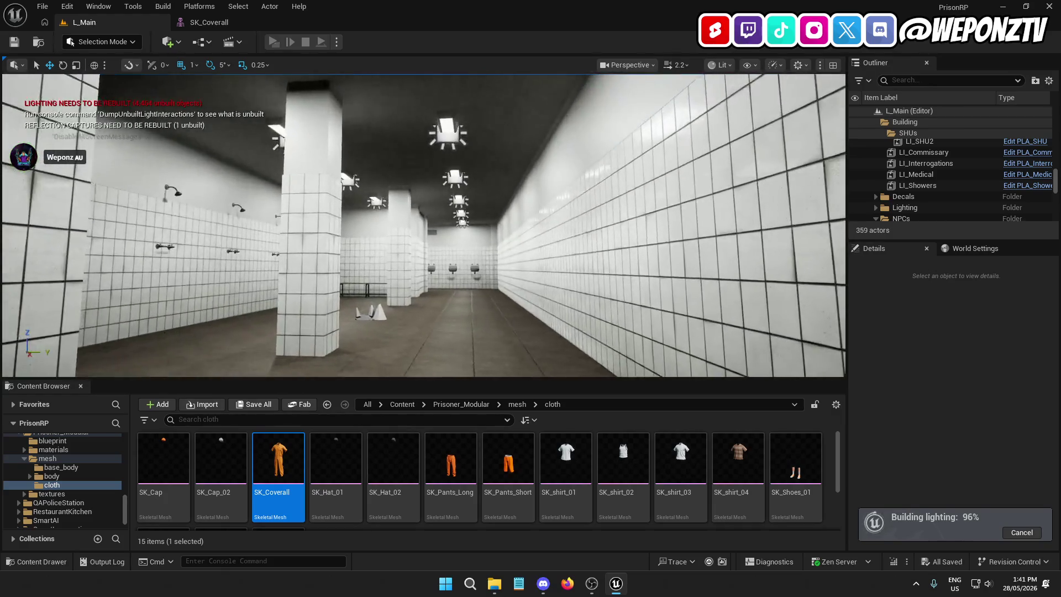
key(w)
key(w)
key(e)
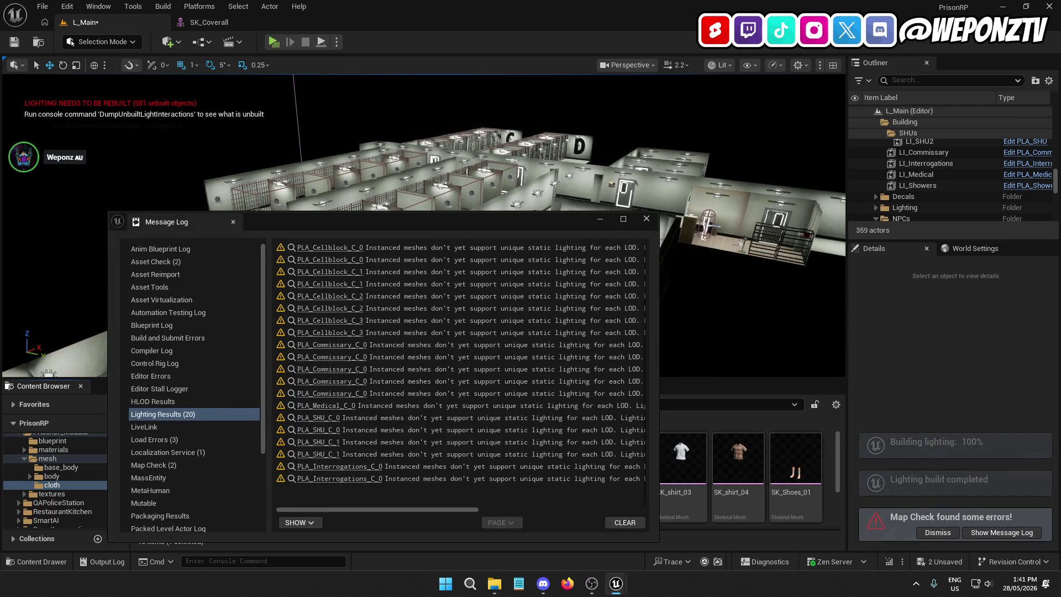
Step: Close the lighting results log and save L_Main from the File menu
click(647, 218)
click(43, 7)
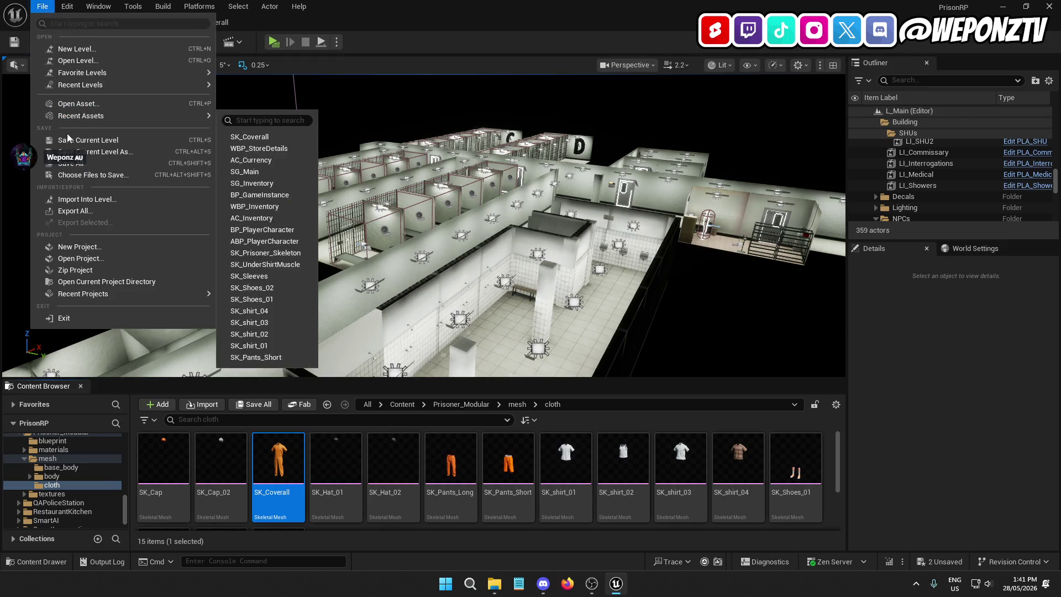
click(70, 163)
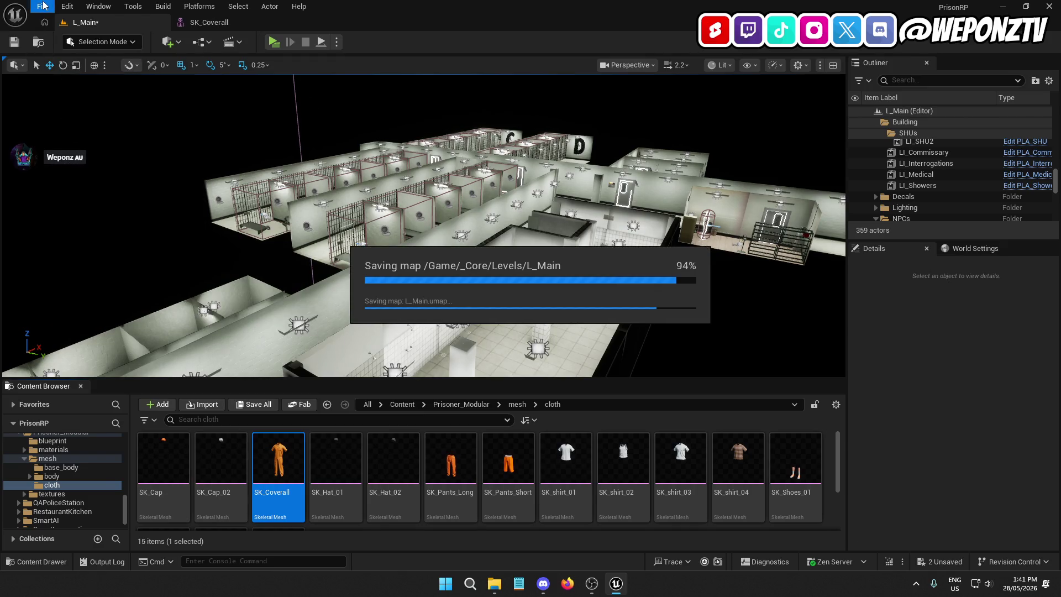
click(43, 7)
click(70, 163)
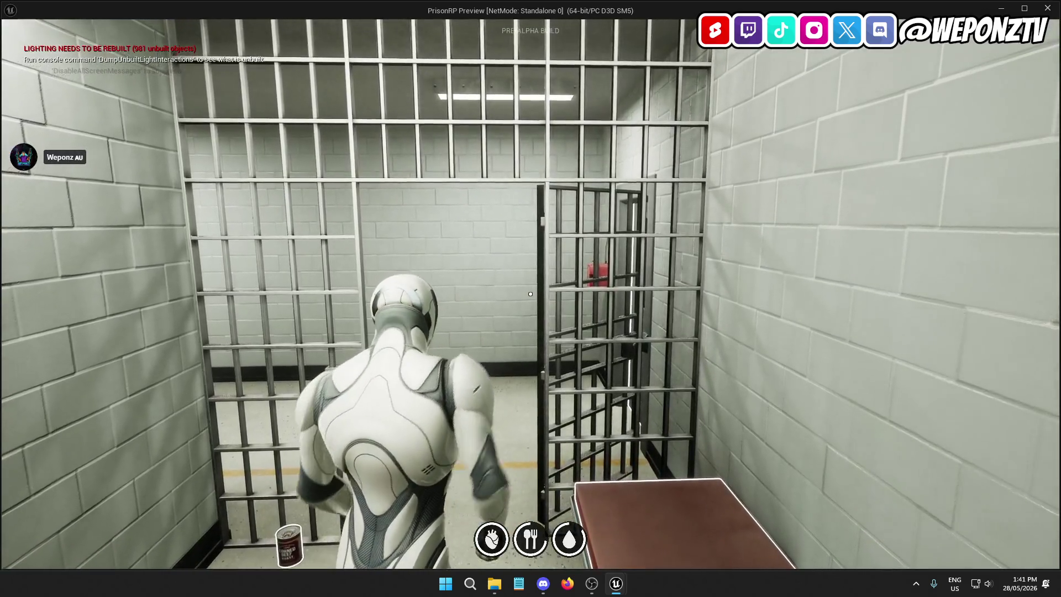
Step: Quit the standalone preview from the pause menu and close the SK_Coverall editor
key(Escape)
key(Escape)
key(Escape)
click(532, 341)
click(244, 24)
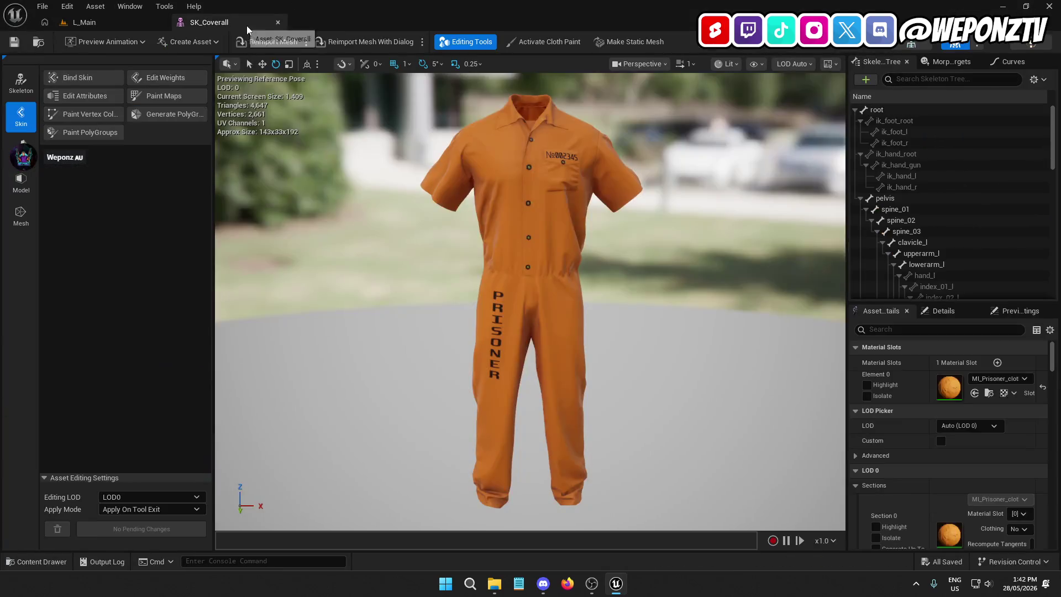
click(278, 22)
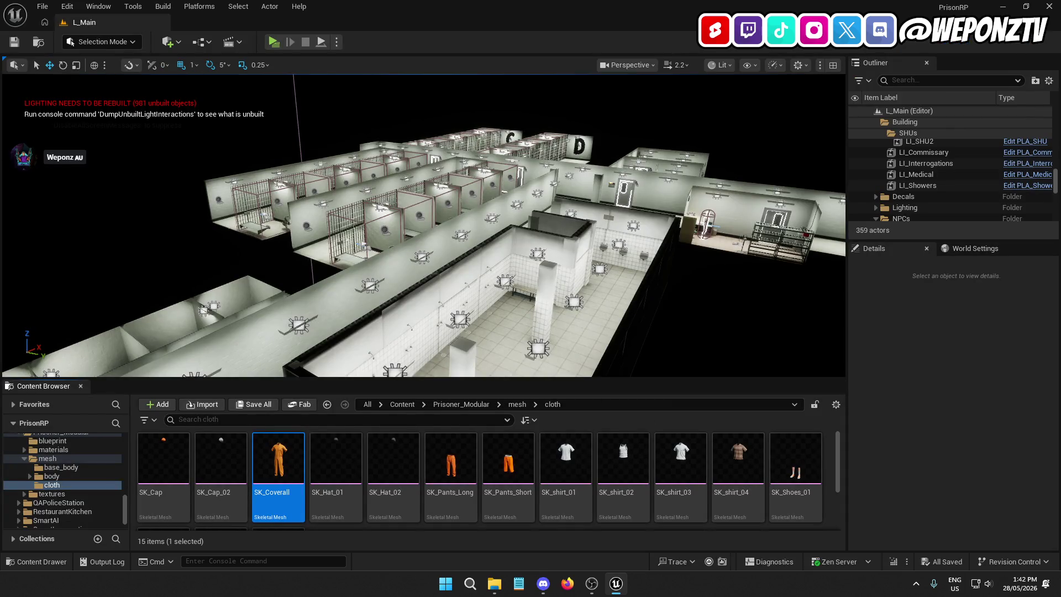
click(163, 6)
Step: Run Build Lighting Only on L_Main and save the map with the toolbar Save button
click(200, 75)
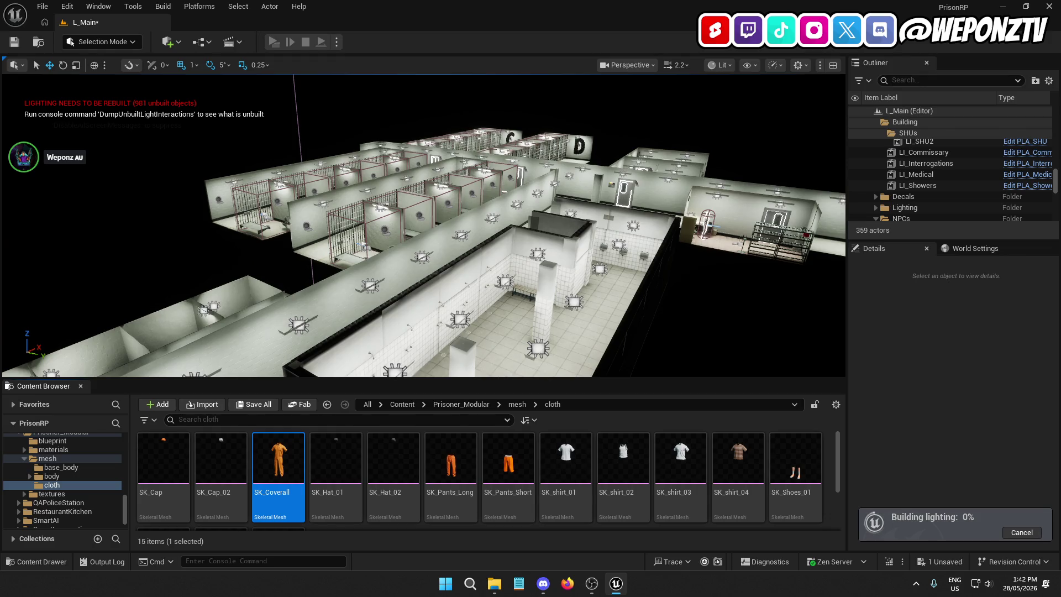
click(14, 41)
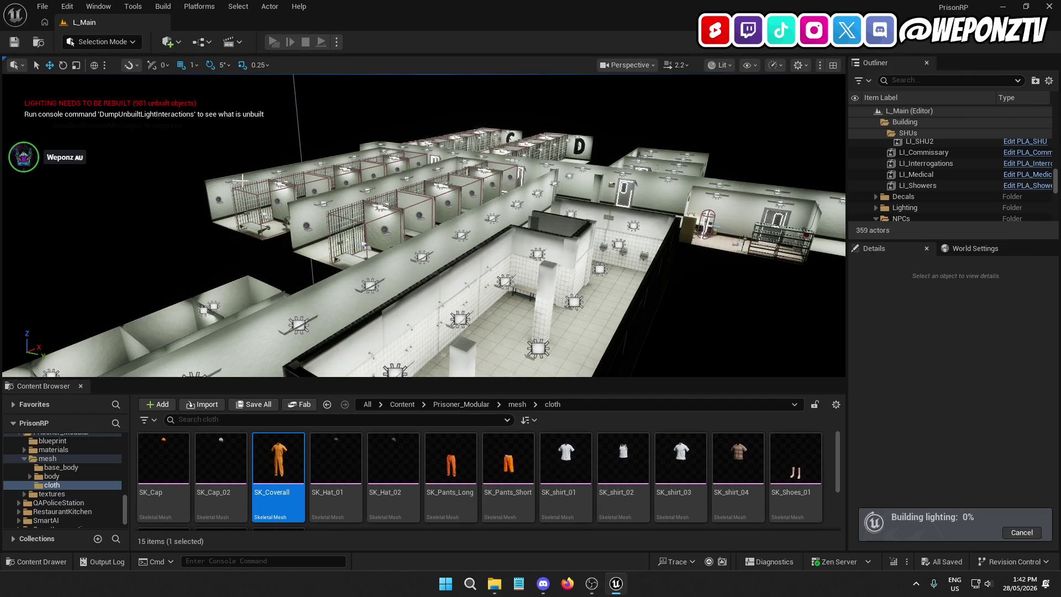
mouse_move(670, 247)
mouse_down()
mouse_move(713, 247)
mouse_move(735, 143)
mouse_up()
Step: Pull back to a wide view of the medical room and over the prison
drag(423, 226, 374, 201)
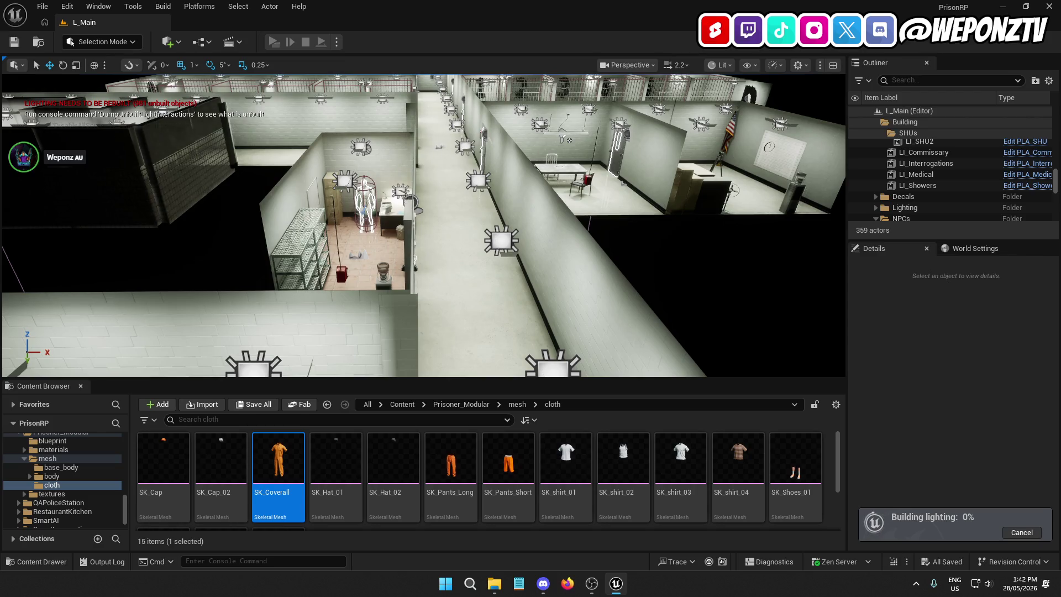
drag(374, 201, 372, 199)
drag(474, 170, 437, 185)
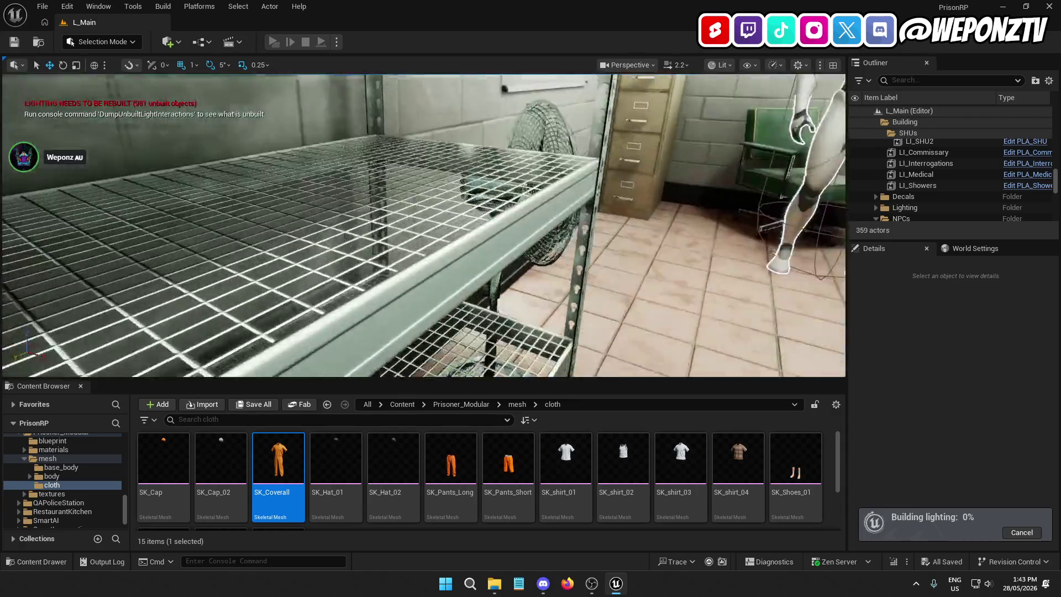
Step: Fly down the cellblock D corridor to inspect the cell bars, then rise to an overview
key(Right)
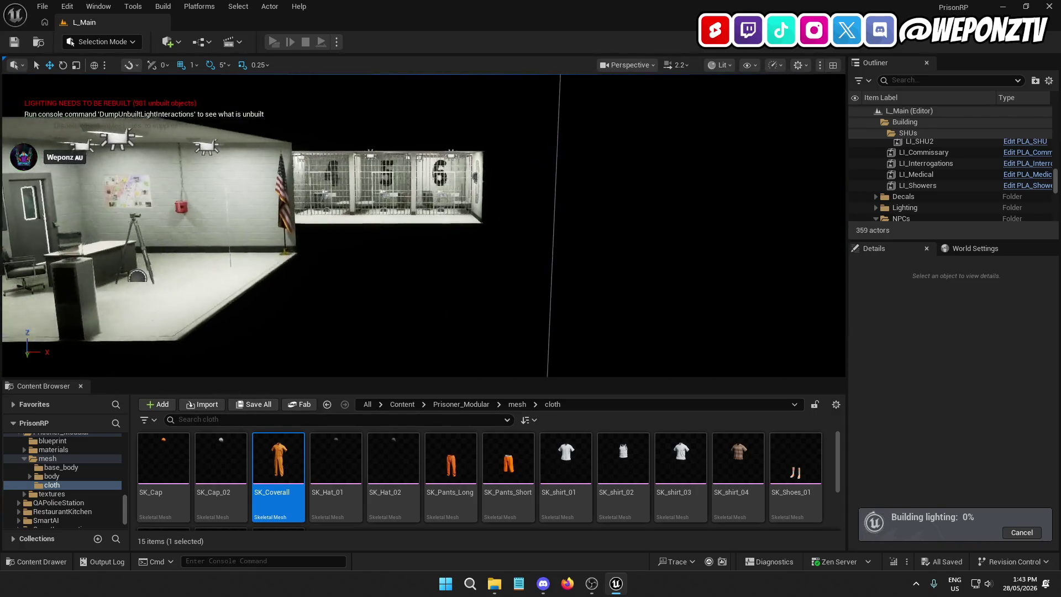
key(Up)
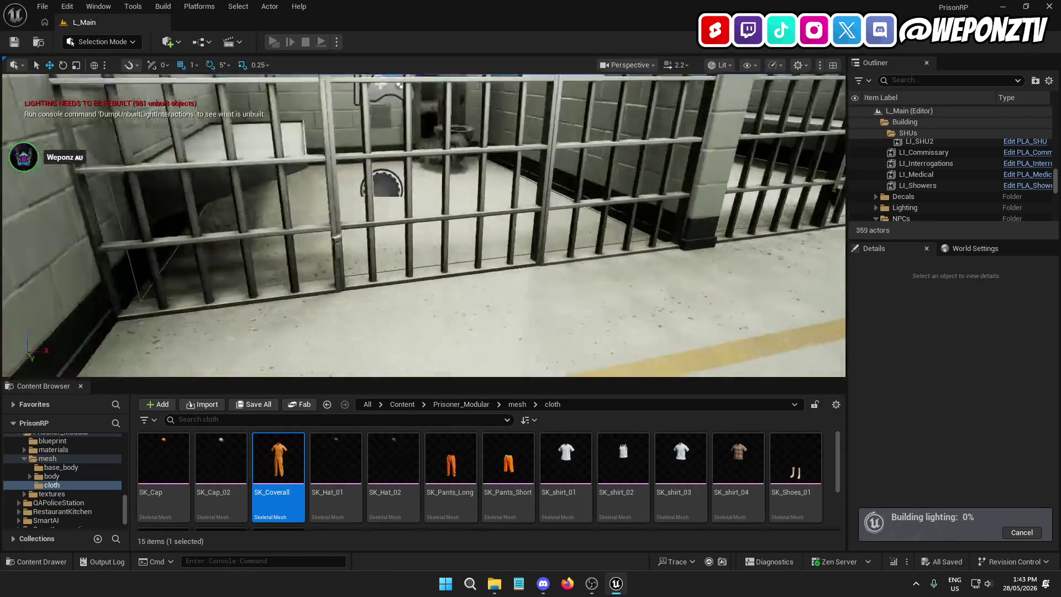
key(Down)
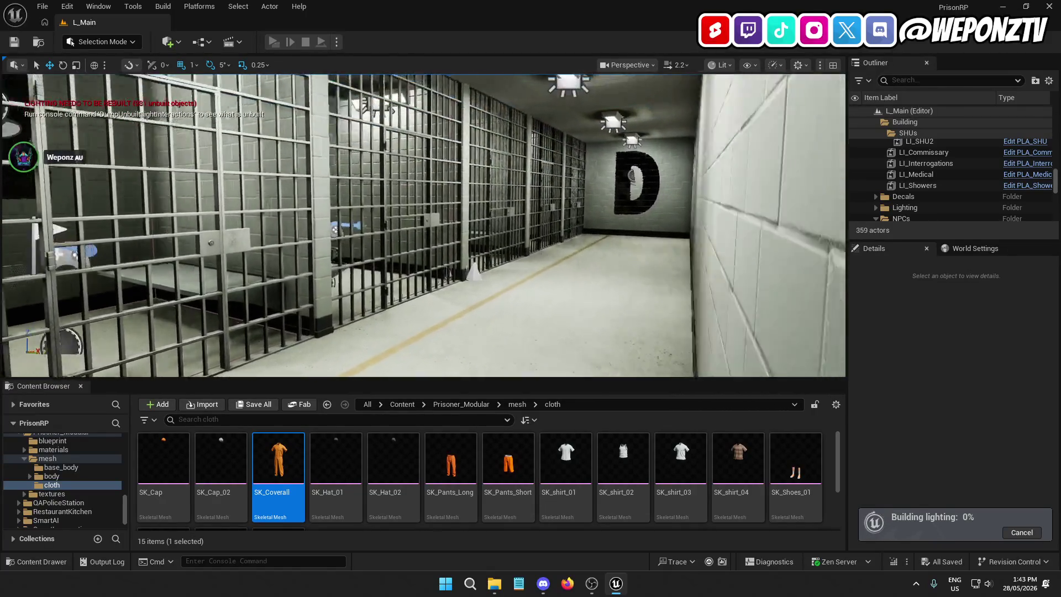
key(Up)
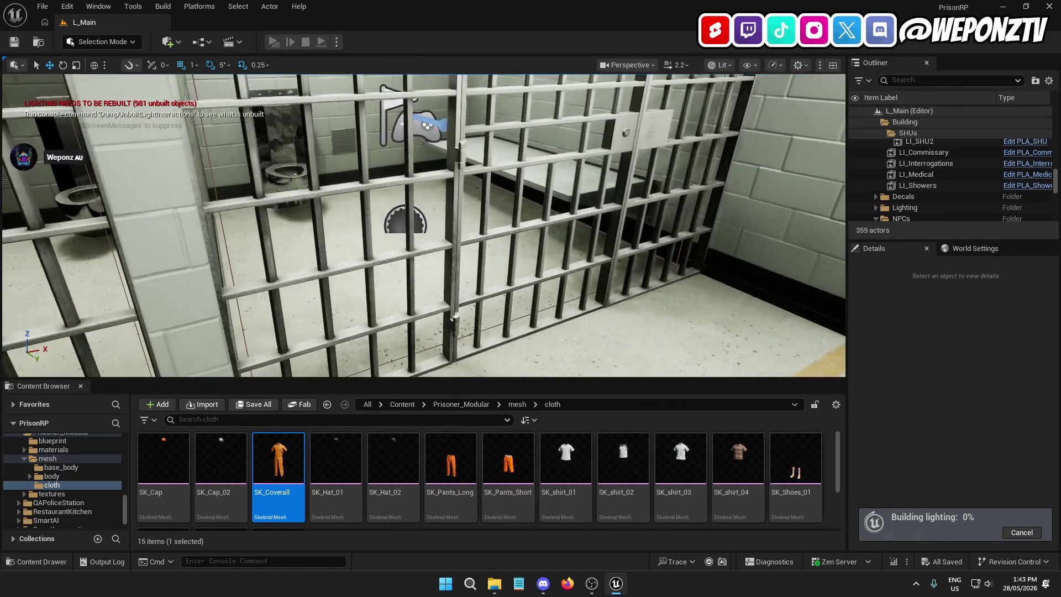
key(Up)
key(Up)
key(Up)
key(Up)
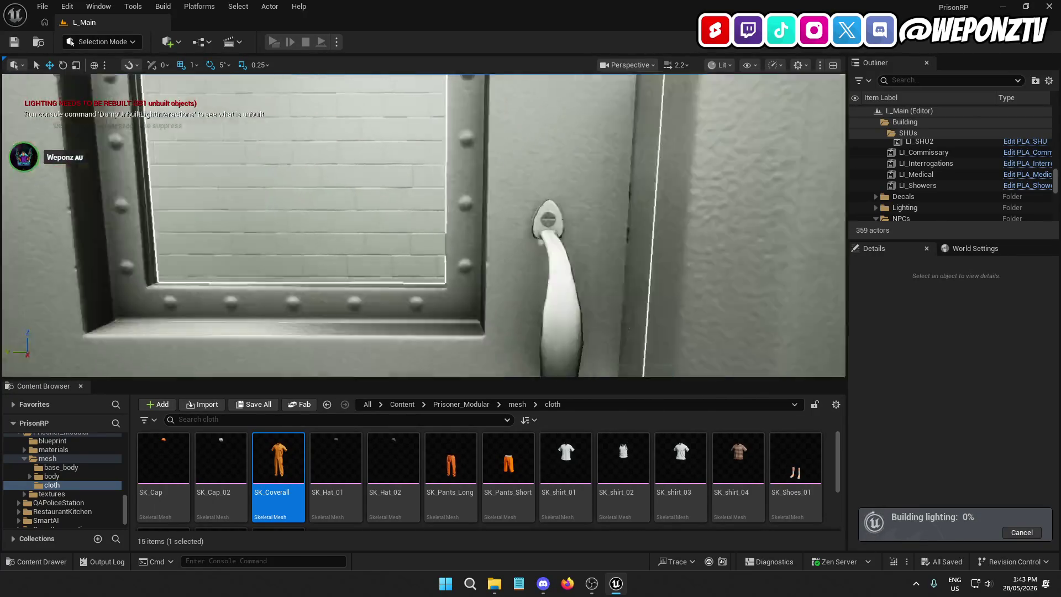
key(Down)
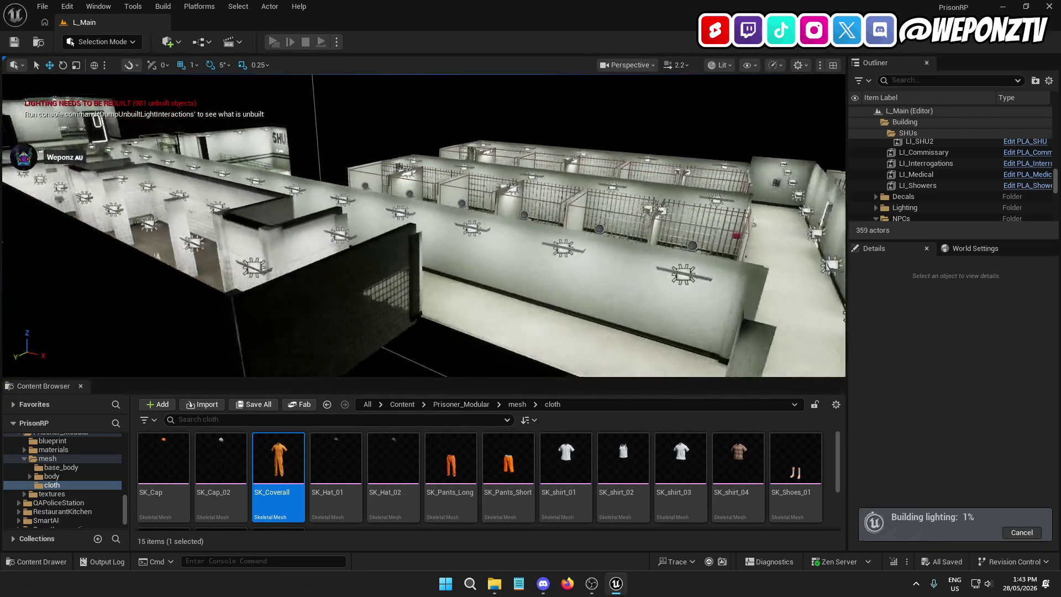
key(Left)
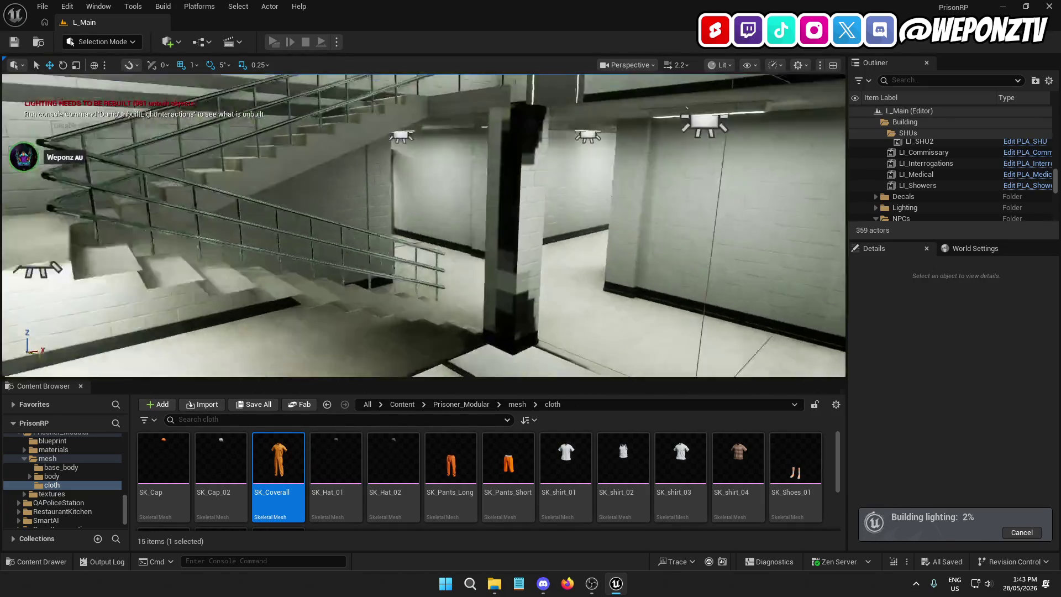
Step: Fly through the maintenance door into the dark room, then along the corridor to the SHU stairwell
key(s)
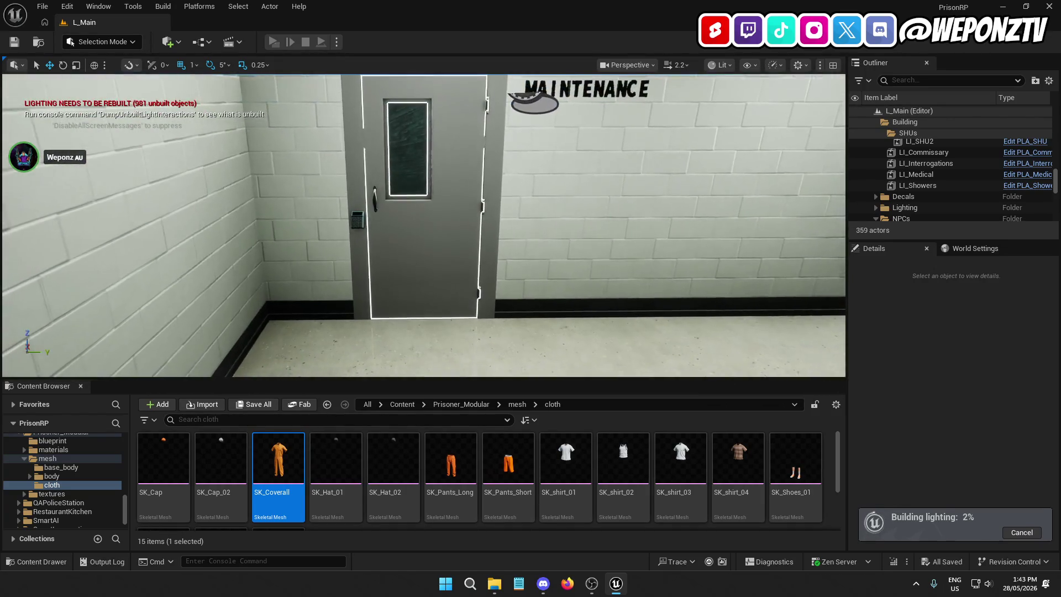
key(w)
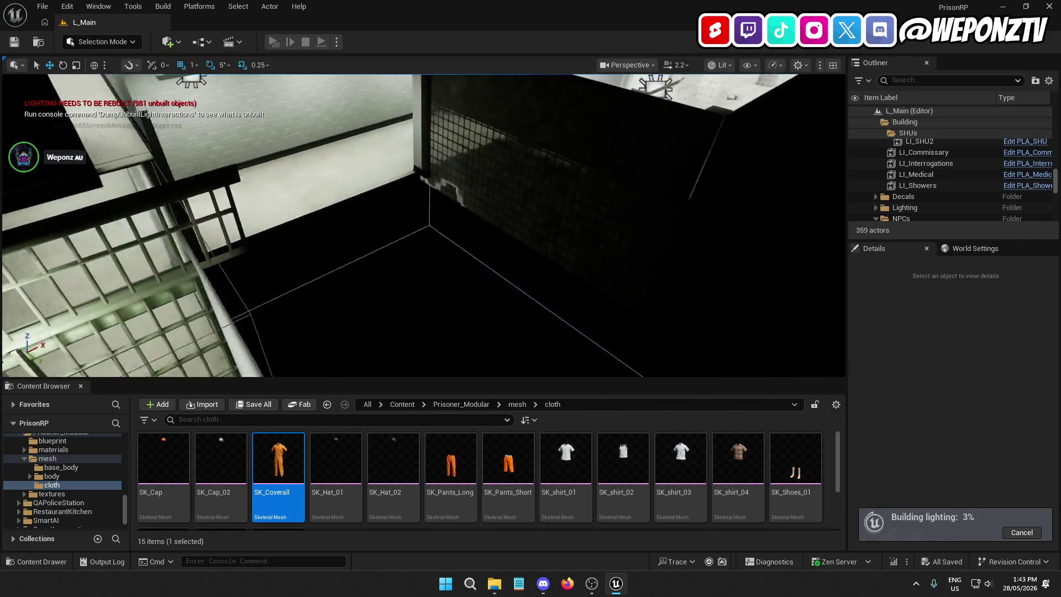
key(s)
key(w)
key(w)
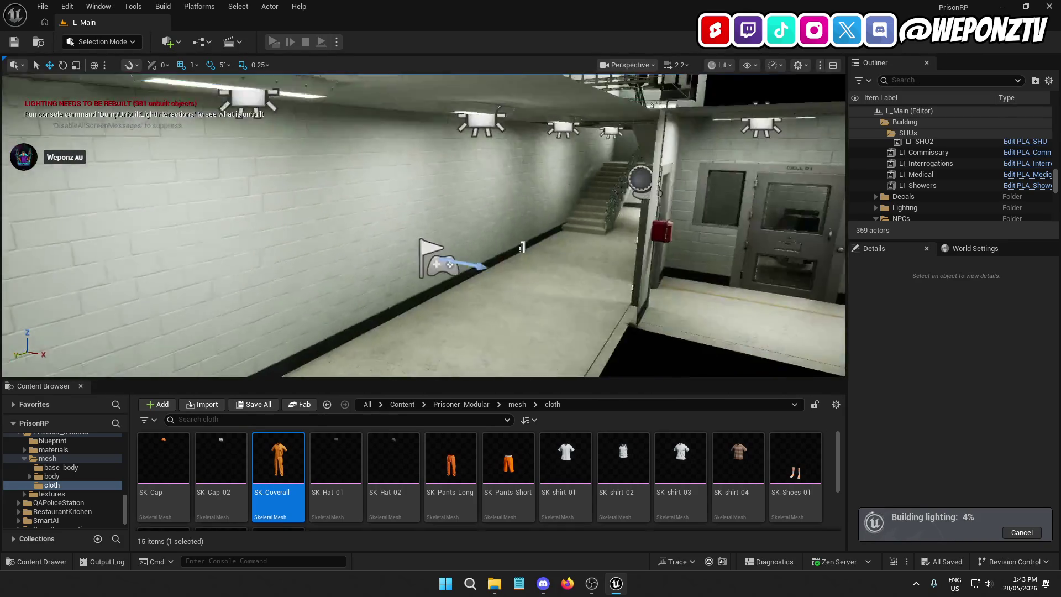
key(w)
key(w)
key(w)
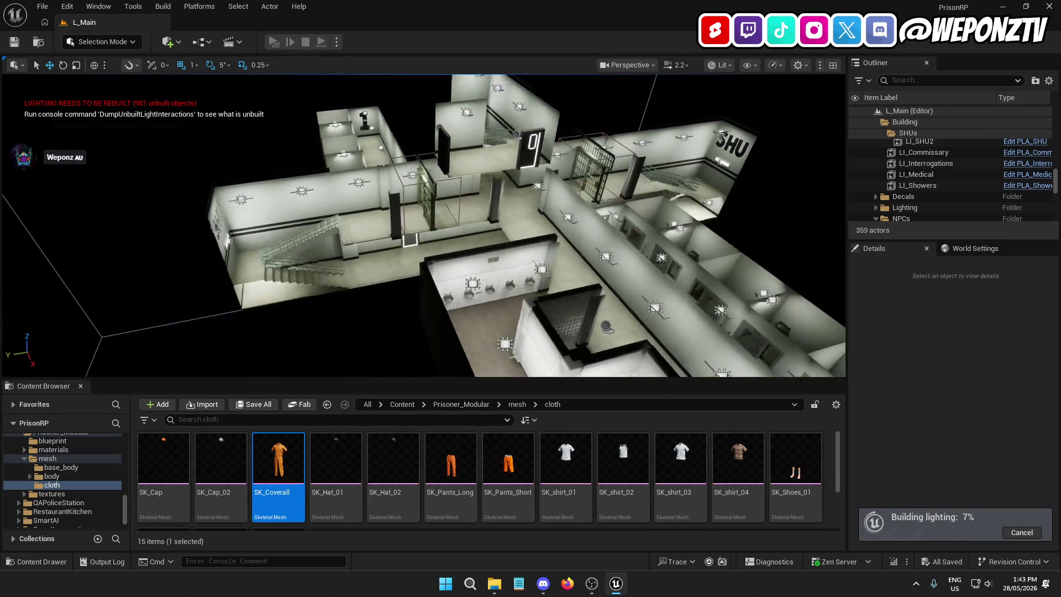
Step: Fly over wings A and B and the corridors, then select the LI_Hallway3 level instance
key(w)
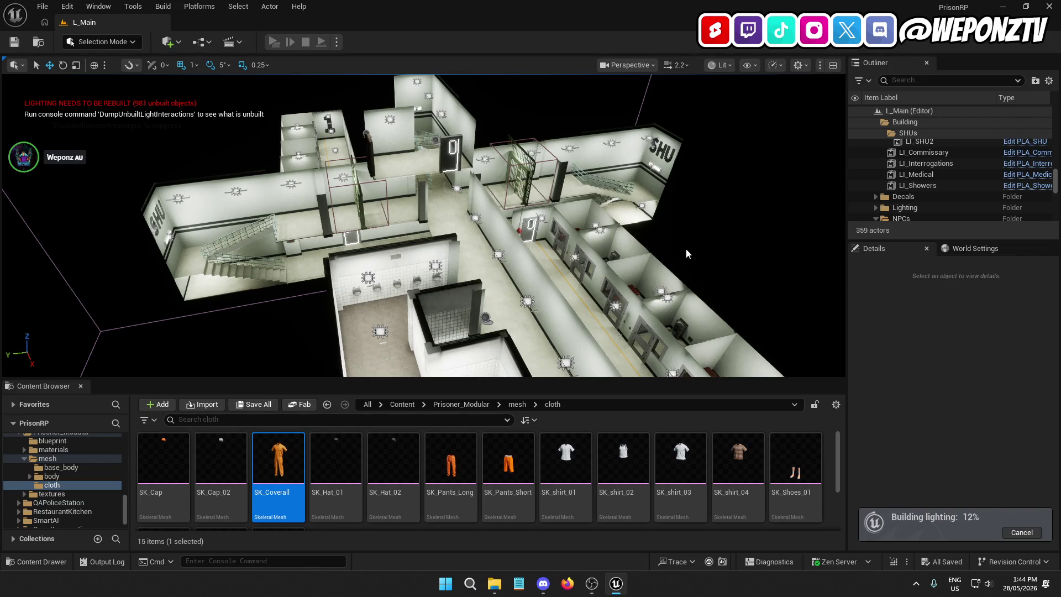
mouse_move(714, 253)
mouse_down()
mouse_move(714, 168)
mouse_move(652, 80)
mouse_move(625, 77)
mouse_up()
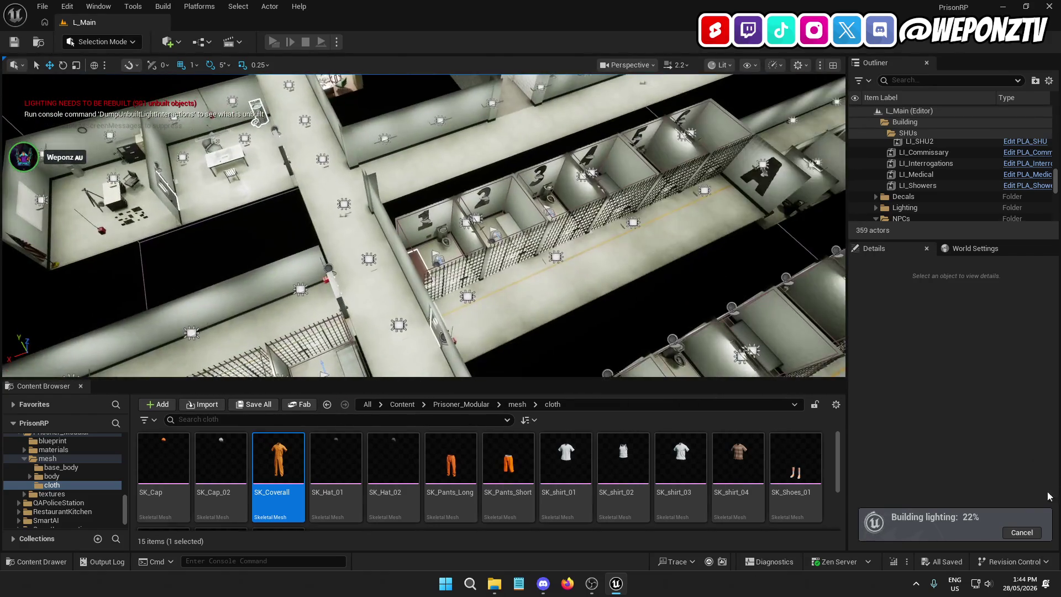
drag(718, 332, 454, 175)
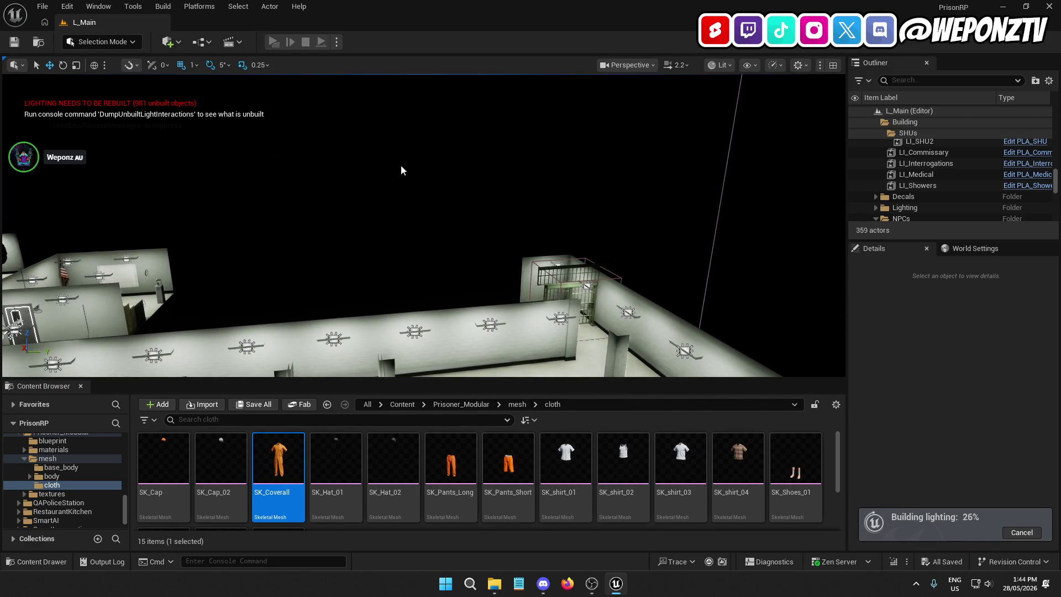
mouse_move(454, 175)
mouse_down()
mouse_move(397, 154)
mouse_move(347, 161)
mouse_up()
click(347, 161)
Step: Frame LI_Hallway3 and orbit in until the hallway's wall payphone fills the viewport
key(f)
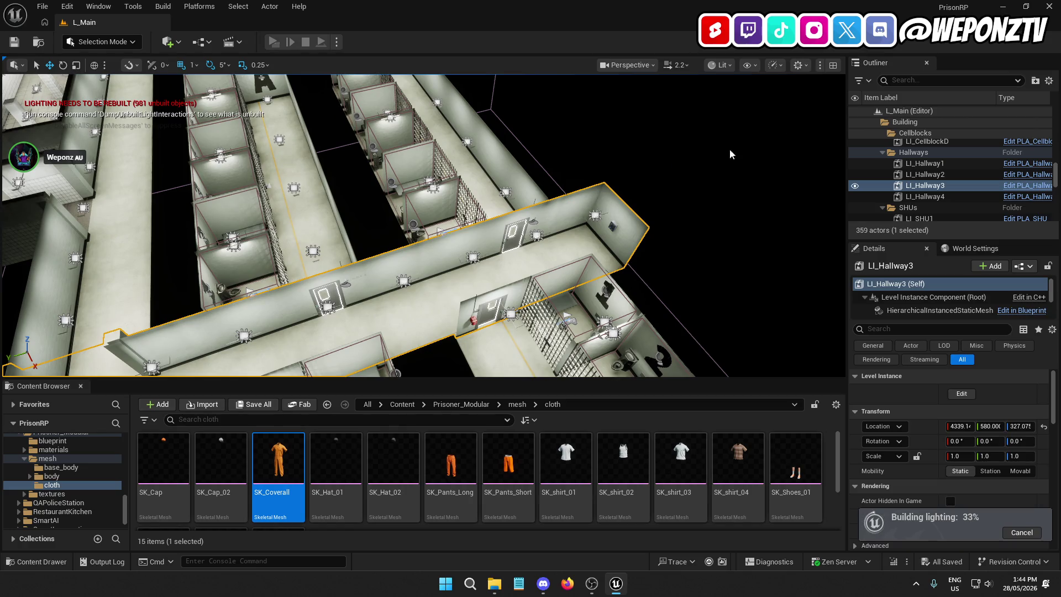
drag(745, 146, 397, 146)
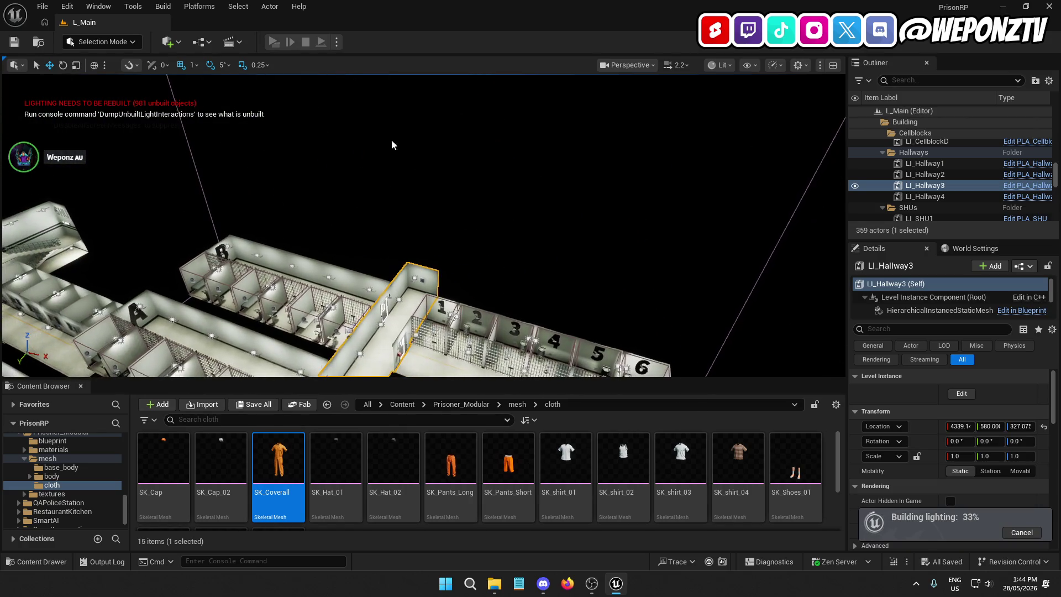
mouse_move(516, 358)
mouse_down()
mouse_move(515, 370)
mouse_move(516, 357)
mouse_up()
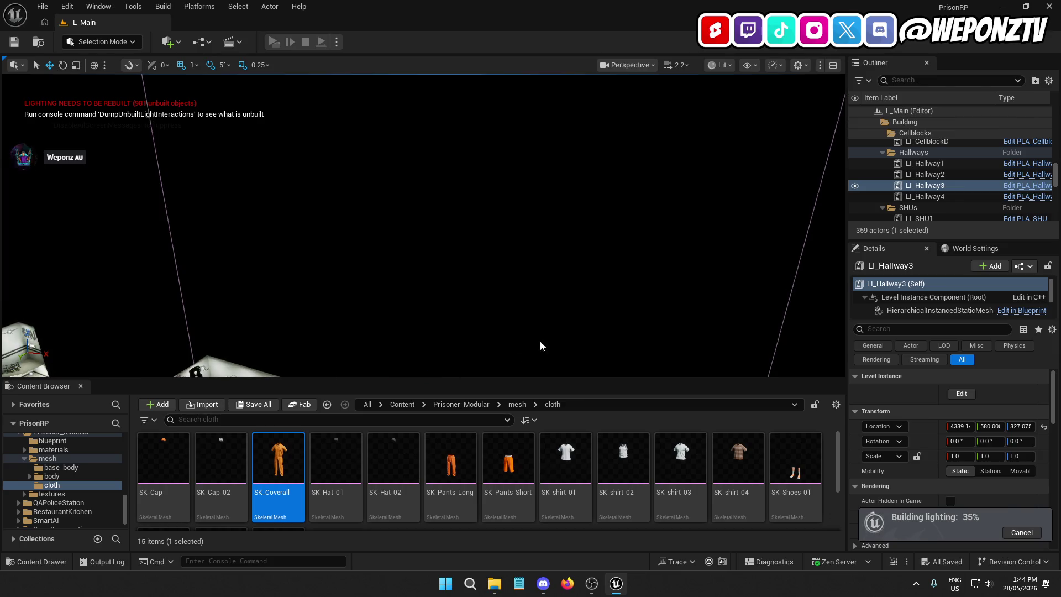
drag(484, 264, 475, 293)
drag(712, 140, 712, 140)
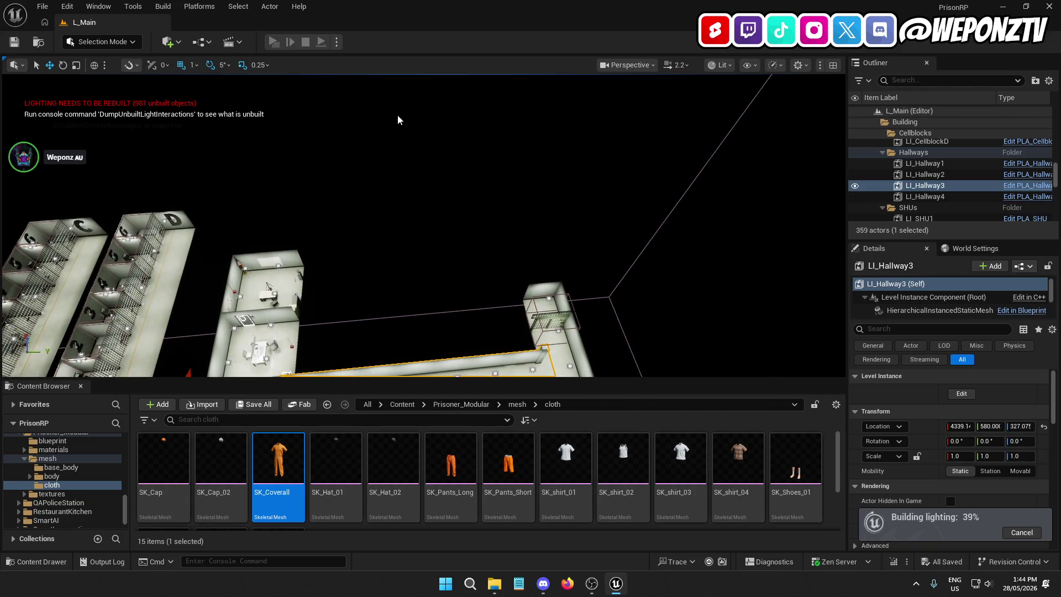
drag(613, 127, 585, 148)
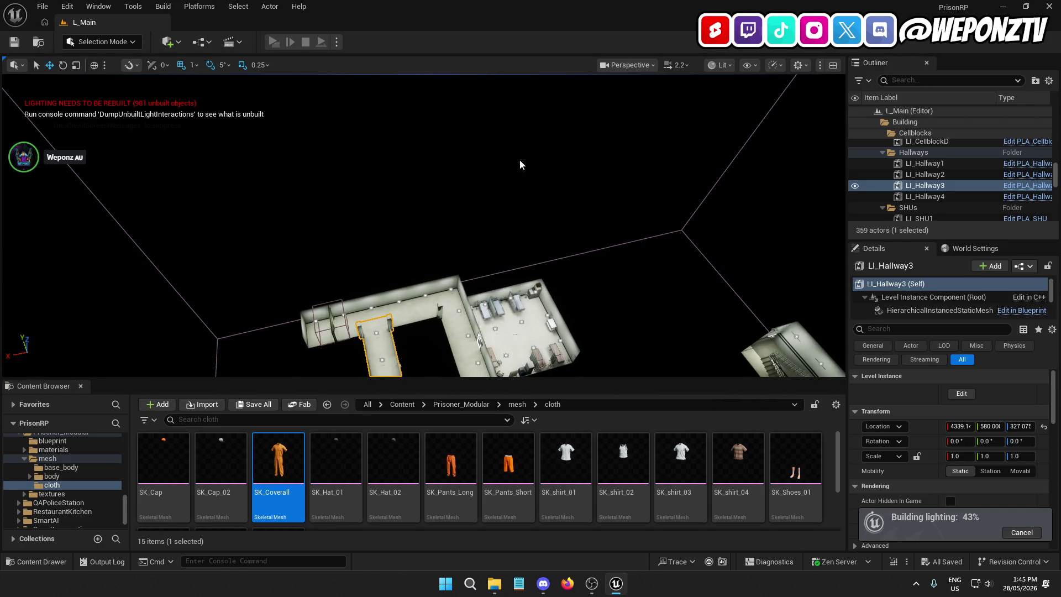
drag(585, 148, 585, 148)
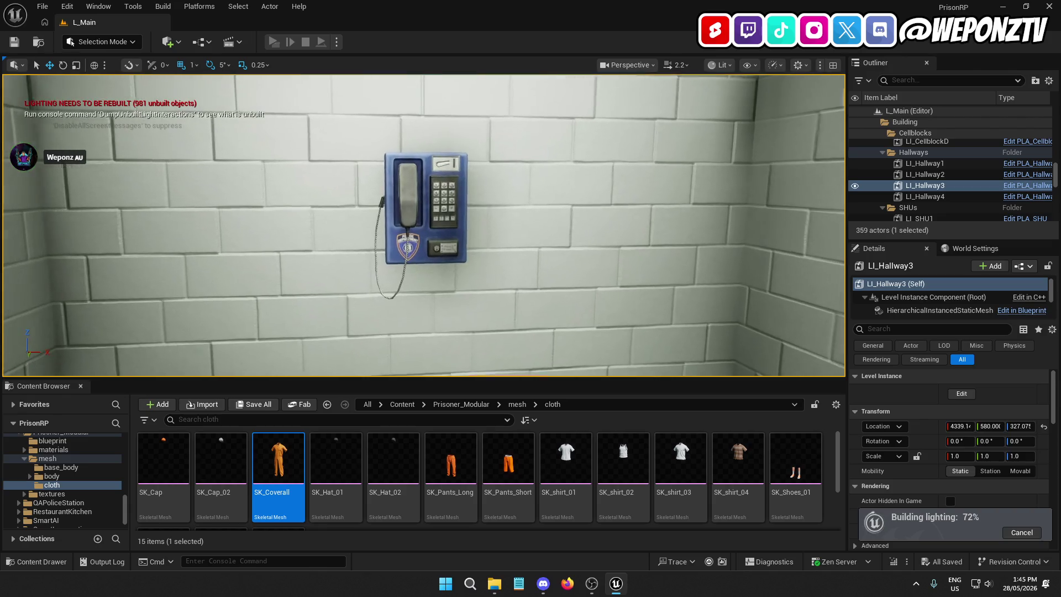
Step: Browse to SM_Wall_Mounted_Phone in the Content Browser and open it in the Static Mesh Editor
scroll(414, 254, up, 5)
scroll(413, 254, down, 2)
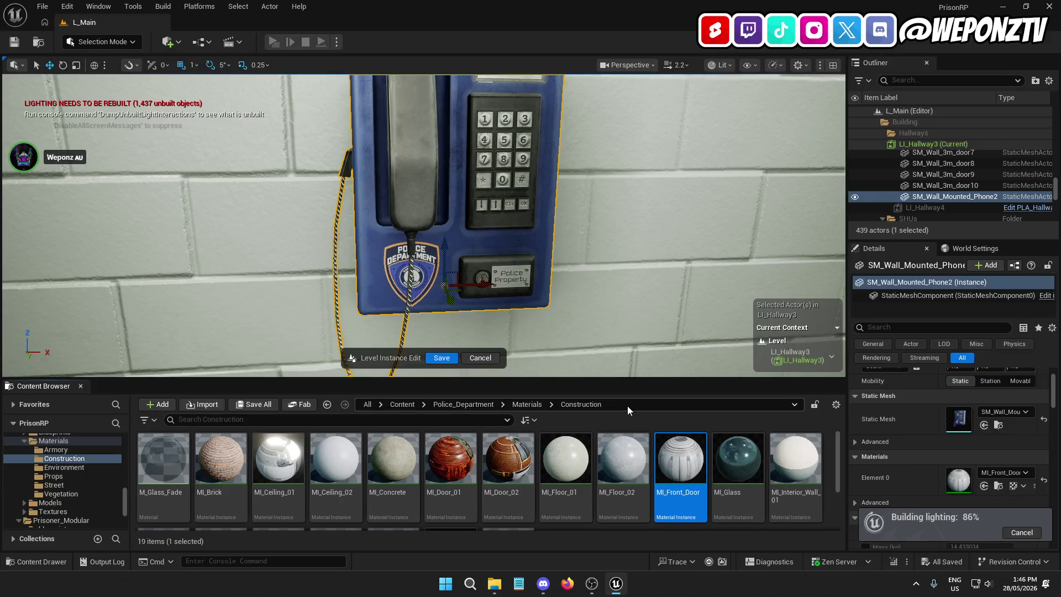
click(1000, 427)
double_click(749, 470)
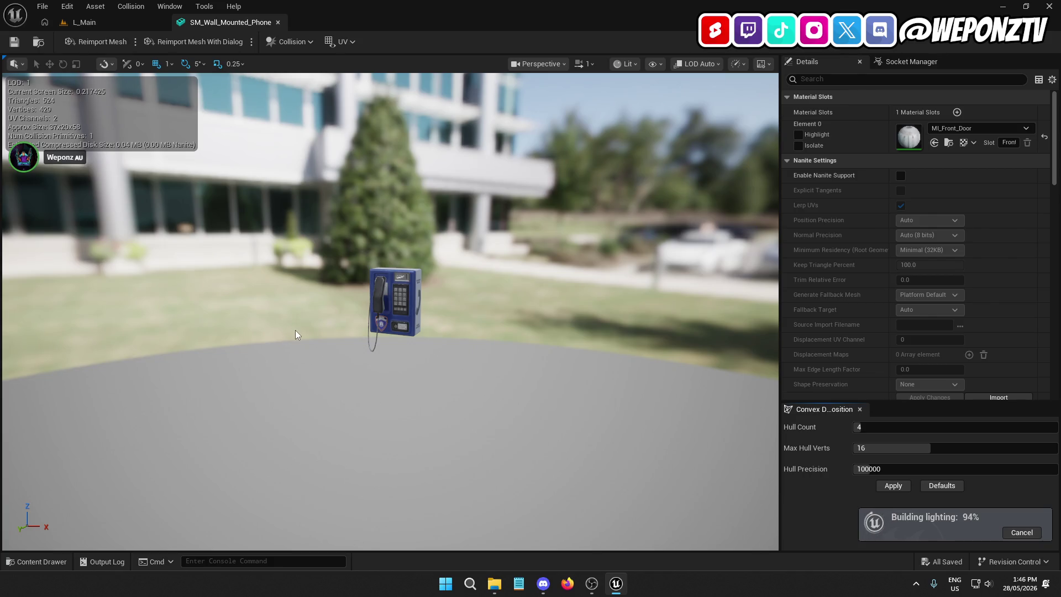
Step: Orbit the phone mesh to see its side, then browse to Element 0's MI_Front_Door material
scroll(389, 306, up, 5)
mouse_move(393, 313)
mouse_down()
mouse_move(486, 311)
mouse_move(492, 338)
mouse_up()
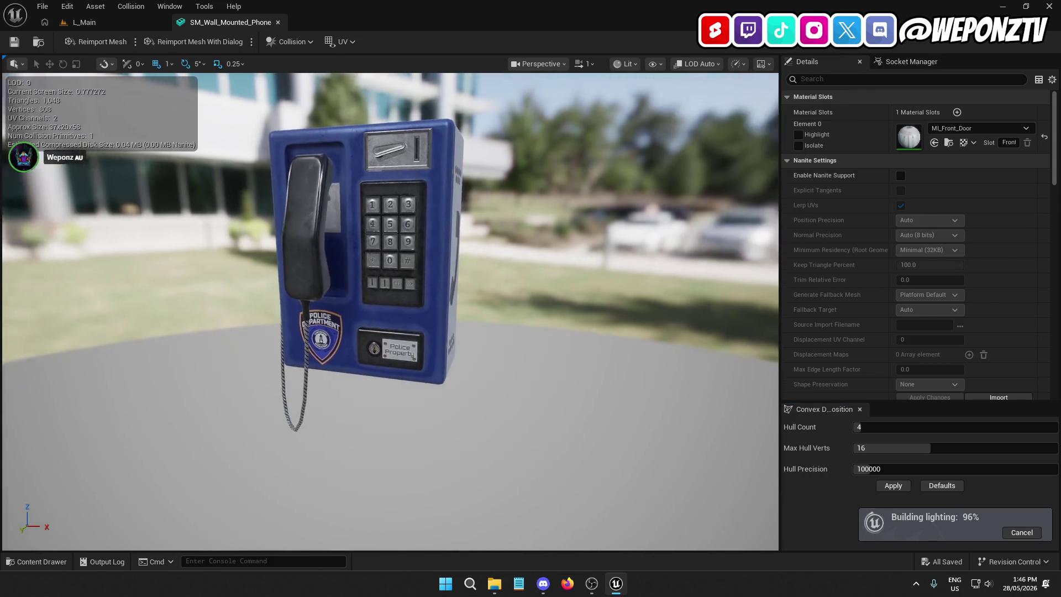
scroll(850, 240, down, 3)
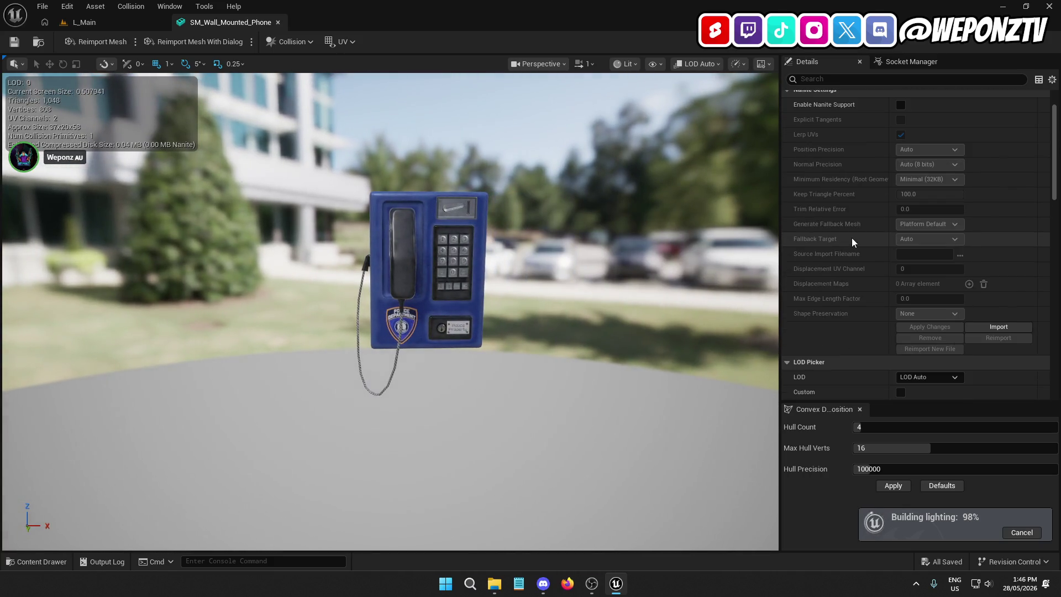
scroll(849, 234, up, 3)
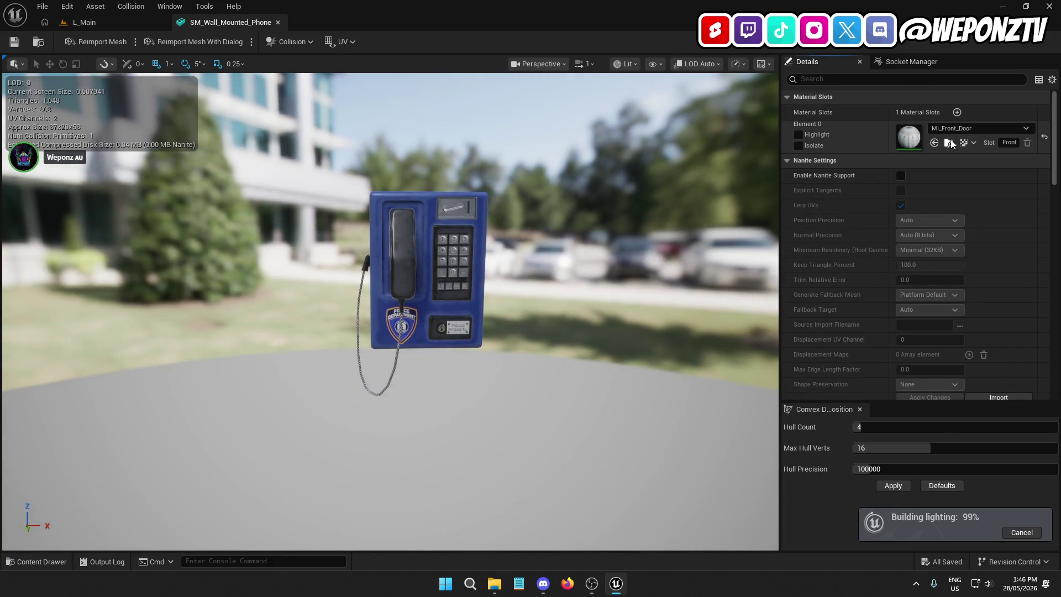
click(948, 142)
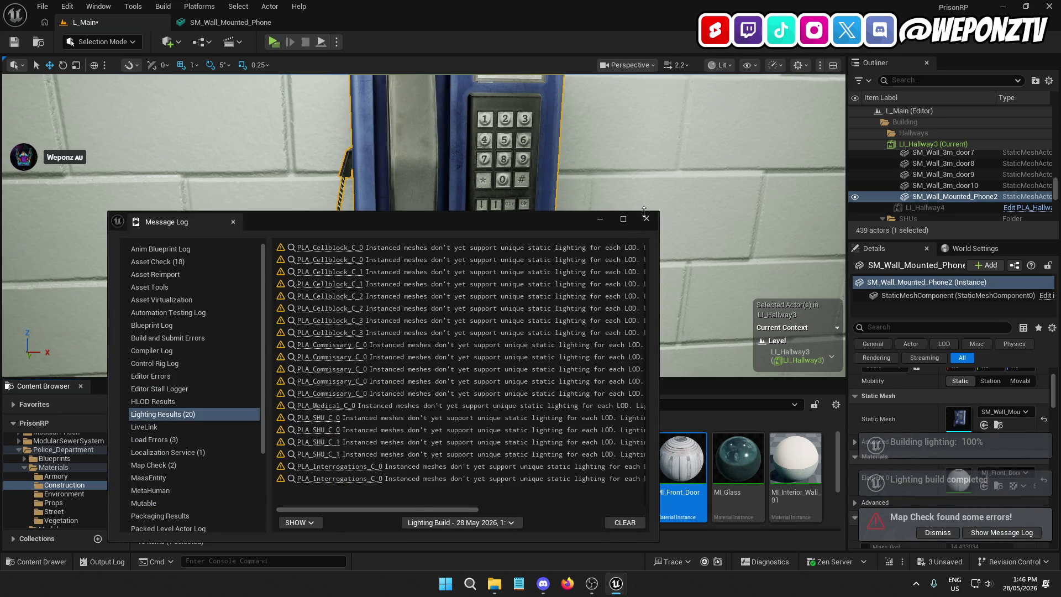
Step: Close the Message Log, cancel the hallway instance edit, Save All, and open MI_Front_Door
click(647, 218)
click(480, 358)
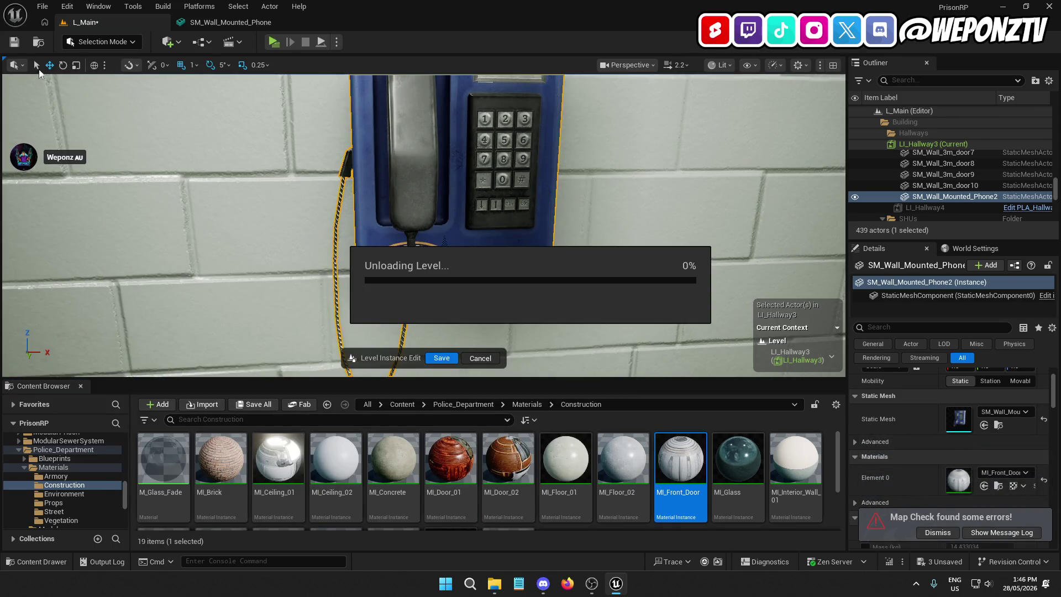
click(47, 7)
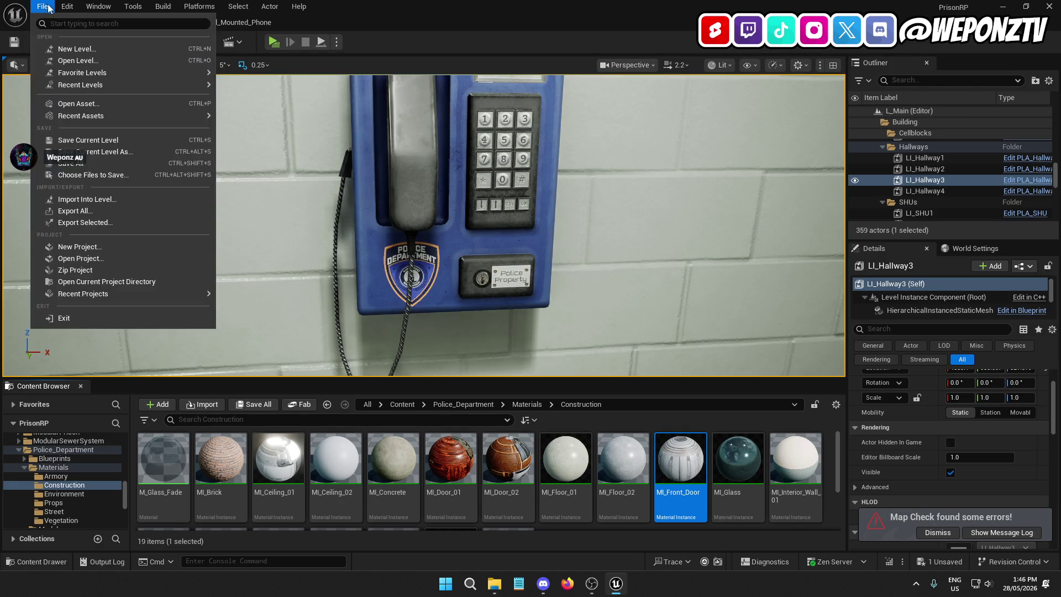
click(91, 164)
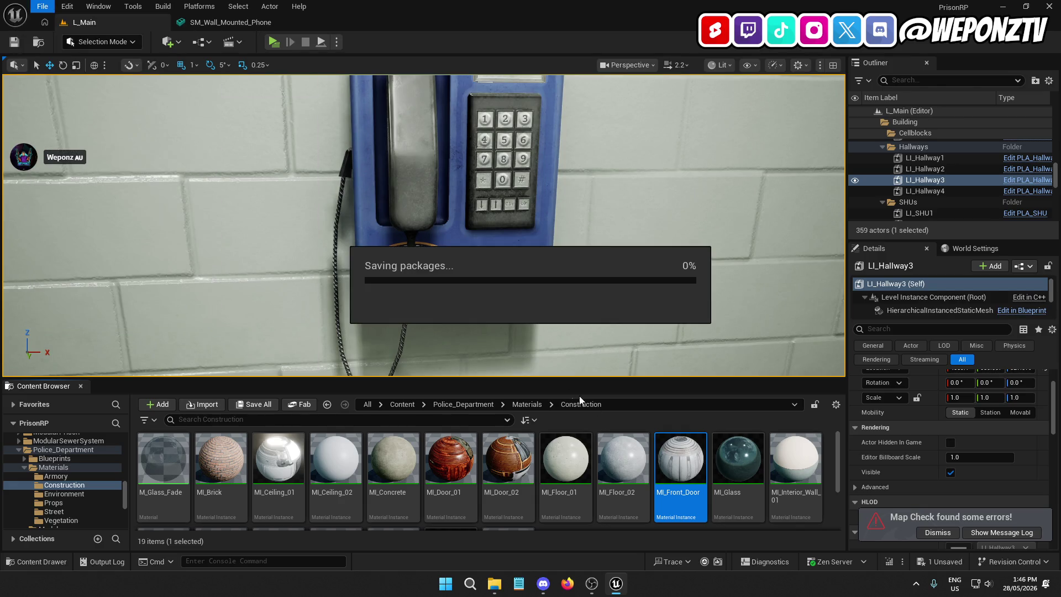
double_click(677, 465)
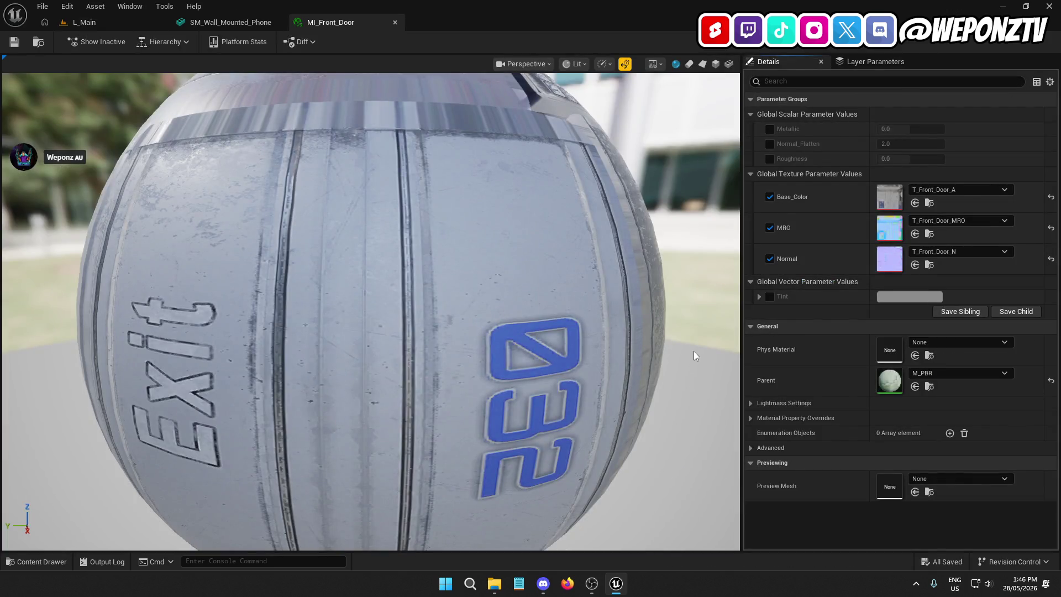
Step: Zoom and rotate the MI_Front_Door preview sphere, then browse to its MRO texture
drag(649, 336, 648, 293)
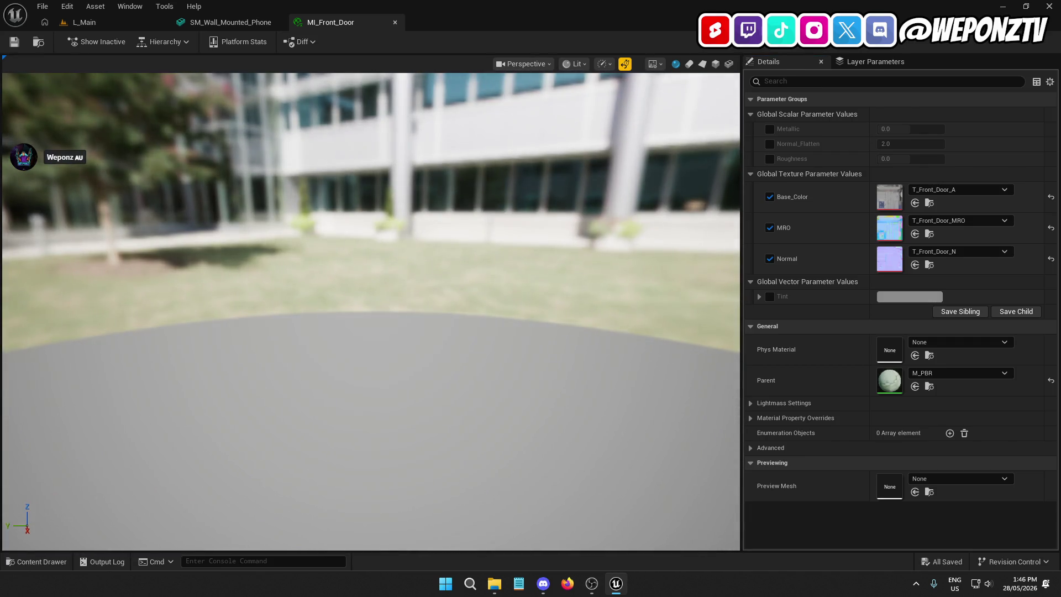
scroll(605, 277, down, 5)
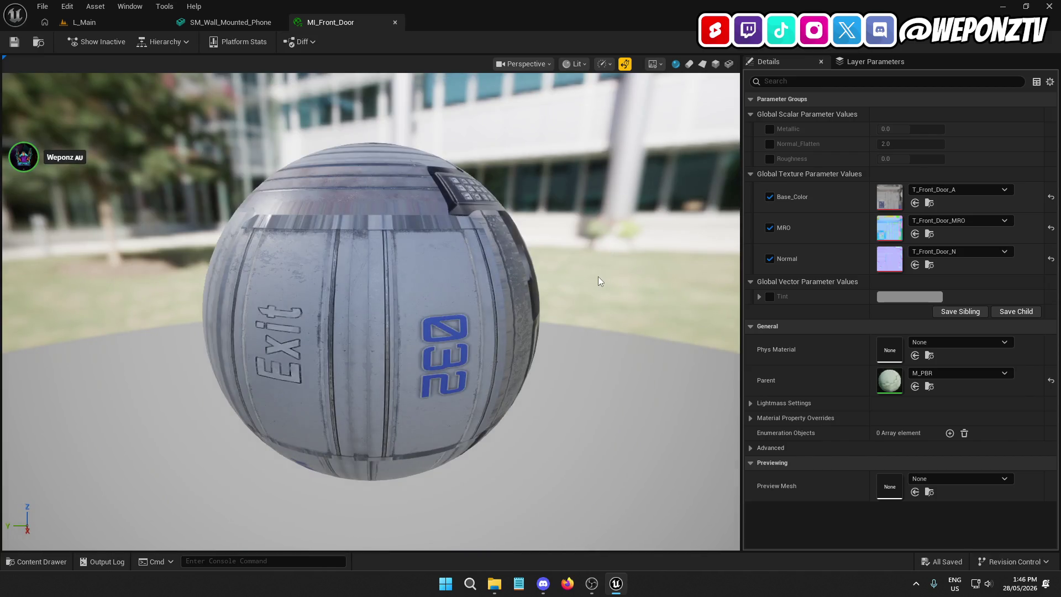
mouse_move(505, 212)
mouse_down()
mouse_move(505, 193)
mouse_move(505, 212)
mouse_up()
scroll(451, 306, down, 2)
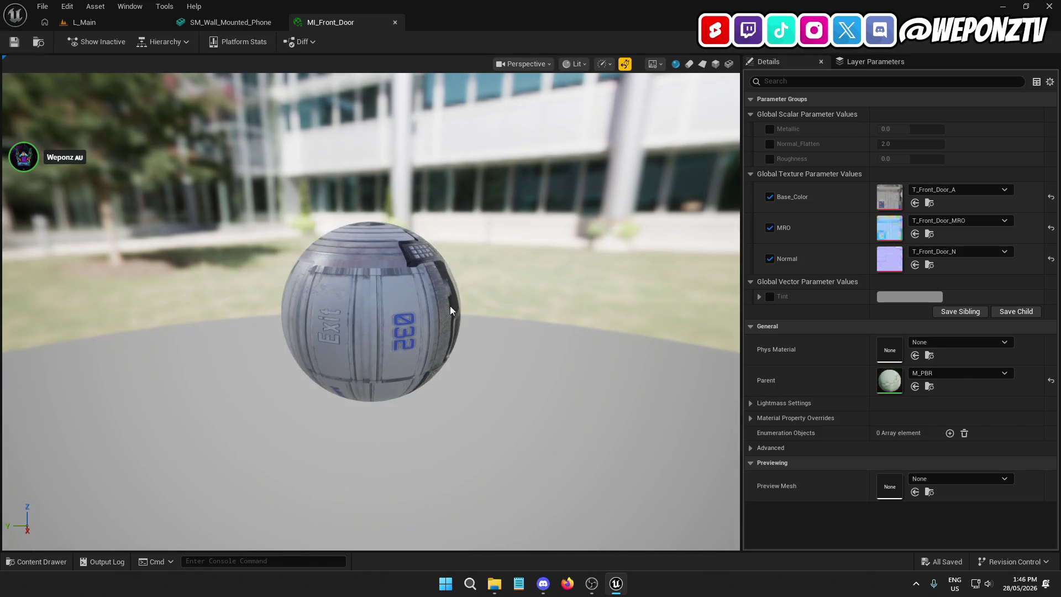
mouse_move(370, 311)
mouse_down()
mouse_move(296, 308)
mouse_move(588, 303)
mouse_move(552, 327)
mouse_move(532, 288)
mouse_move(563, 287)
mouse_move(469, 290)
mouse_up()
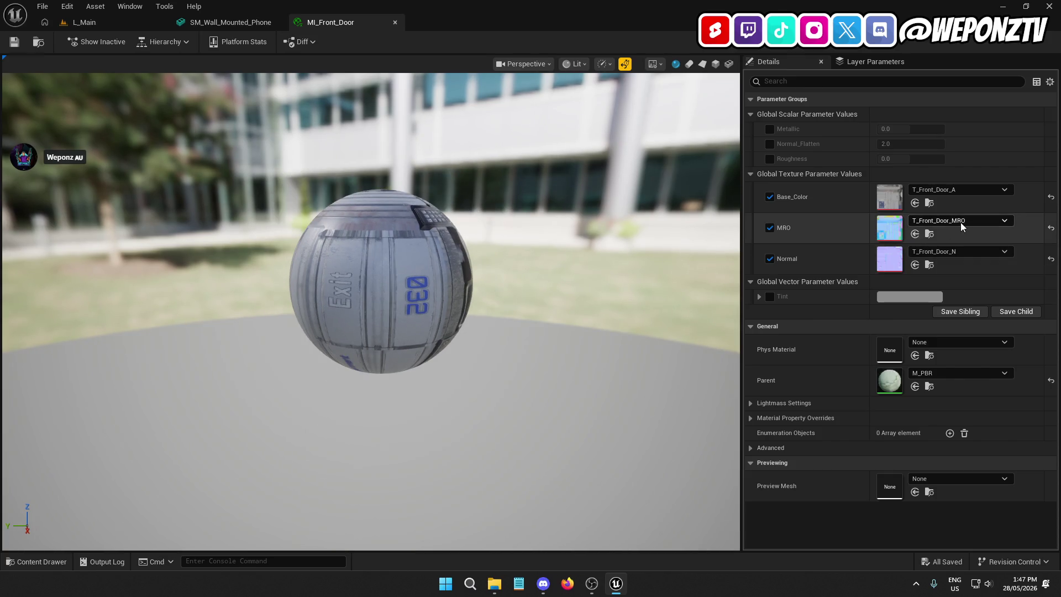
click(929, 233)
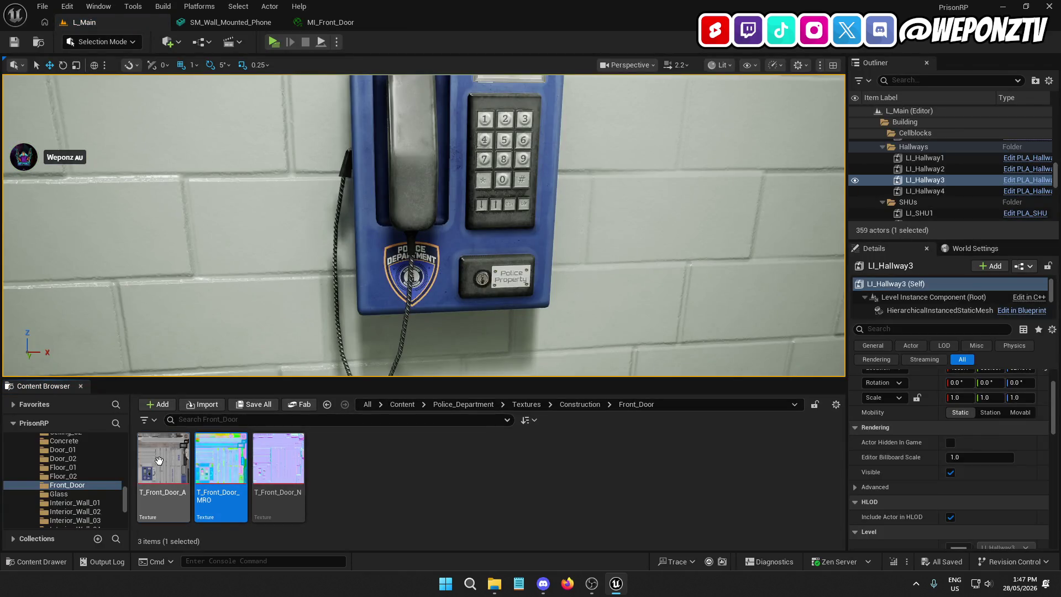
Step: Open T_Front_Door_A, then close the texture, MI_Front_Door and SM_Wall_Mounted_Phone editors
click(161, 462)
double_click(161, 462)
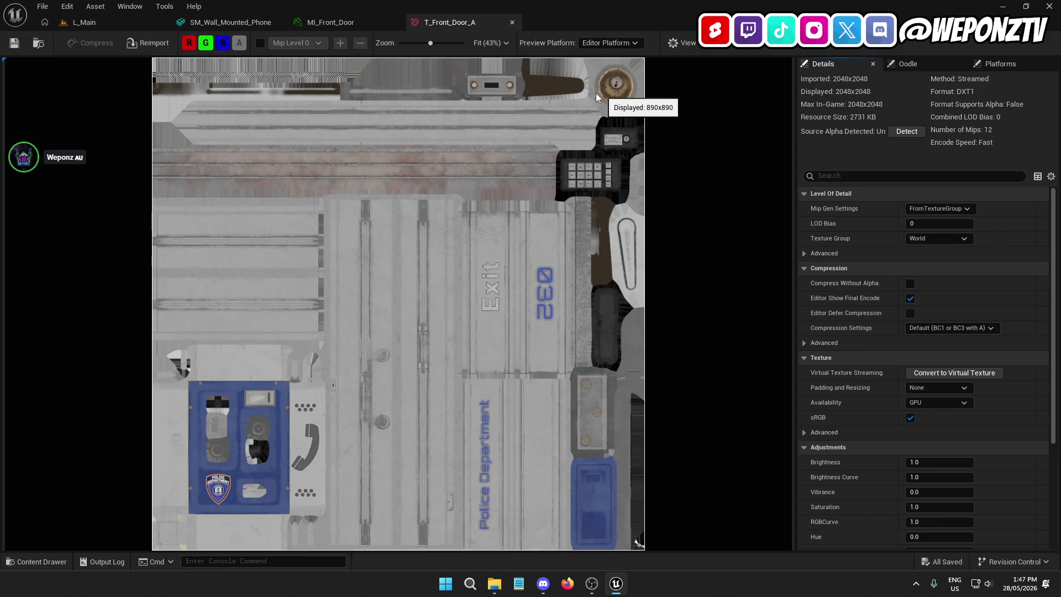
click(512, 22)
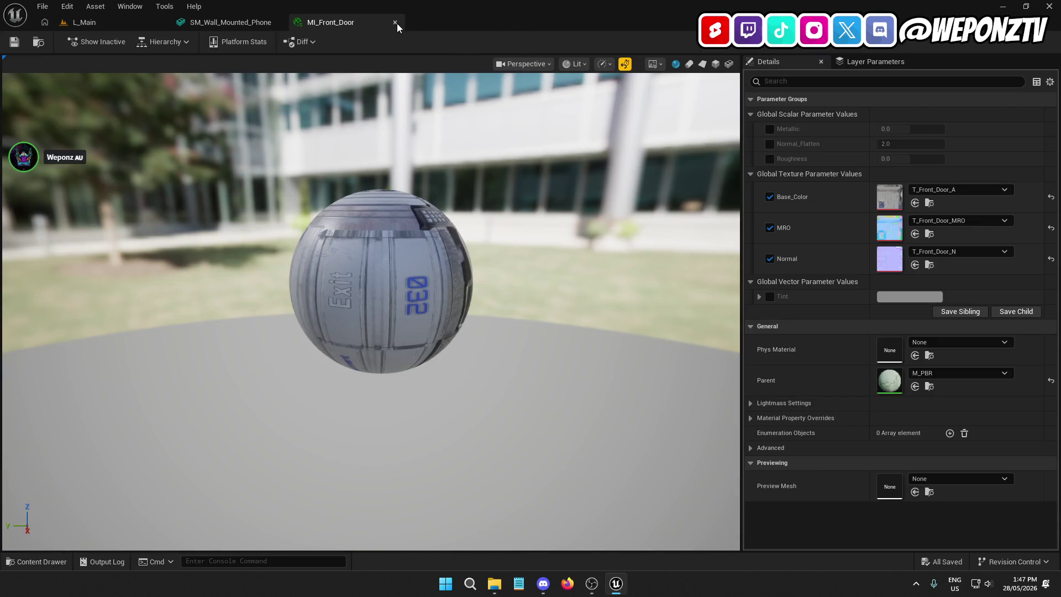
click(396, 23)
click(279, 24)
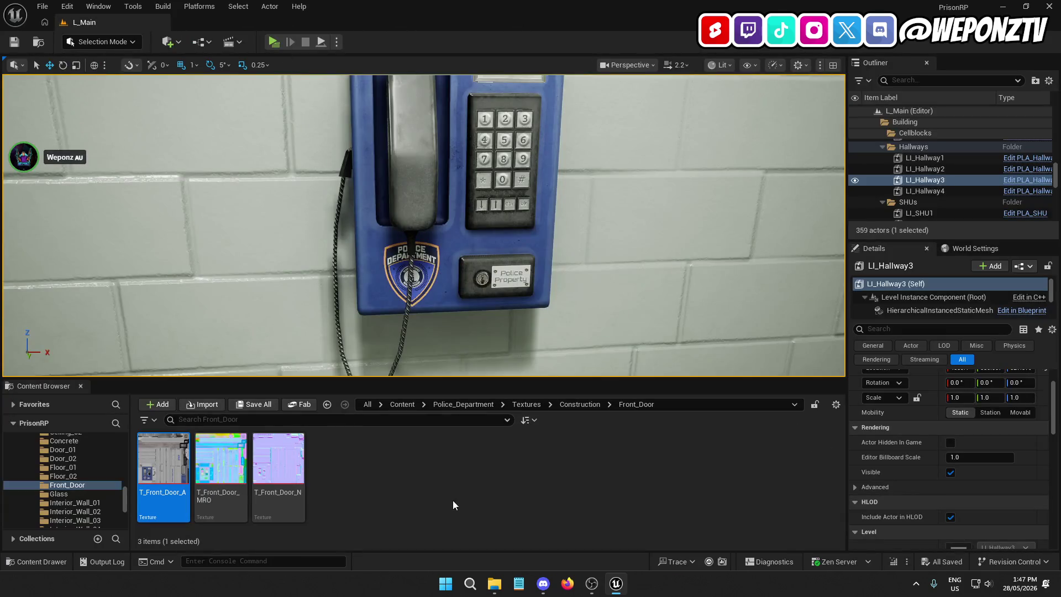
Step: Open the _Core folder and go back up to Content, refocusing the editor after OBS
click(398, 407)
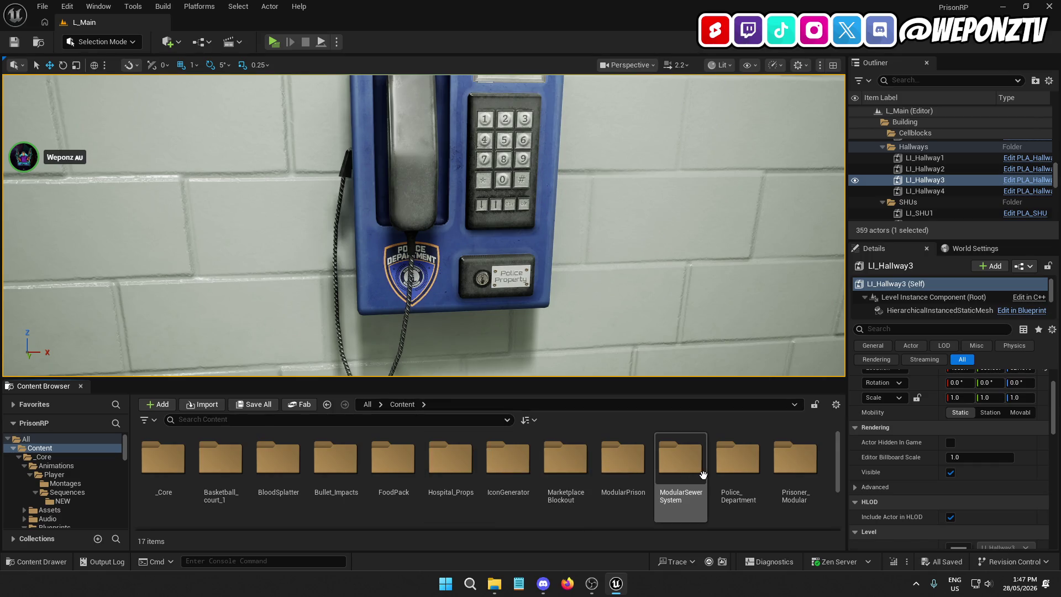
double_click(185, 458)
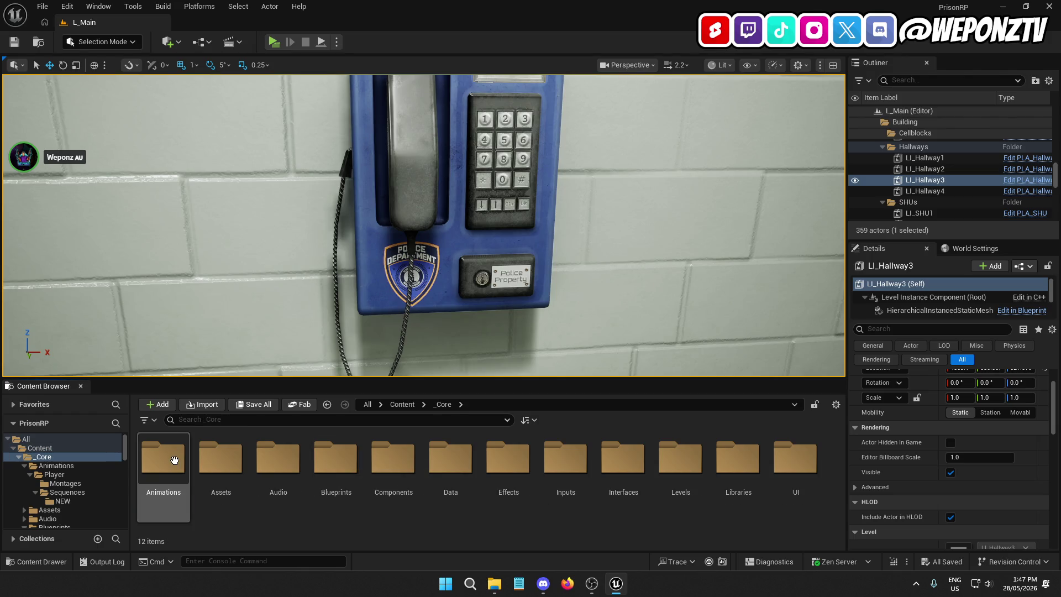
click(399, 403)
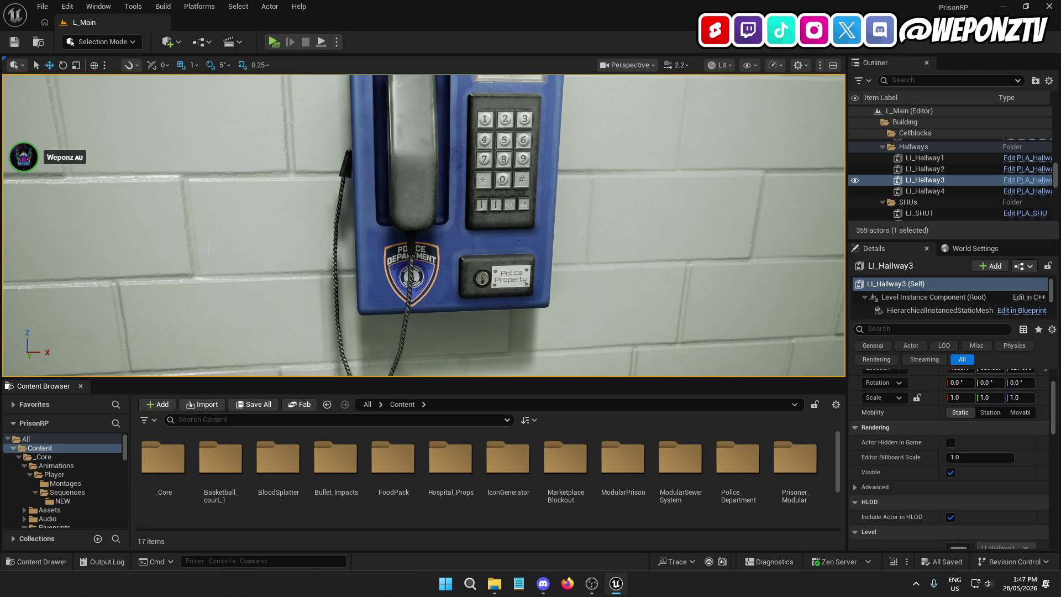
click(593, 587)
click(616, 584)
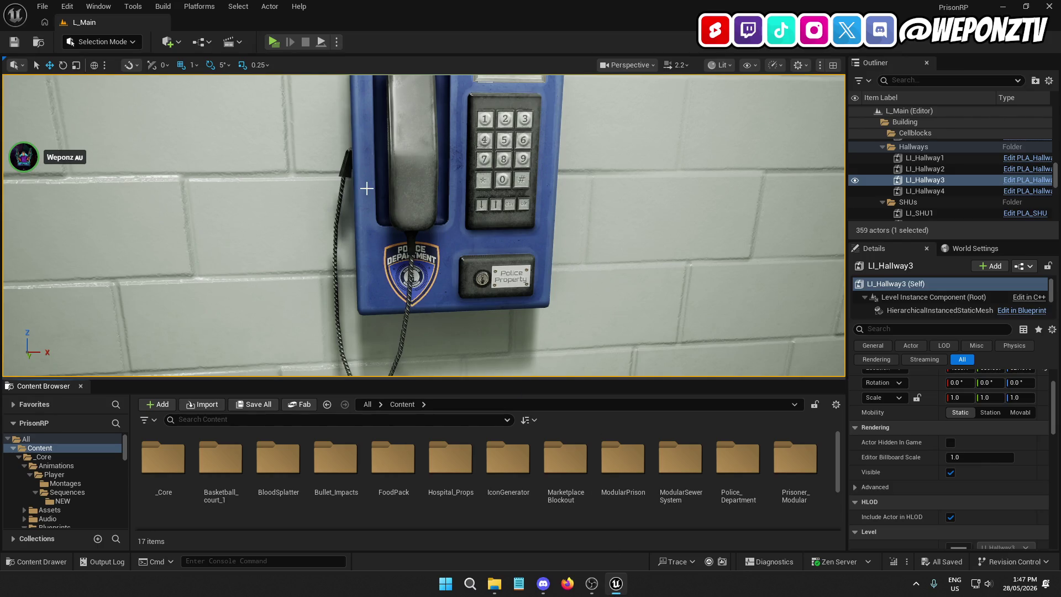
Step: Start the playtest and walk the prisoner down the cellblock corridor through the end door
click(274, 42)
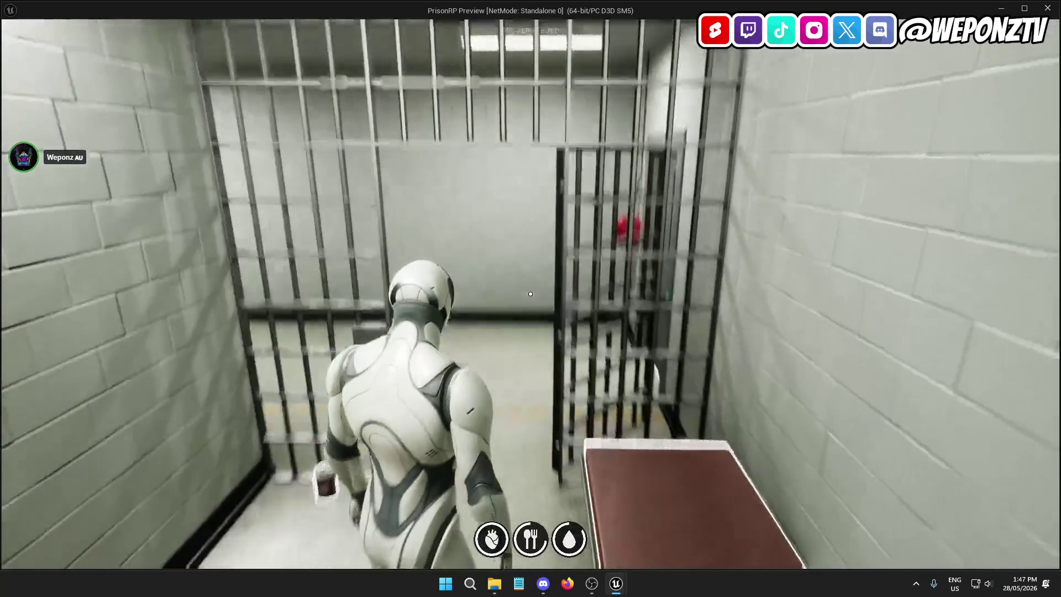
key(w)
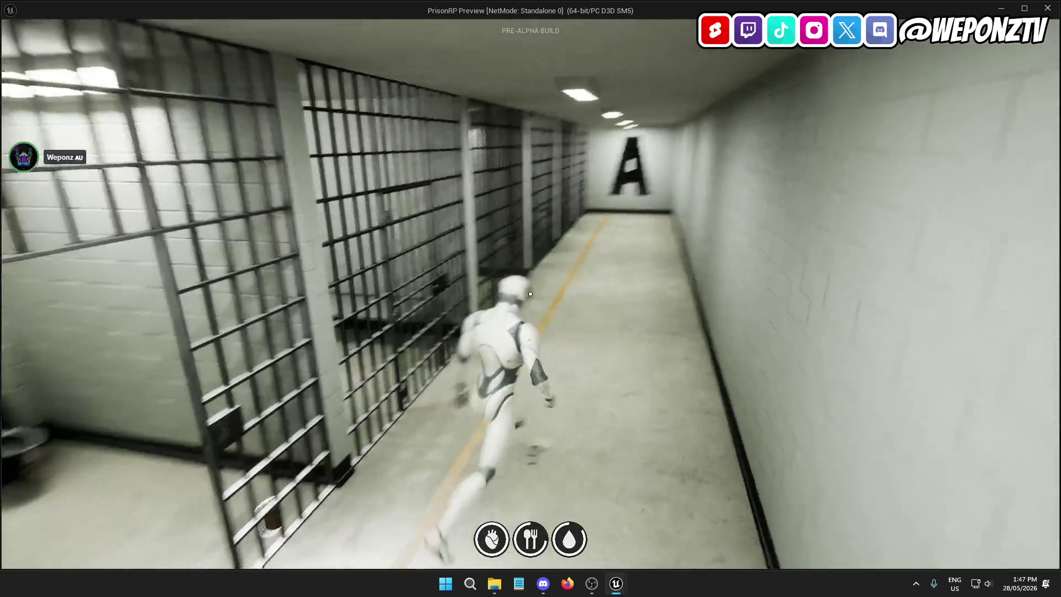
key(w)
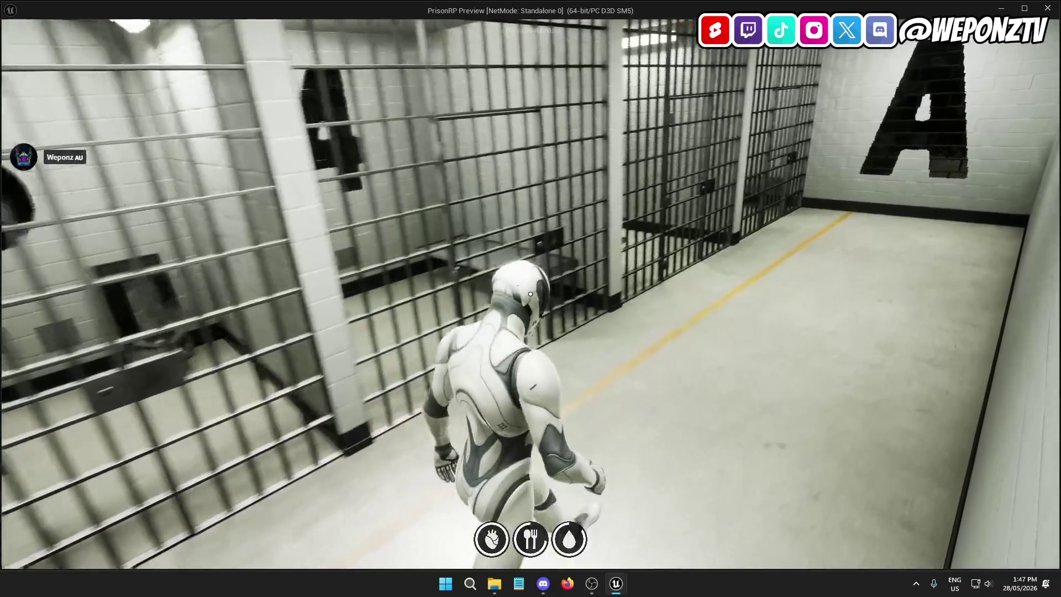
key(w)
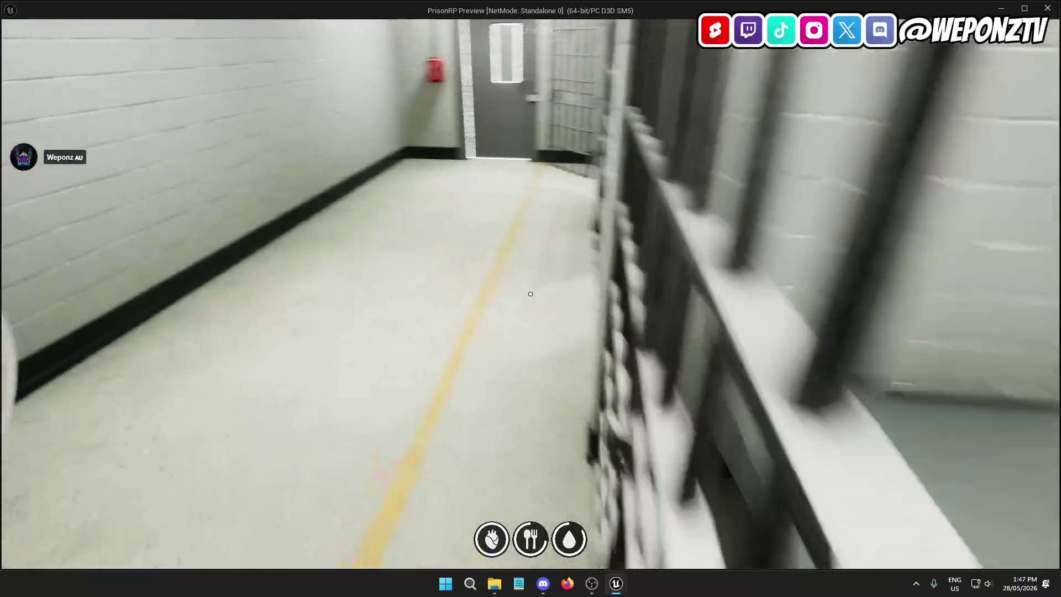
key(w)
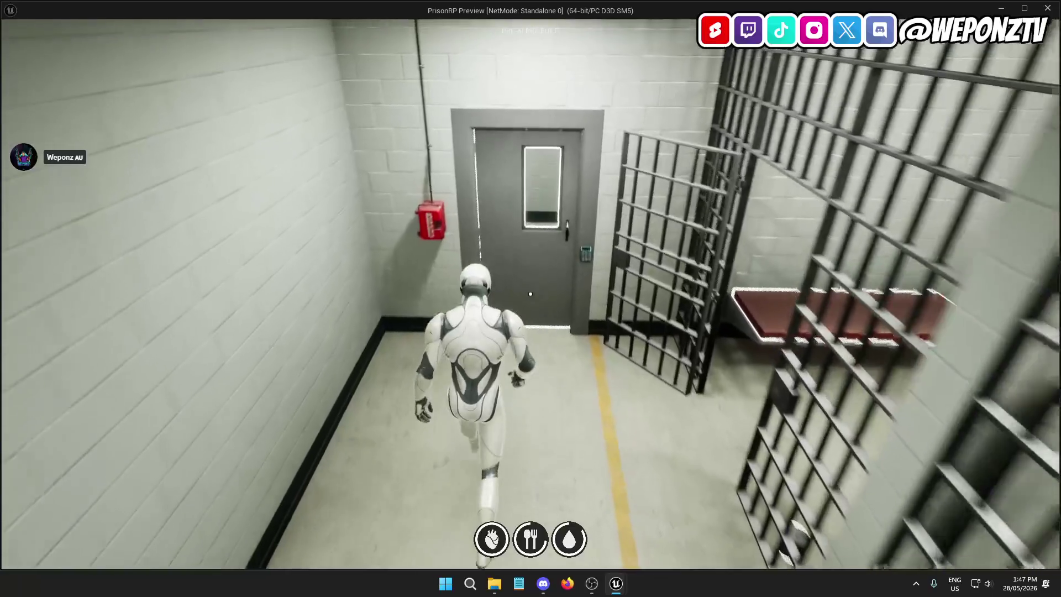
key(w)
key(f)
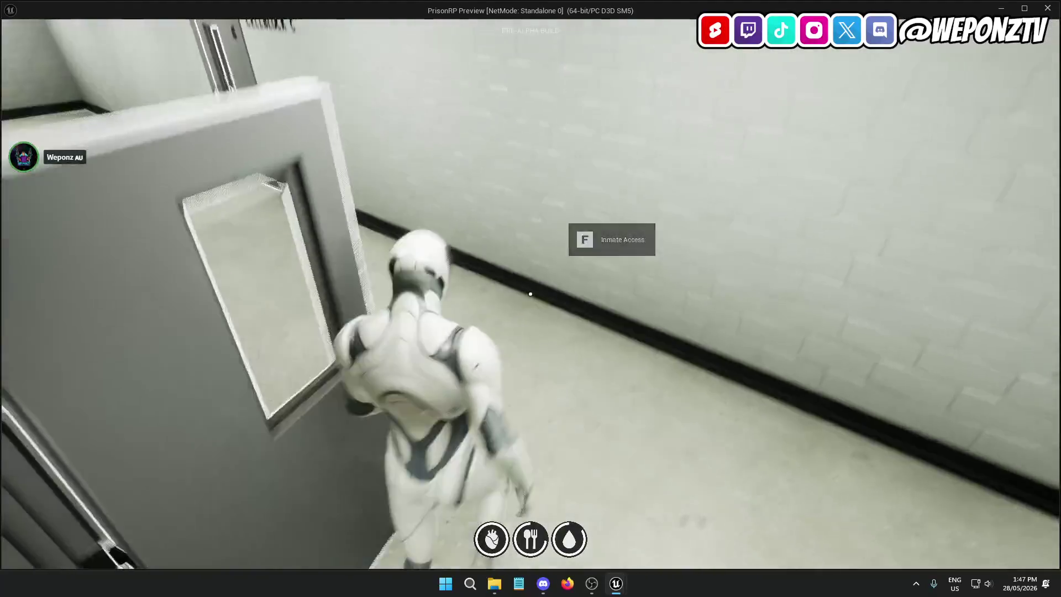
Step: Open the Cellblock C door, walk its corridor, then head back through Cellblock A
key(w)
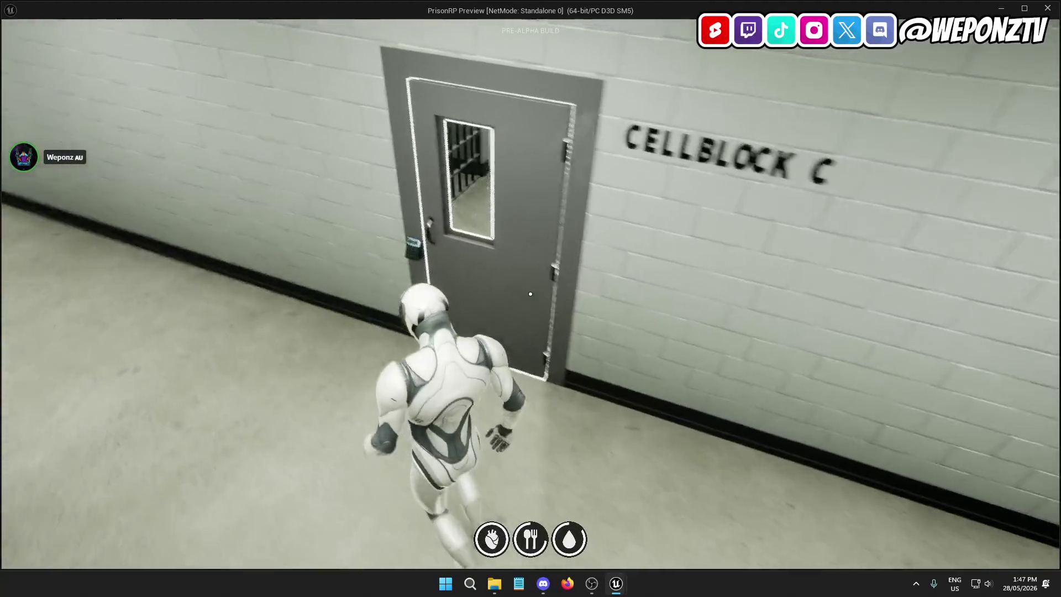
key(f)
key(w)
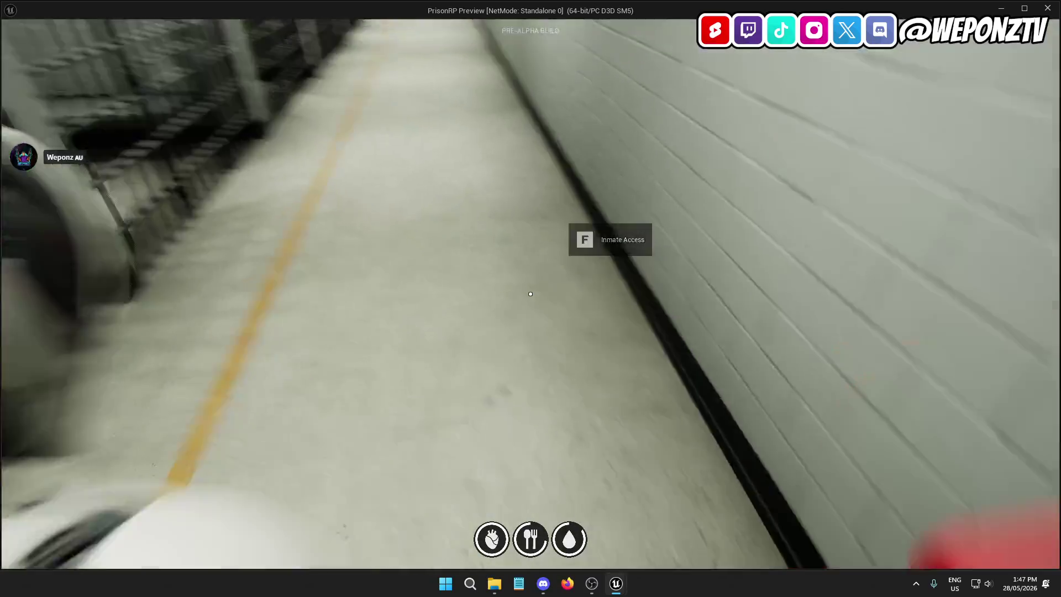
key(w)
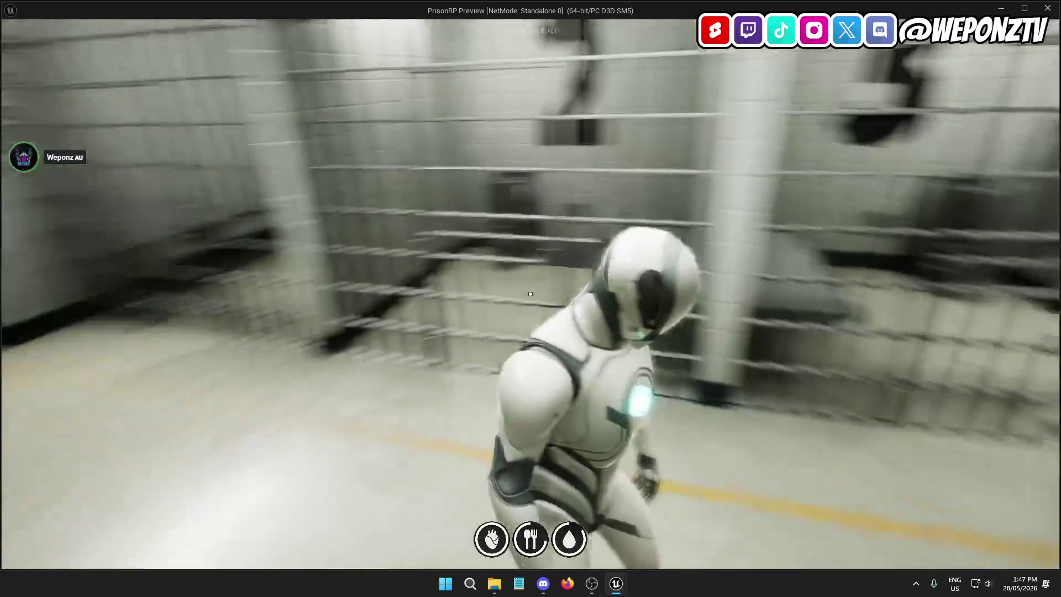
key(w)
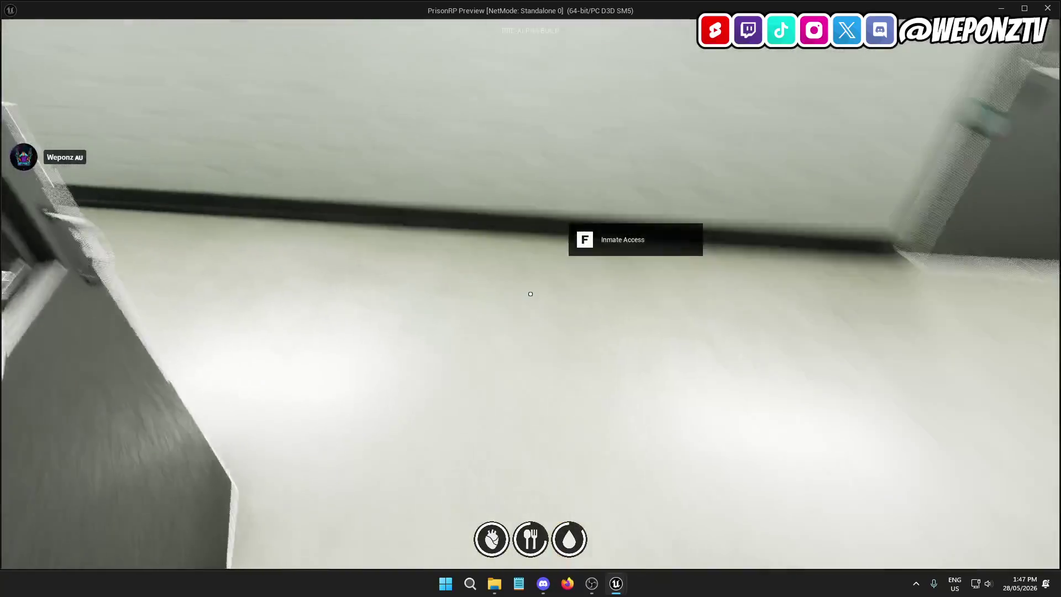
key(w)
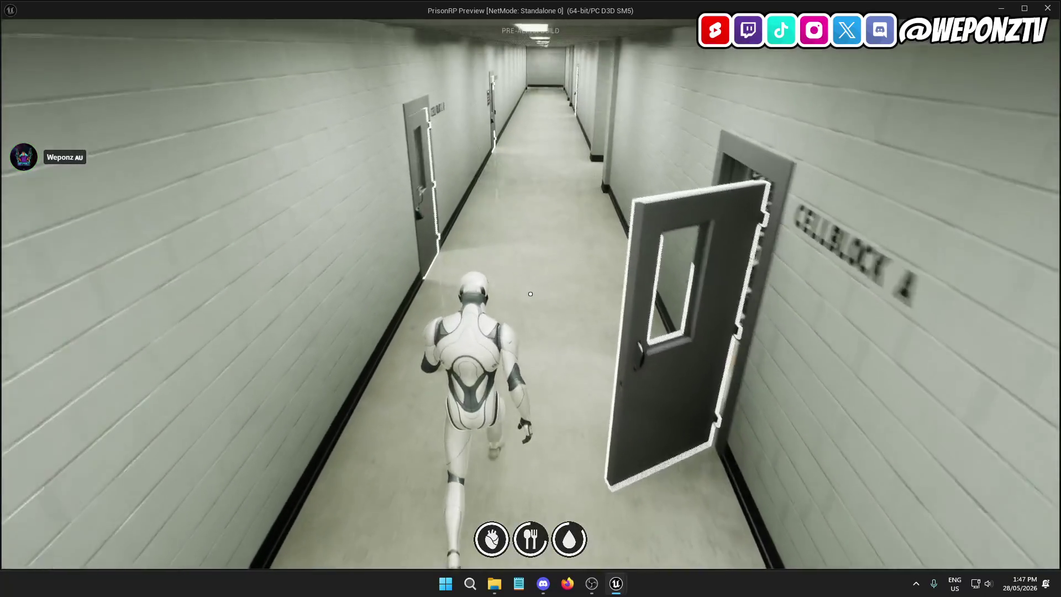
key(w)
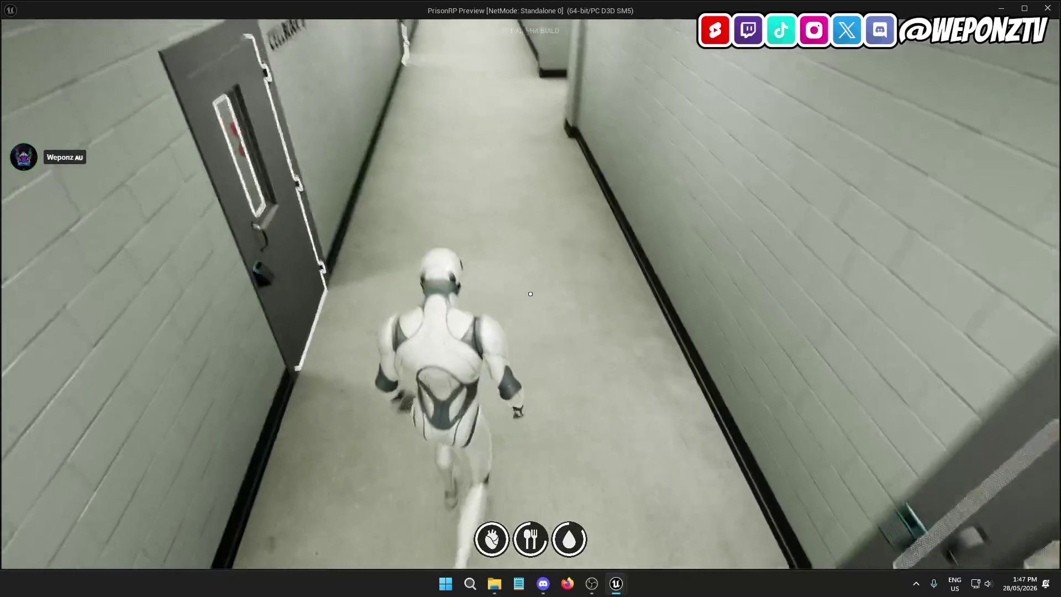
Step: Walk the long hallway past Interrogations, open the Commissary door and enter its office
key(w)
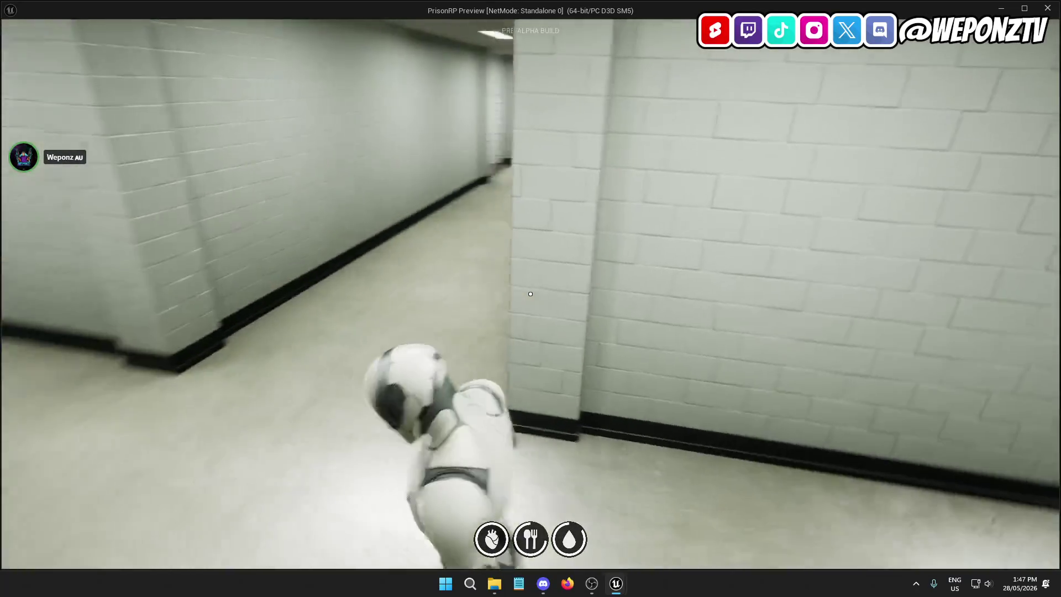
key(w)
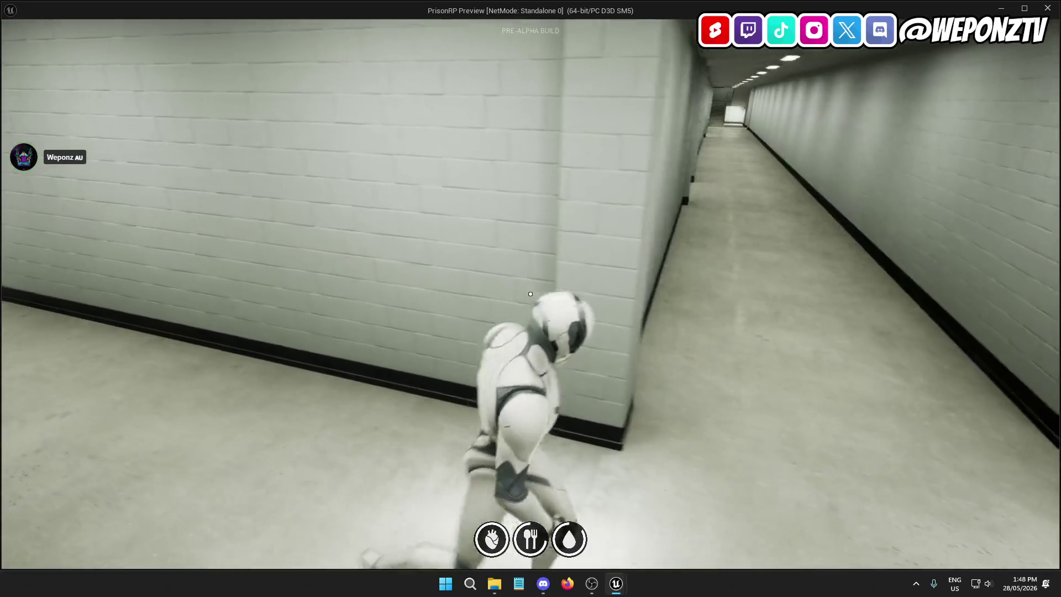
key(w)
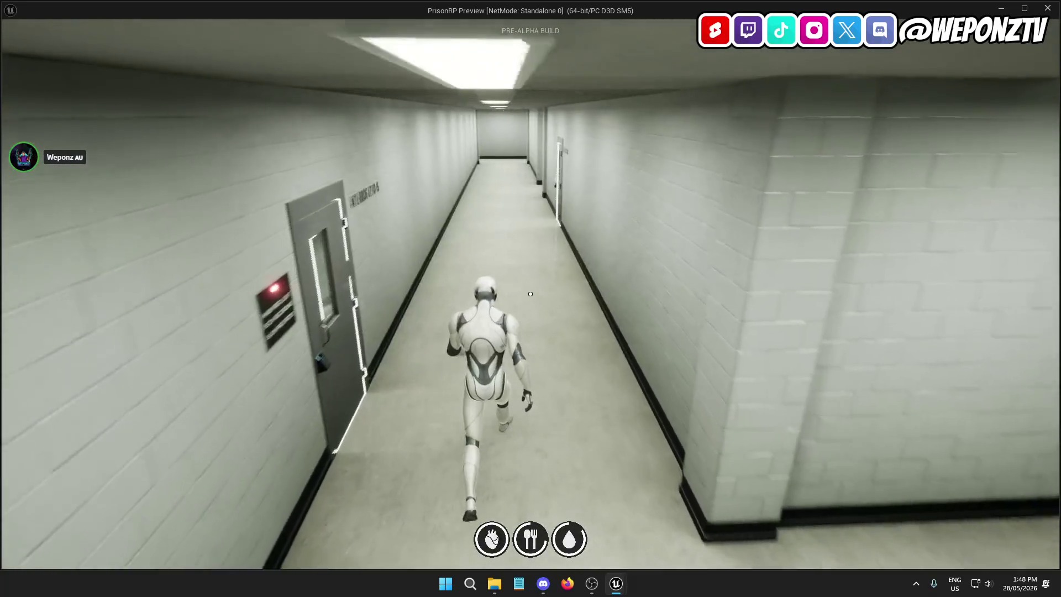
key(w)
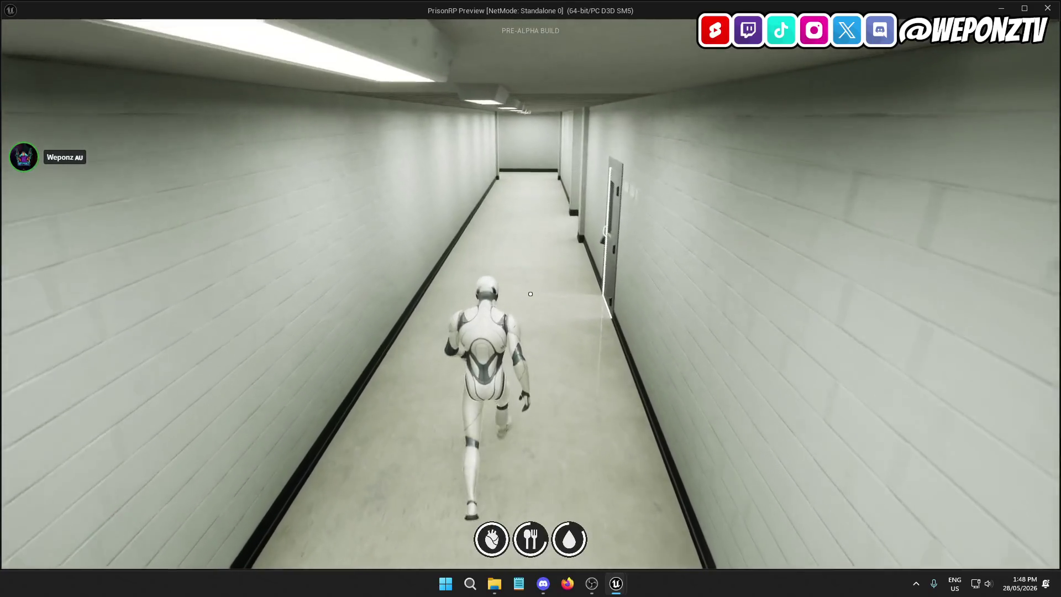
key(w)
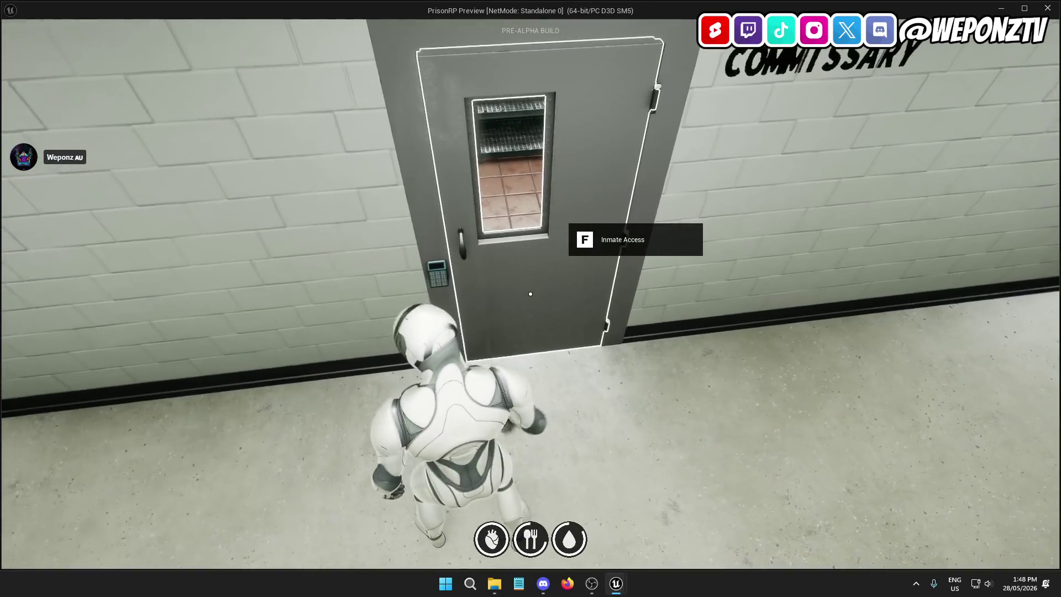
key(f)
key(w)
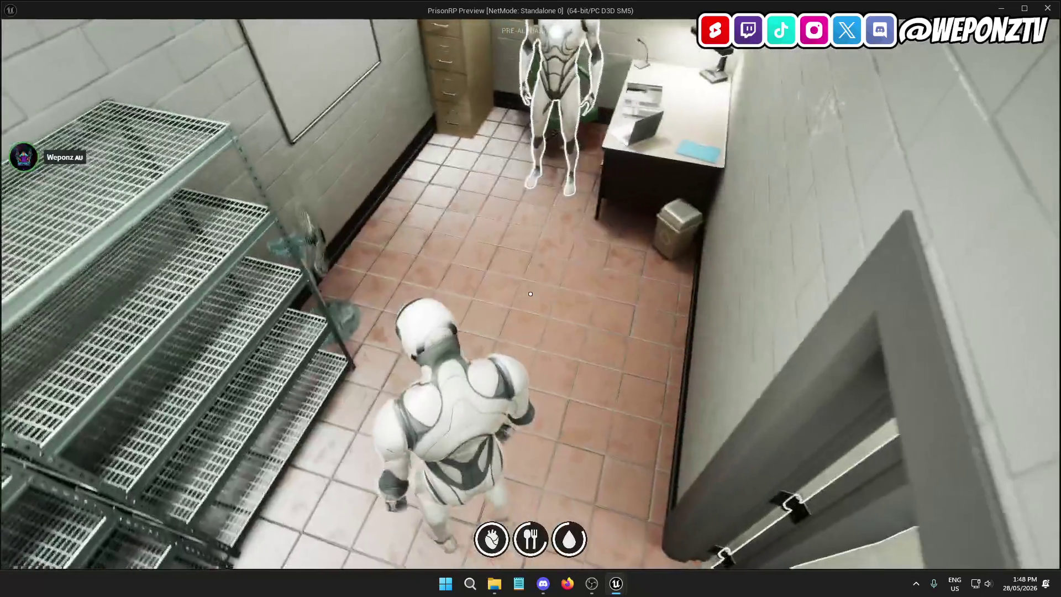
key(w)
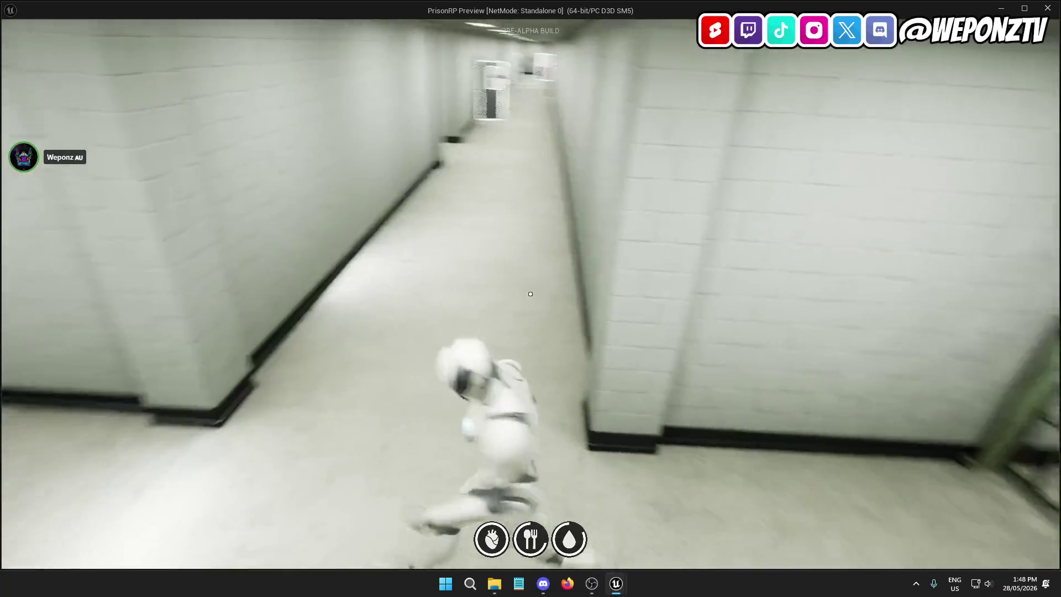
Step: Walk to the end of the long corridor, then quit the playtest back to the L_Main editor
key(w)
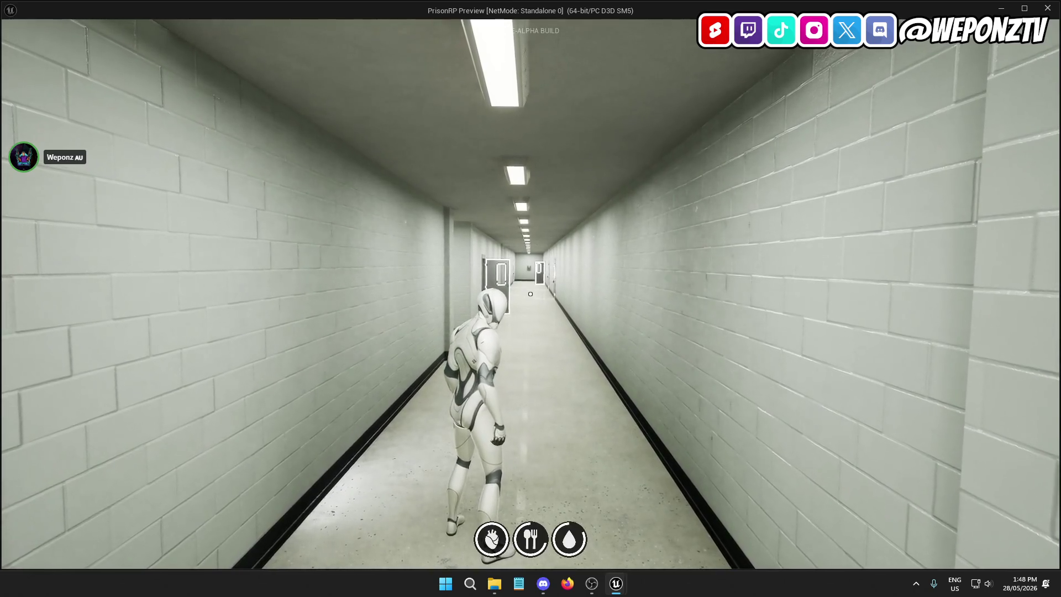
key(w)
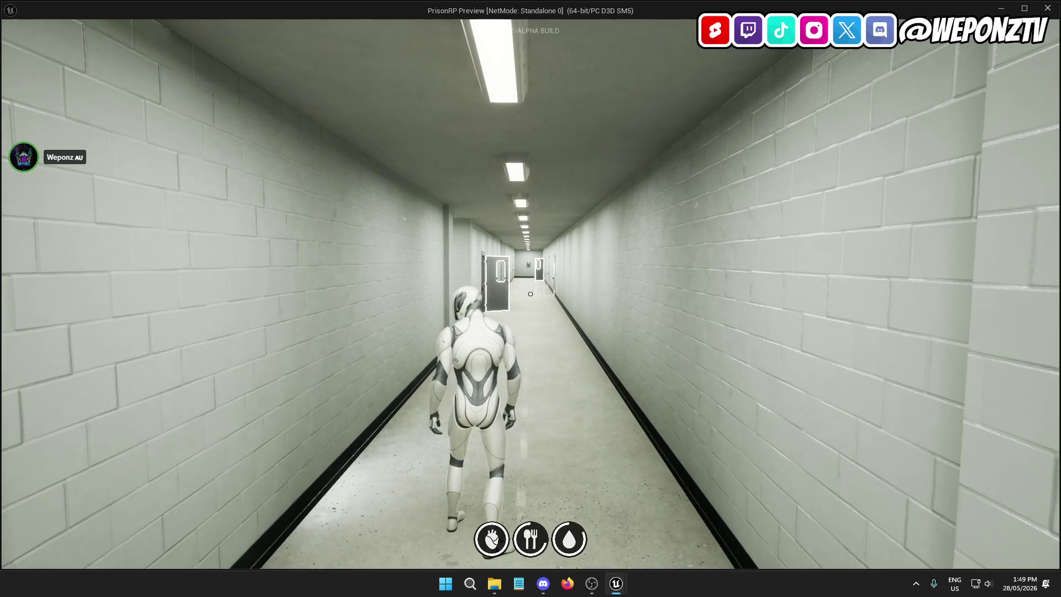
key(a)
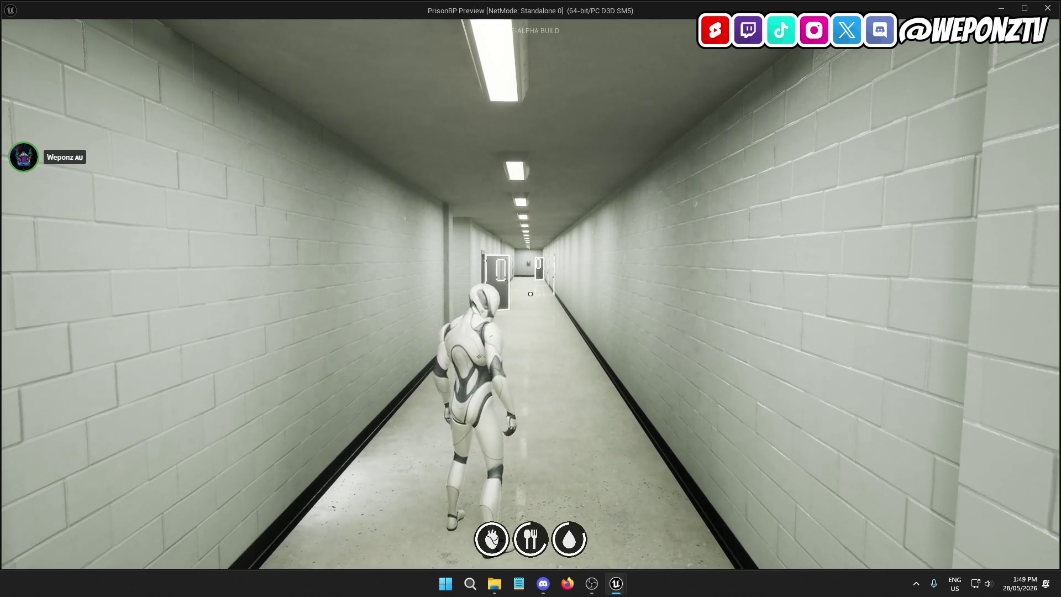
key(w)
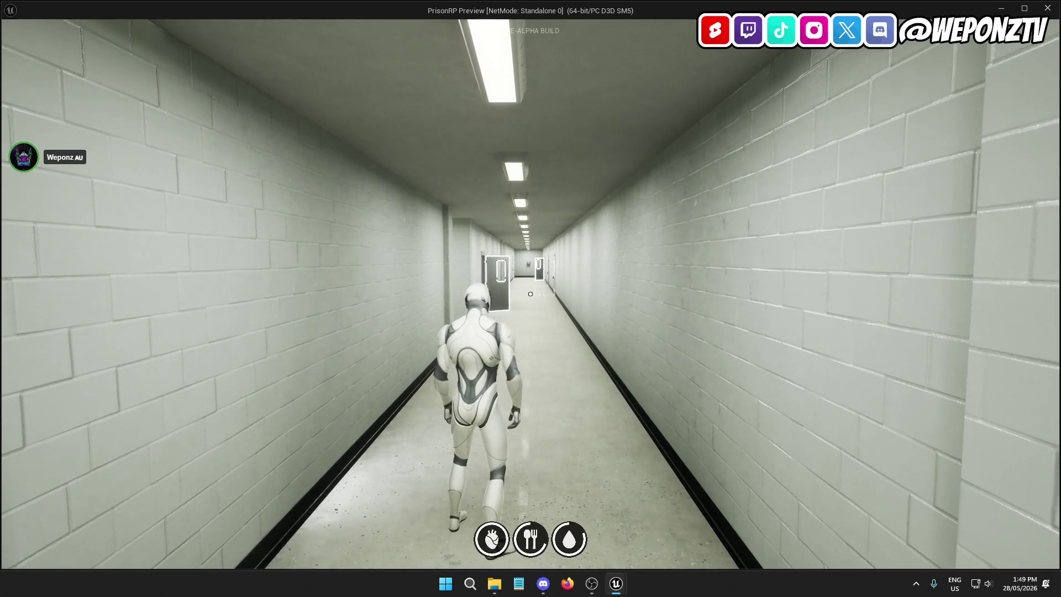
key(Escape)
click(480, 326)
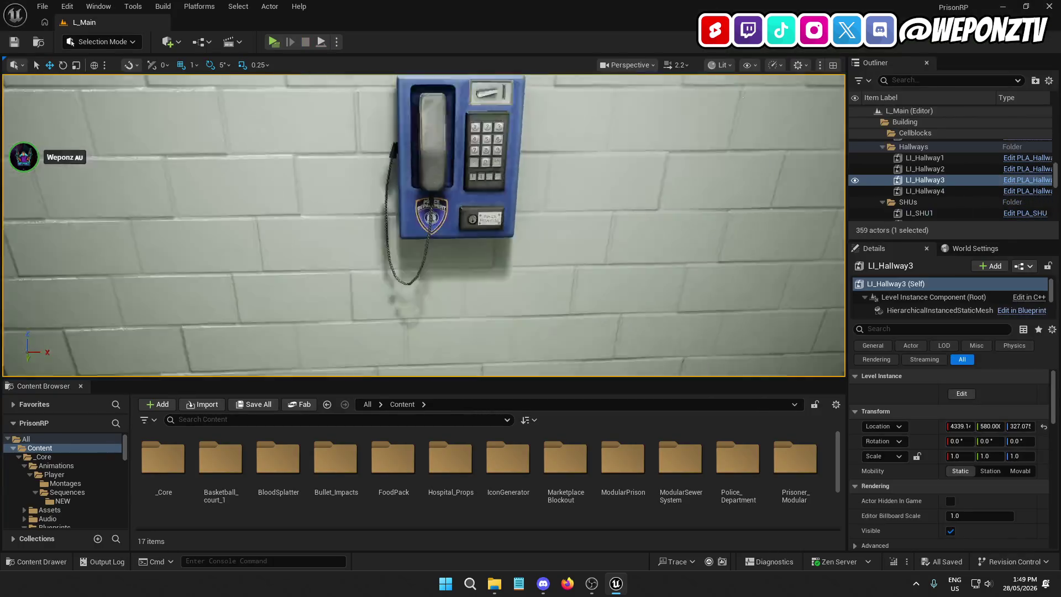
Step: Frame LI_Hallway3, then select and frame the BP_DoorPrison2 door to show its Maintenance access
key(f)
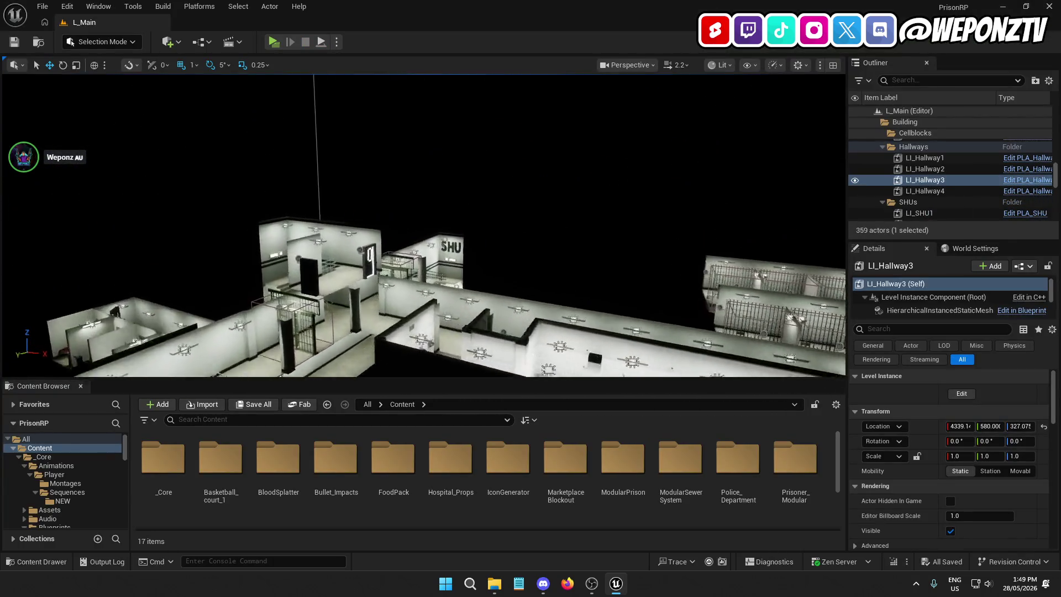
click(436, 285)
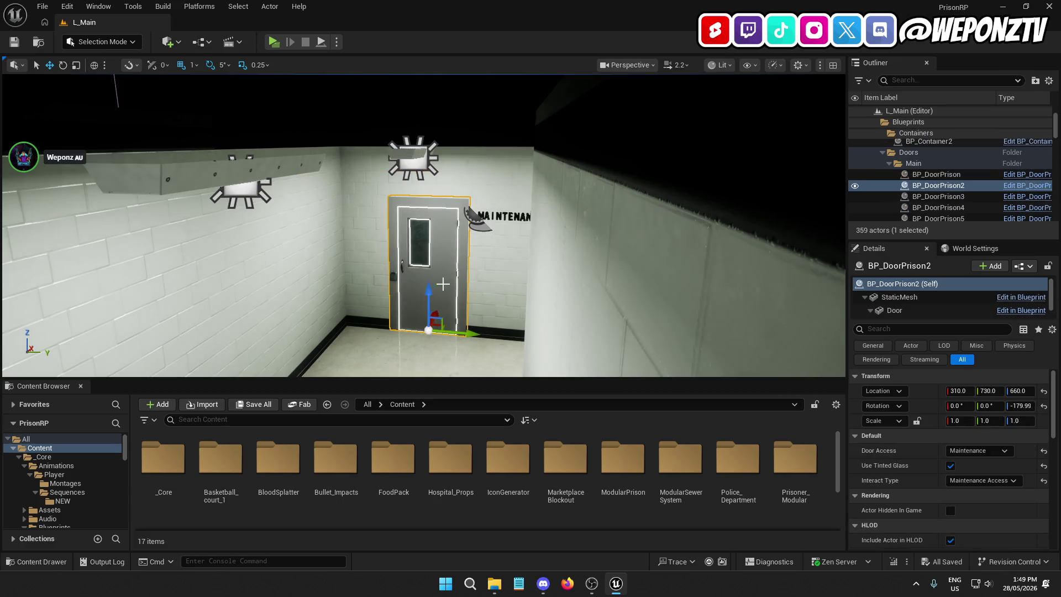
key(f)
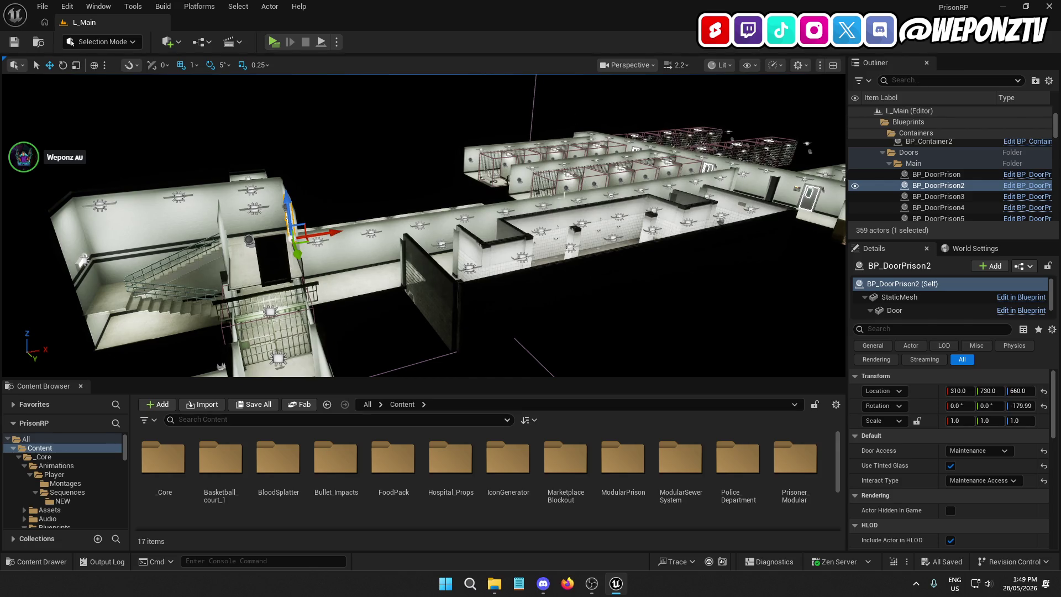
mouse_move(423, 232)
mouse_down()
mouse_move(387, 144)
mouse_move(499, 170)
mouse_up()
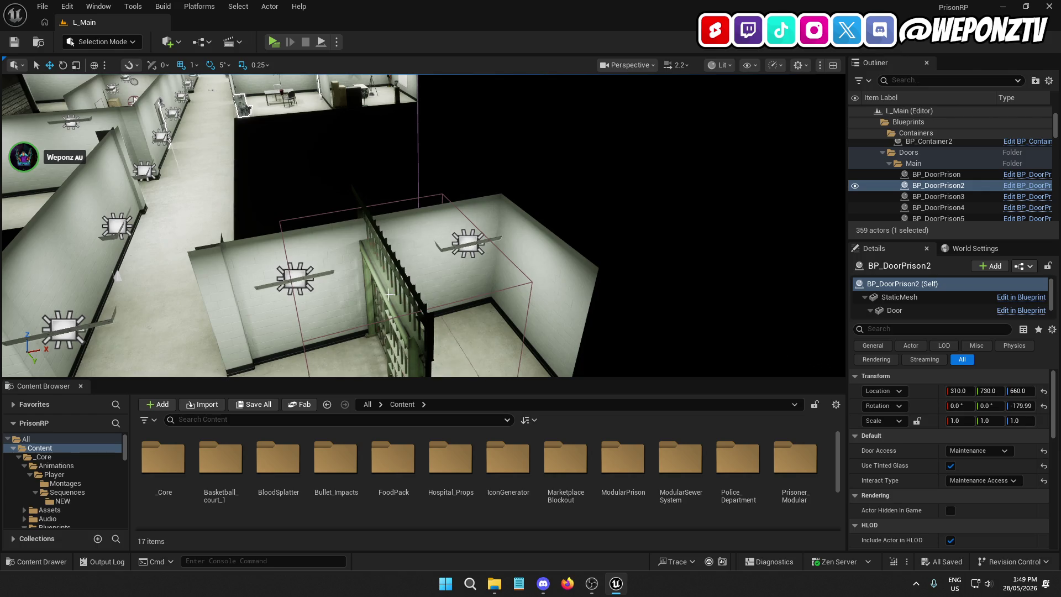
mouse_move(389, 294)
mouse_down()
mouse_move(408, 172)
mouse_move(519, 171)
mouse_up()
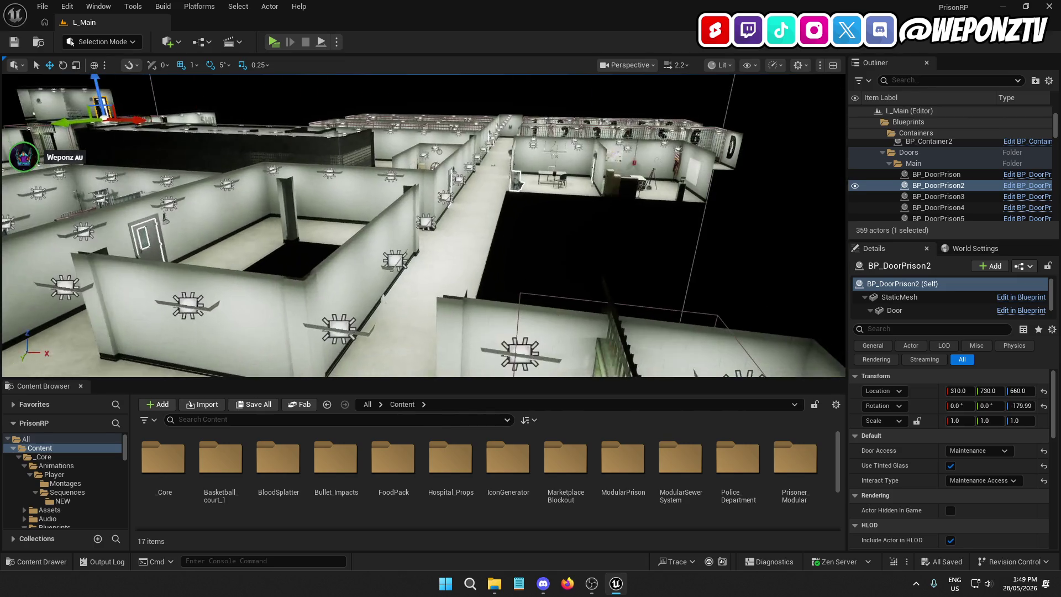
key(f)
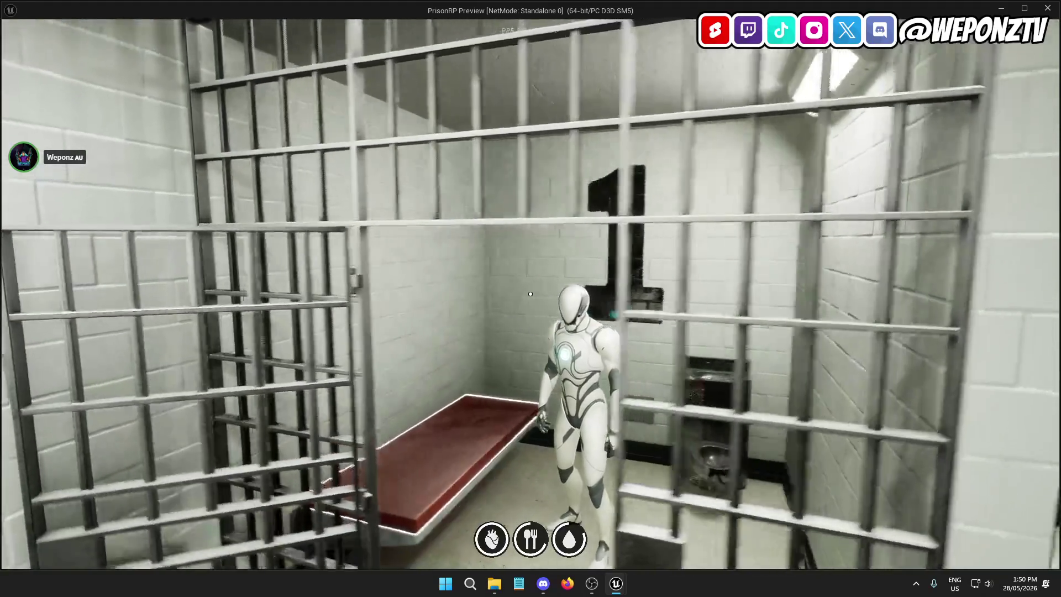
key(w)
key(Escape)
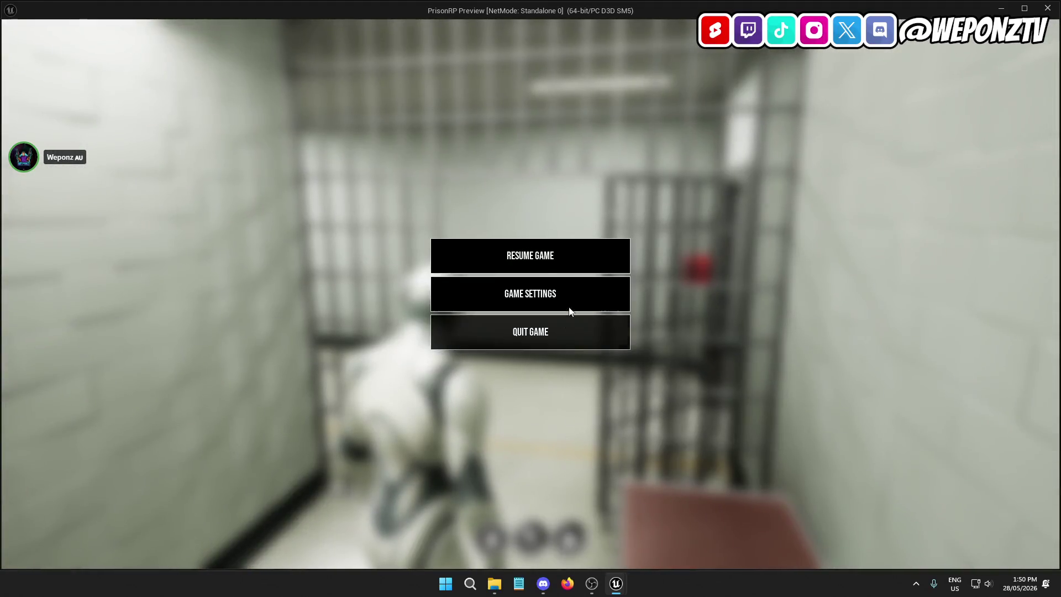
key(Escape)
key(Escape)
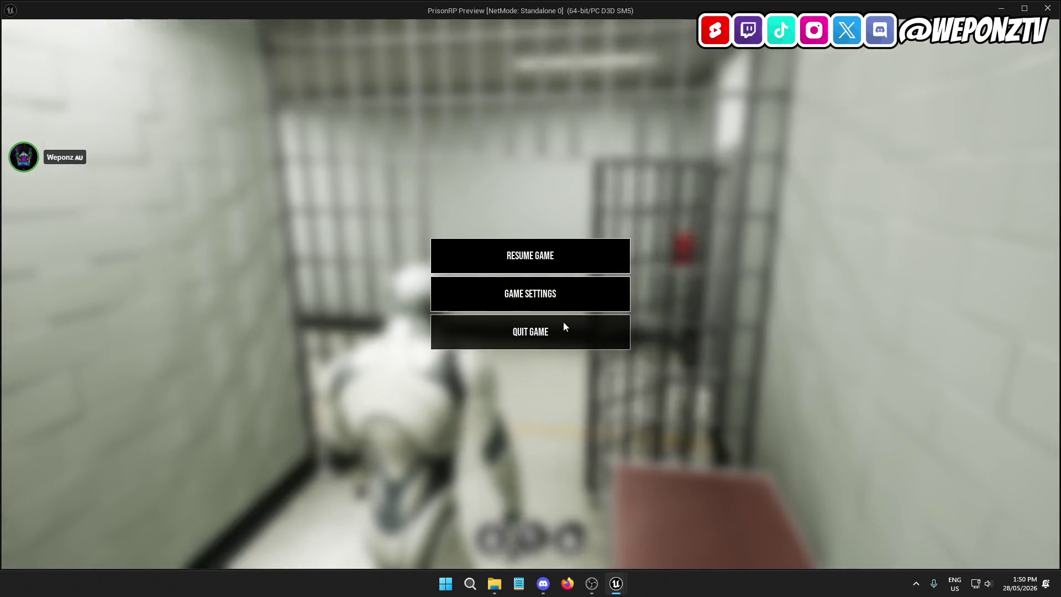
click(563, 326)
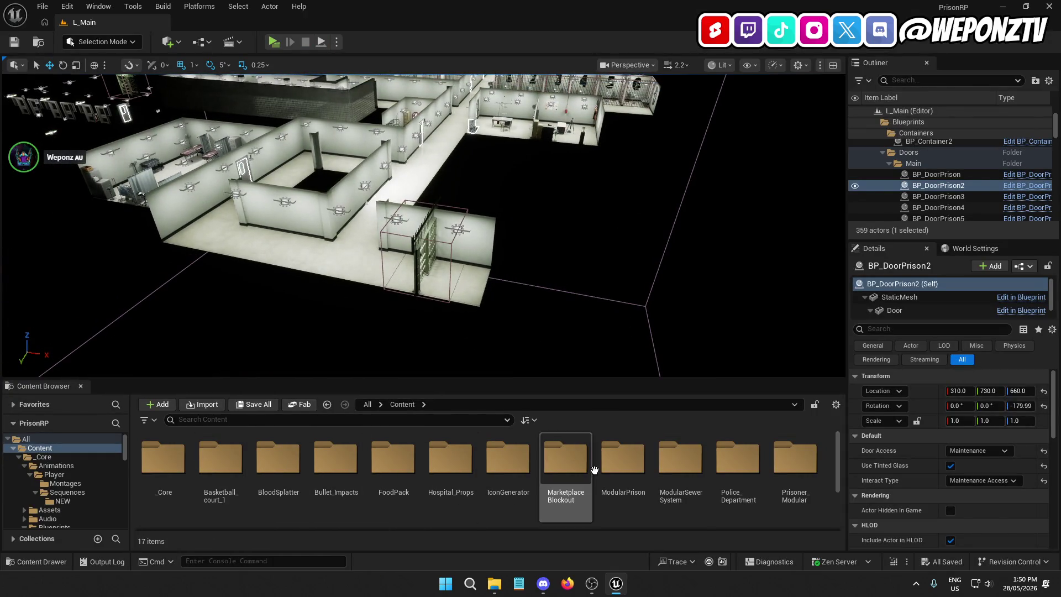
Step: Browse to Prisoner_Modular > mesh > cloth and open SK_Coverall
double_click(796, 458)
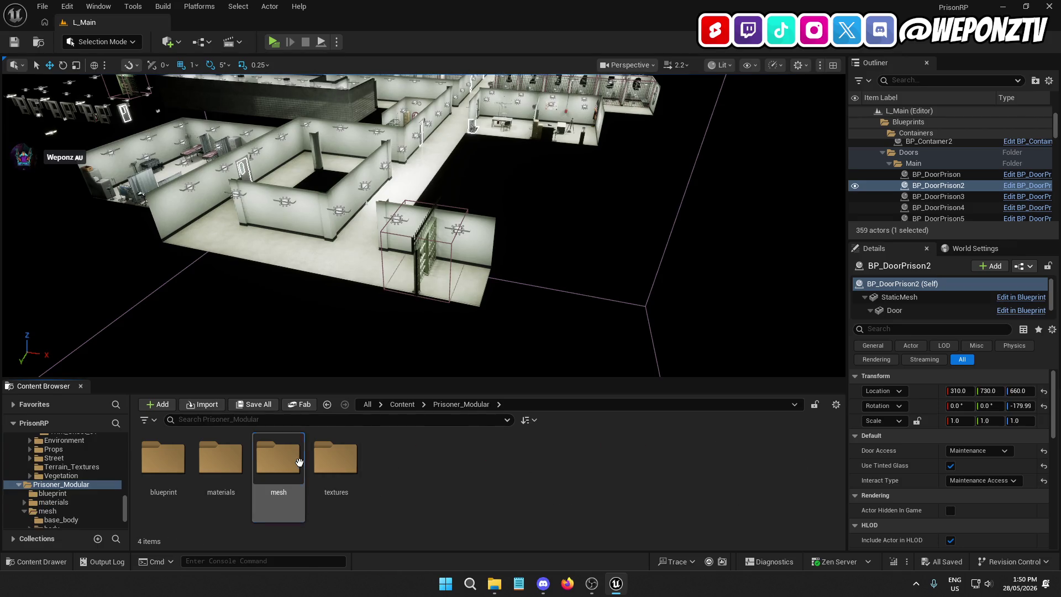
double_click(299, 462)
double_click(293, 461)
click(293, 452)
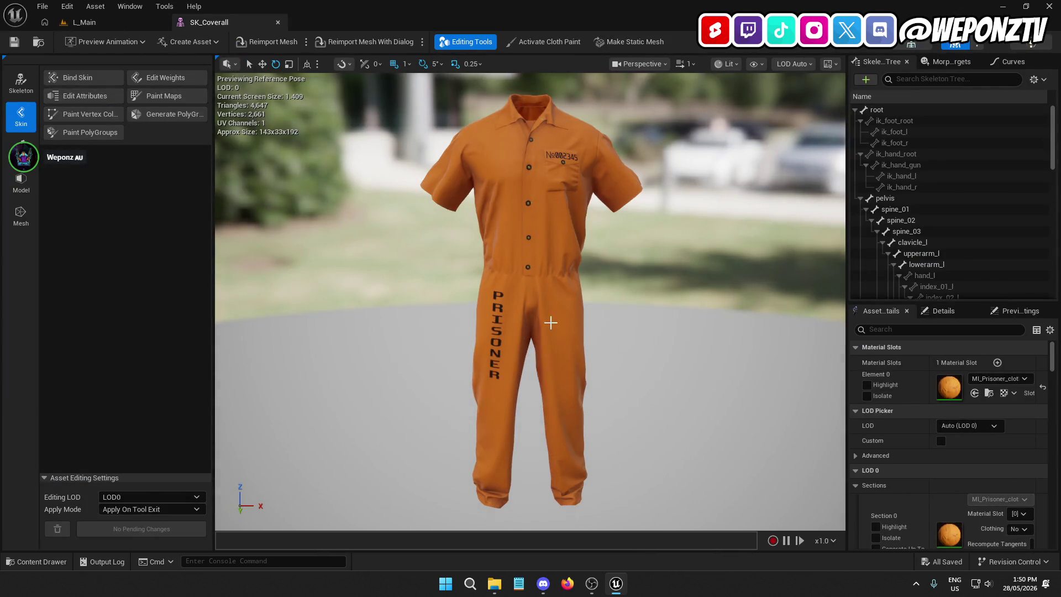
Step: Open SK_Pants_Long, SK_Pants_Short and SK_shirt_01 in their own editor tabs
click(113, 22)
click(451, 465)
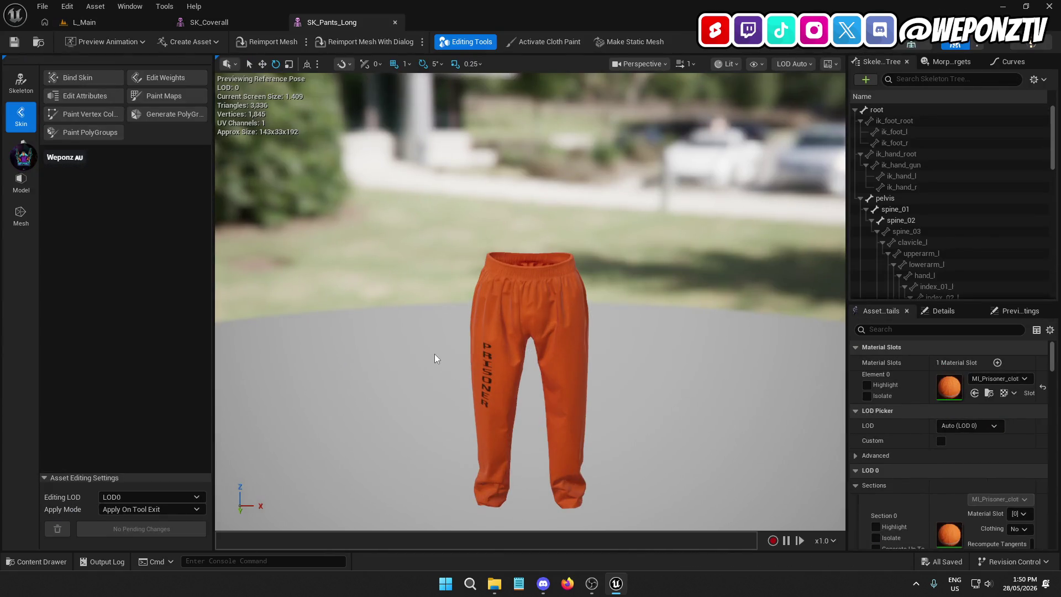
click(102, 23)
click(520, 472)
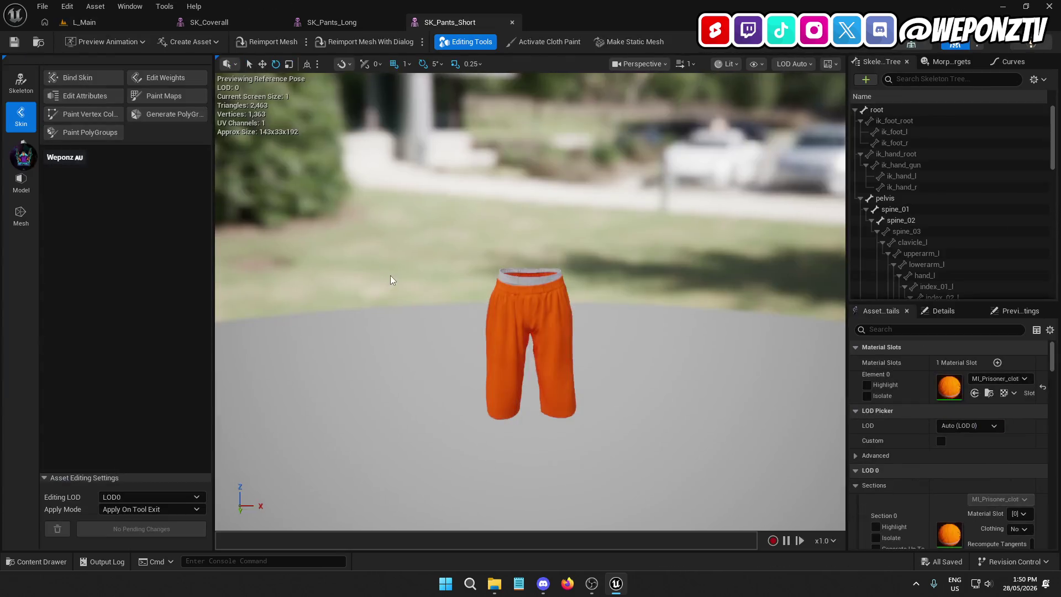
click(146, 25)
click(563, 461)
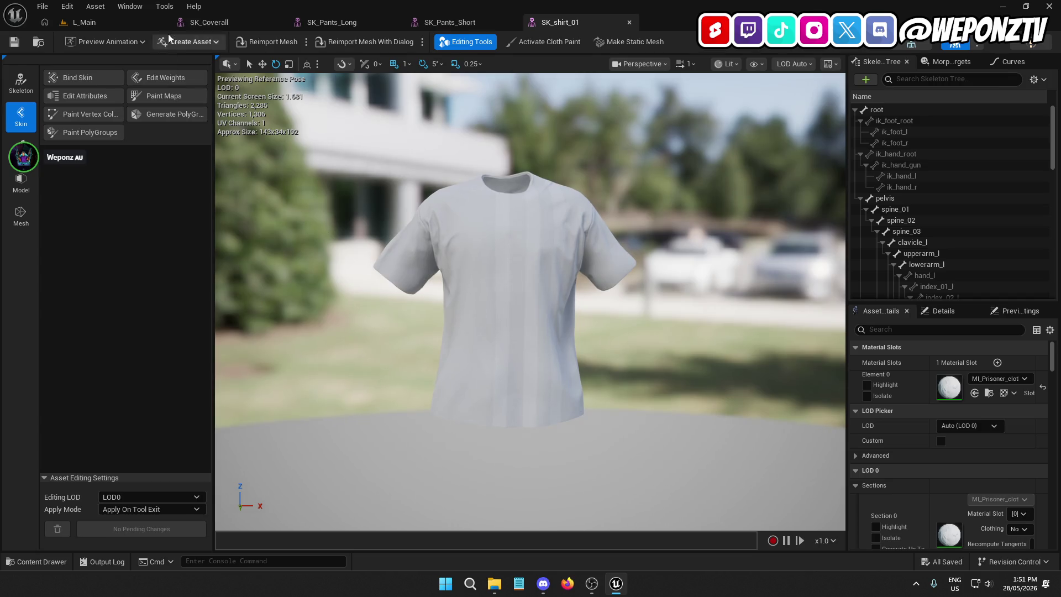
Step: Open the SK_Shoes_01 shoes mesh in its own editor
click(134, 24)
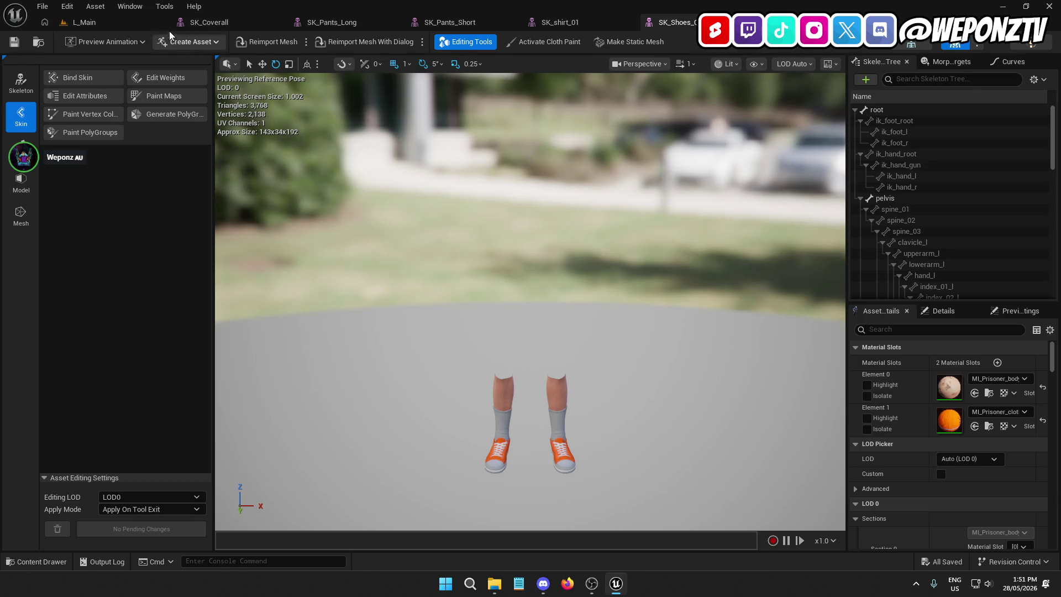
click(111, 25)
scroll(487, 480, down, 3)
double_click(158, 472)
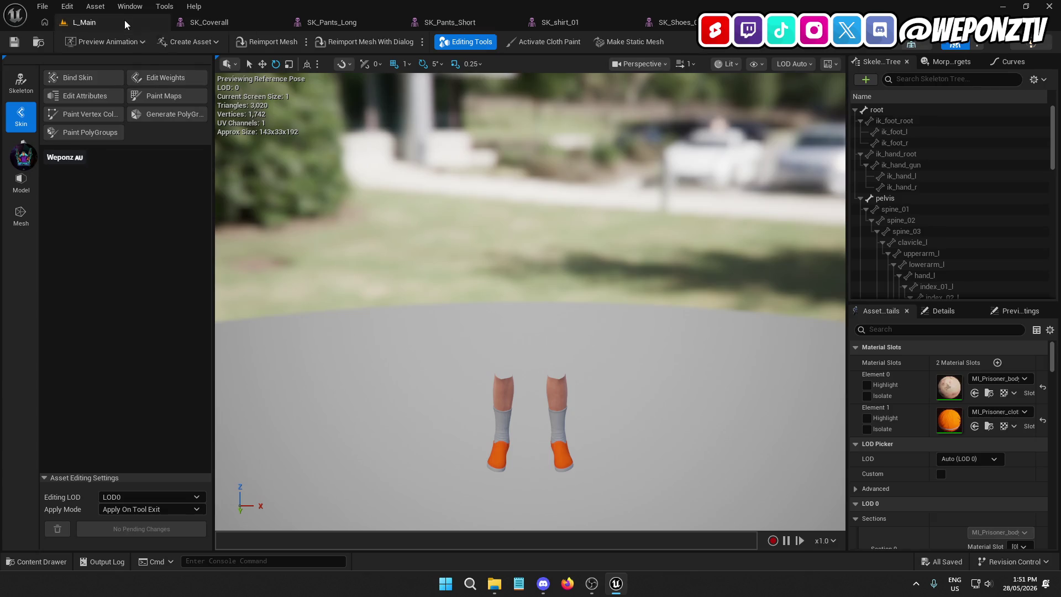
click(127, 25)
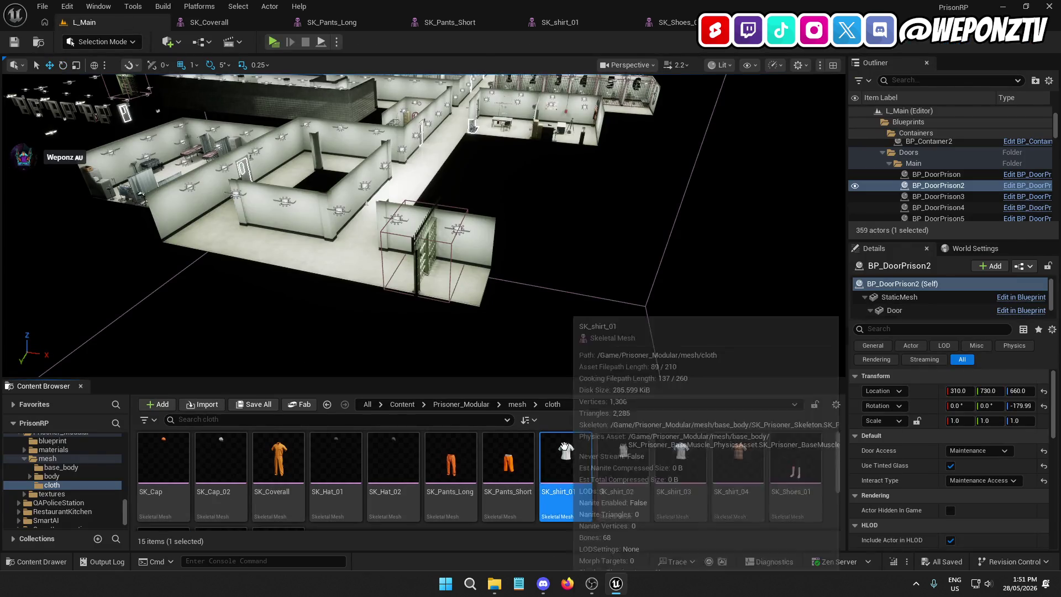
Step: Preview the SK_shirt_01, SK_shirt_04 striped shirt and SK_shirt_02 tank top meshes
double_click(565, 442)
click(83, 23)
double_click(738, 459)
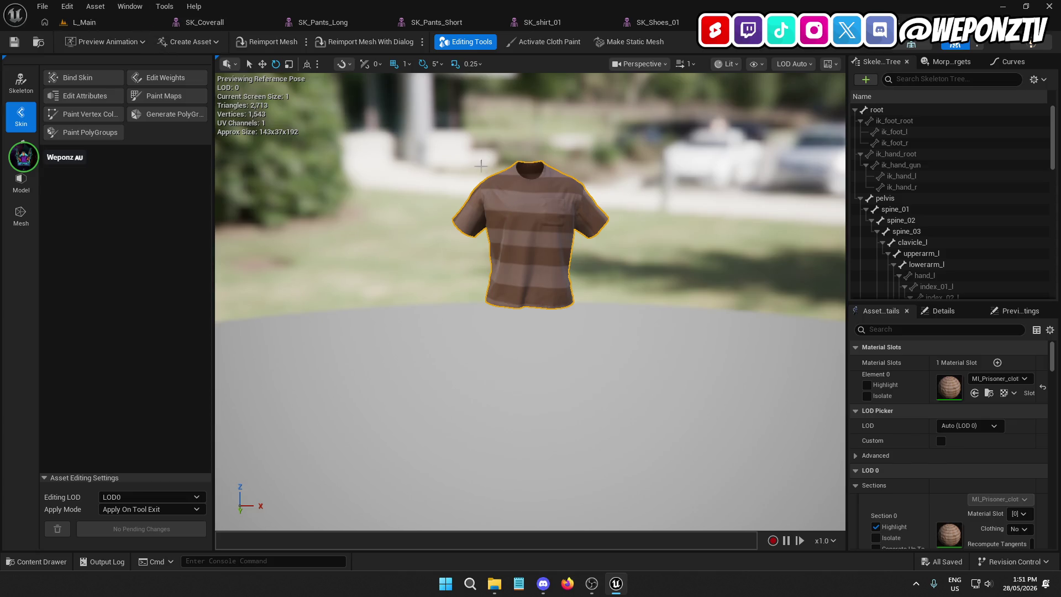
click(105, 23)
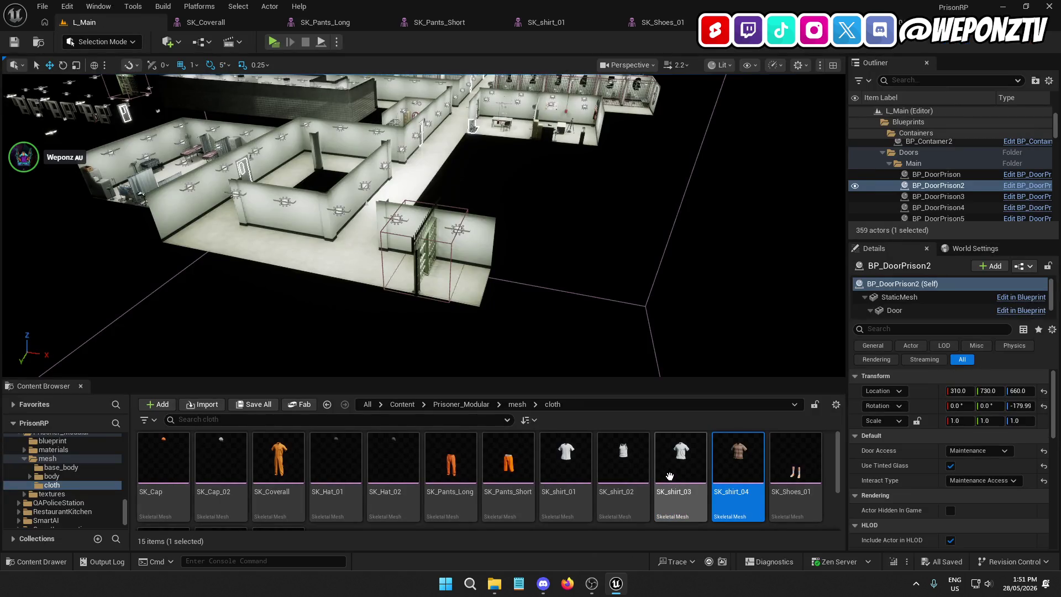
double_click(630, 468)
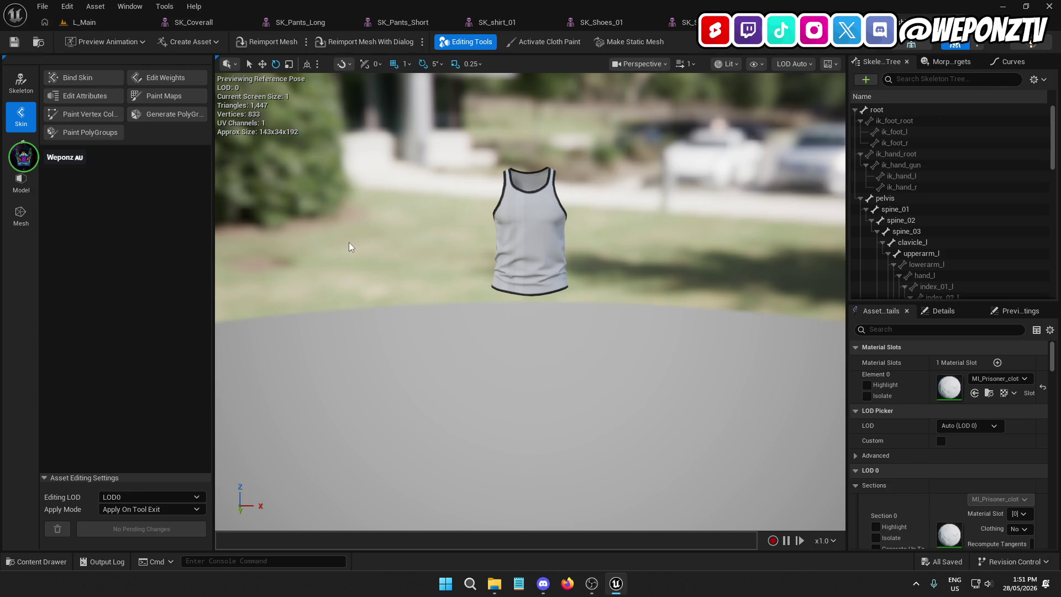
Step: Close all seven clothing mesh editors and return the Content Browser to the Content root
click(349, 22)
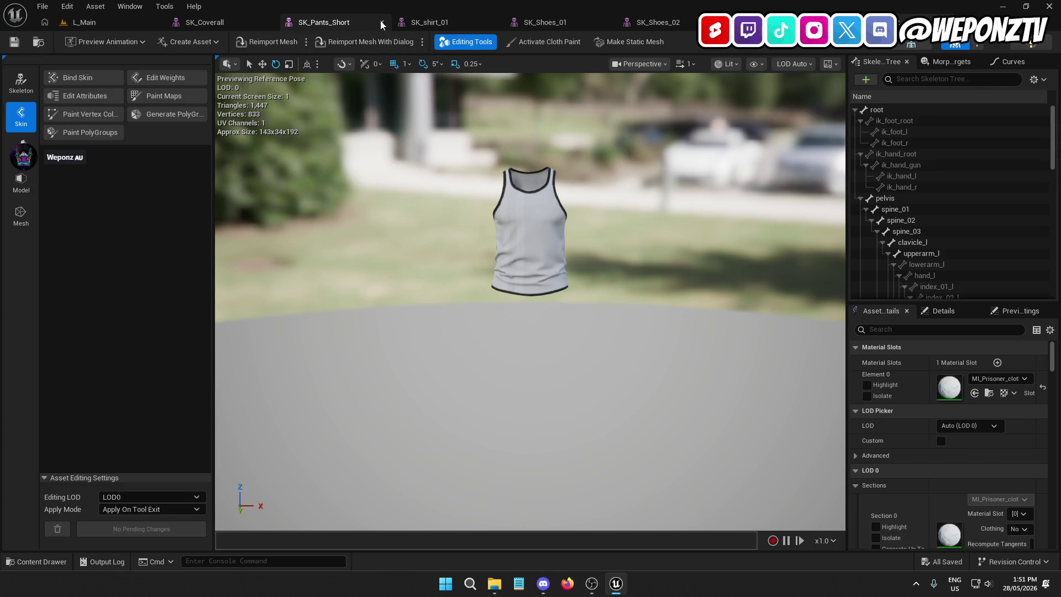
click(396, 23)
click(395, 23)
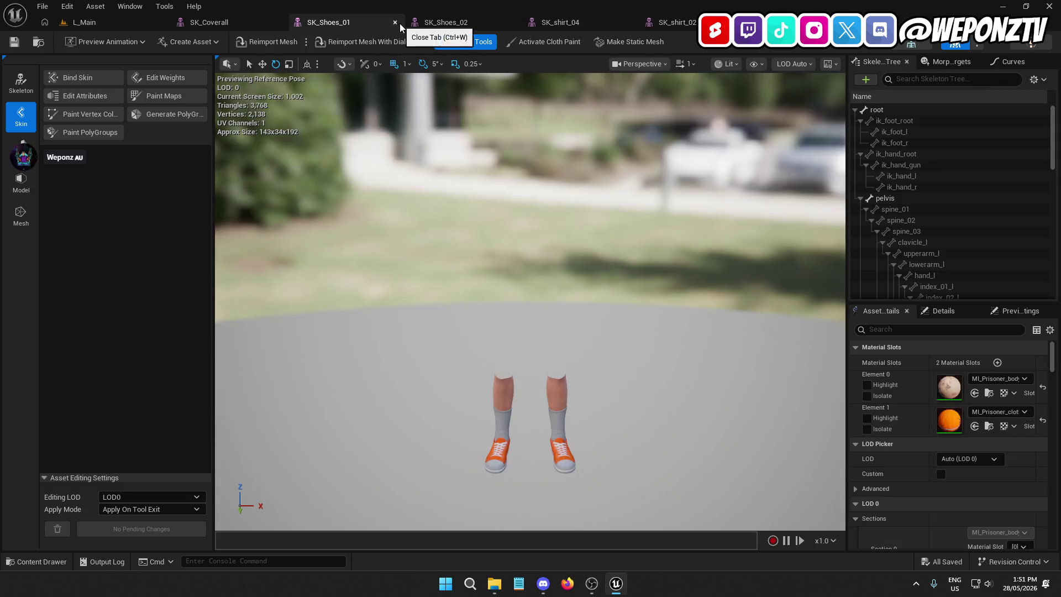
click(399, 25)
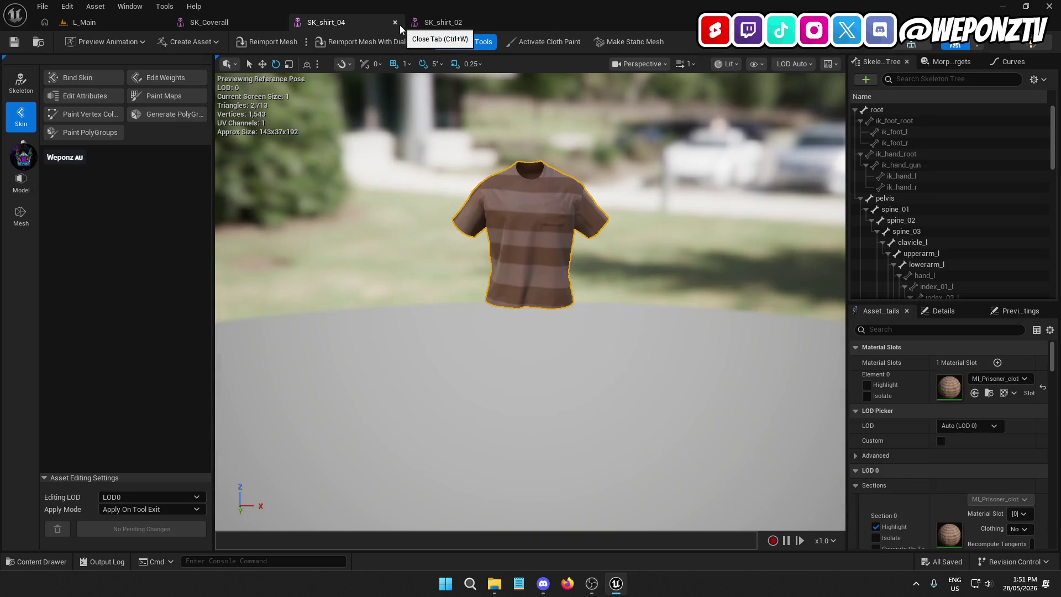
click(400, 27)
click(399, 27)
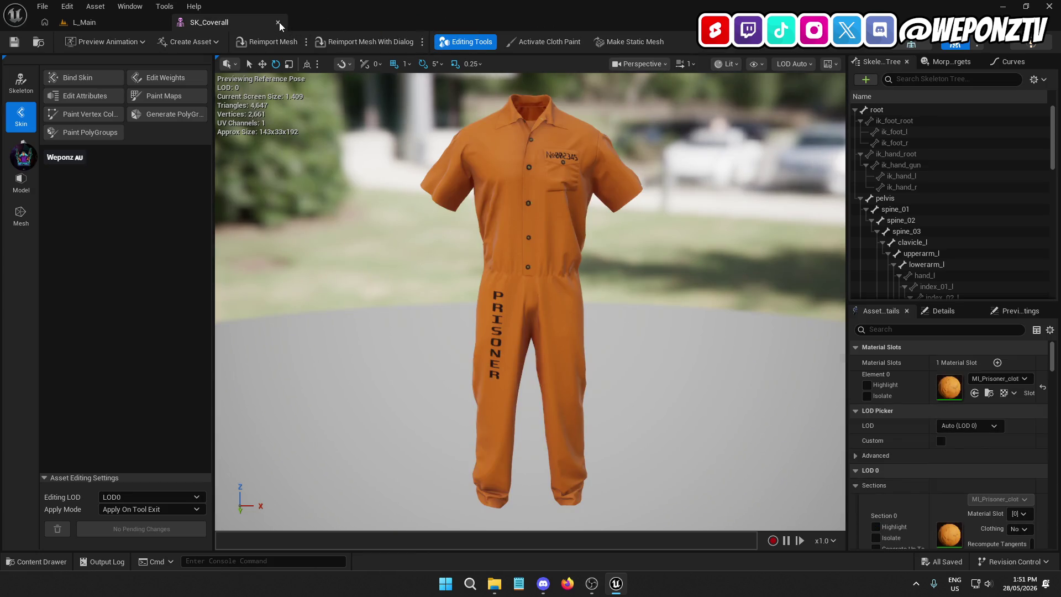
click(280, 22)
click(403, 404)
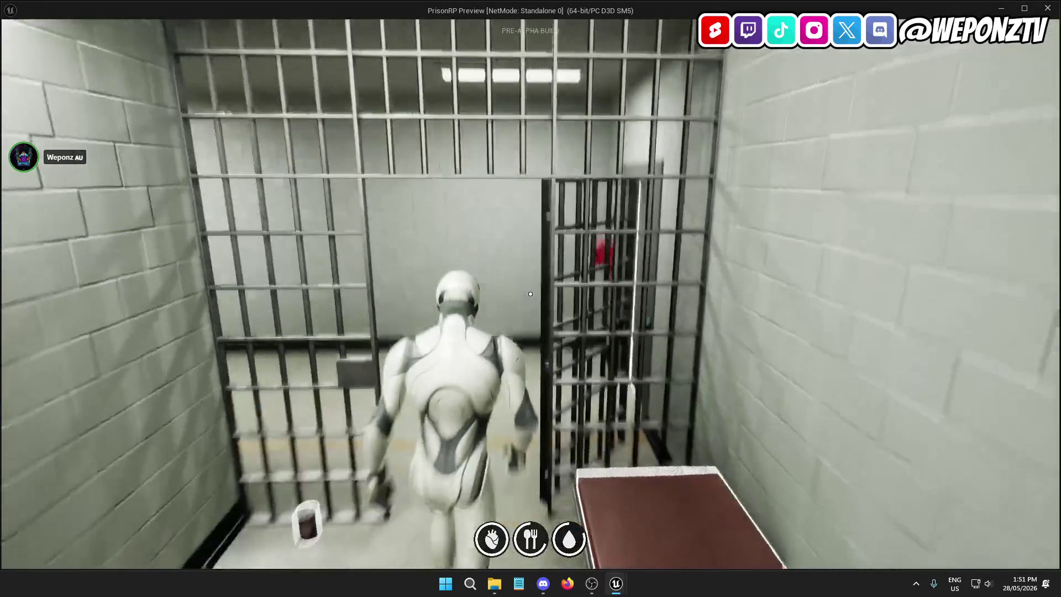
Step: Run down the corridor up to the Commissary door
key(w)
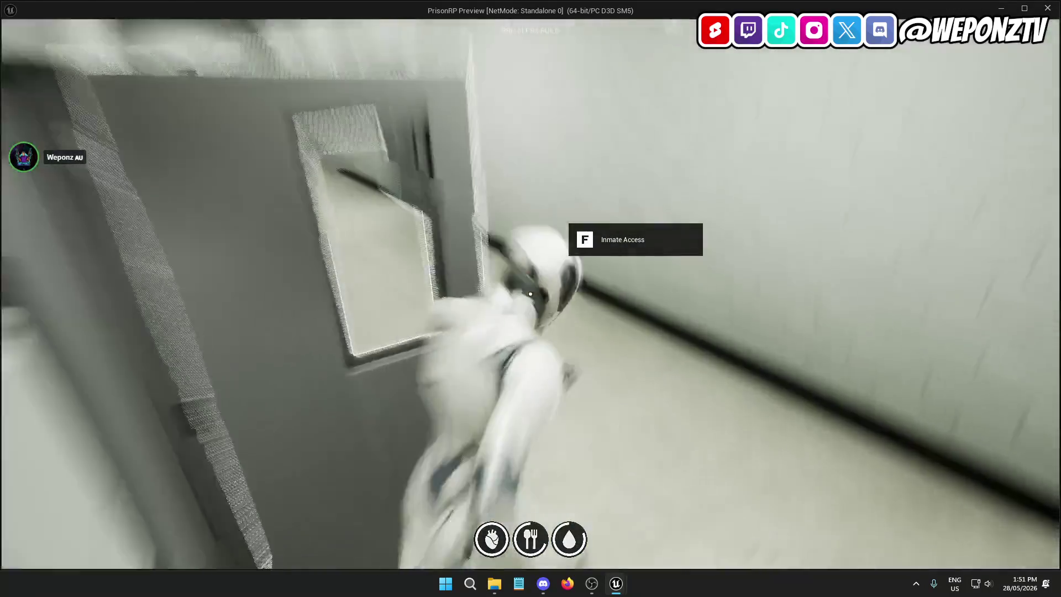
key(w)
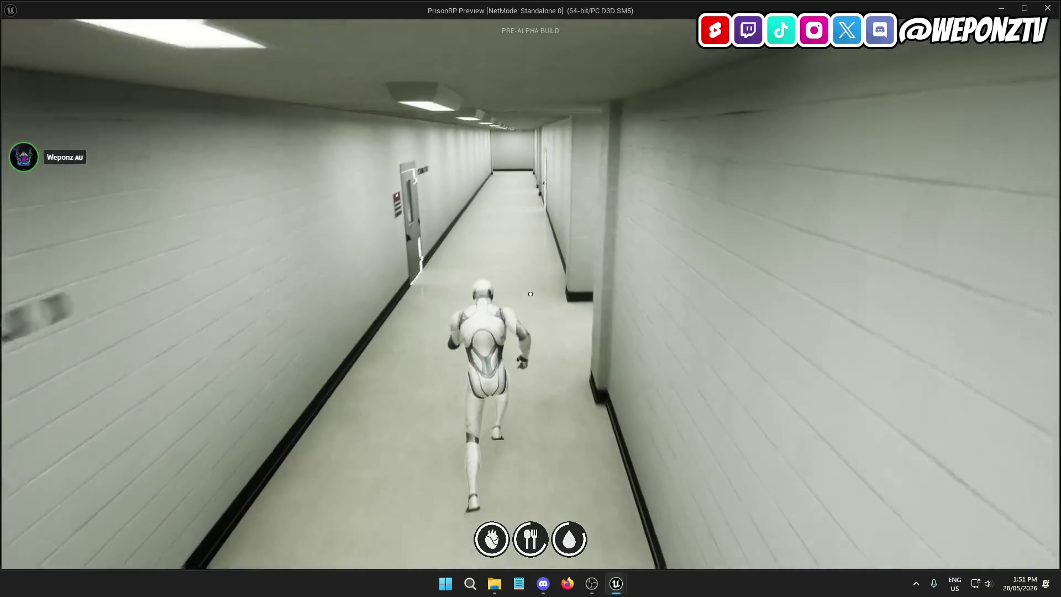
key(w)
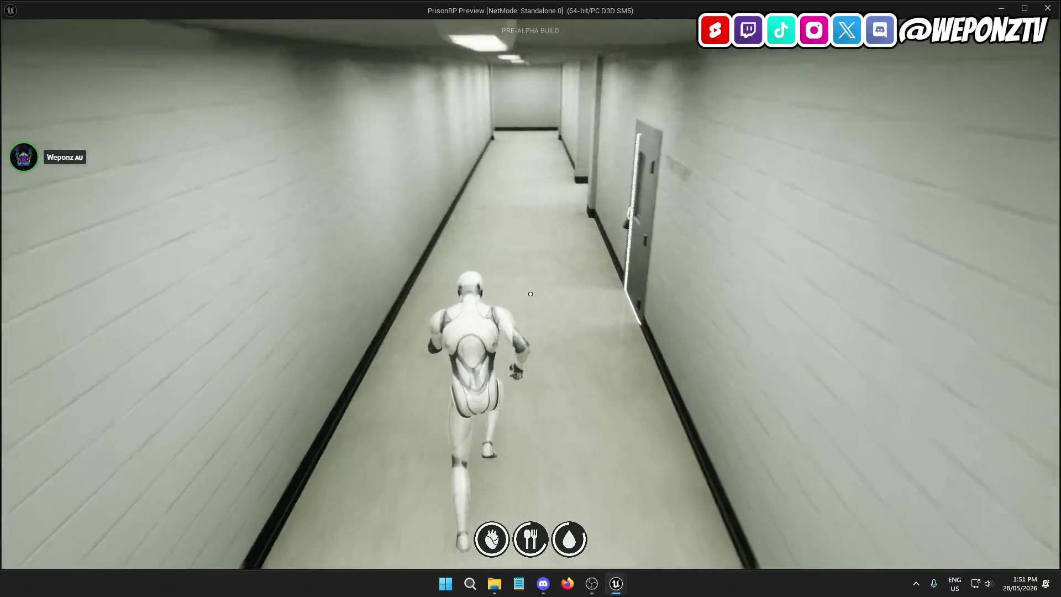
key(w)
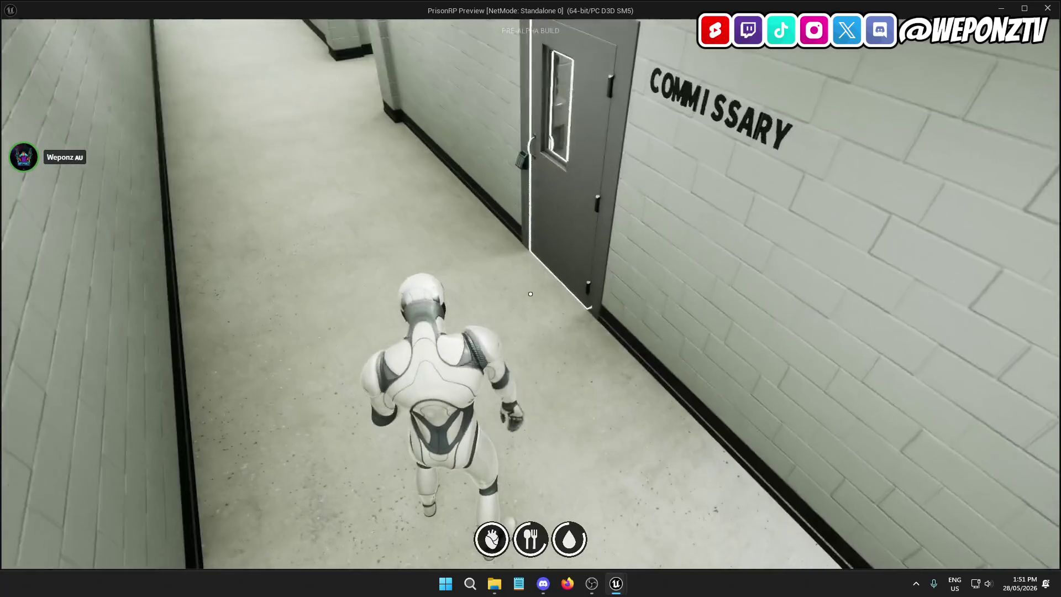
key(w)
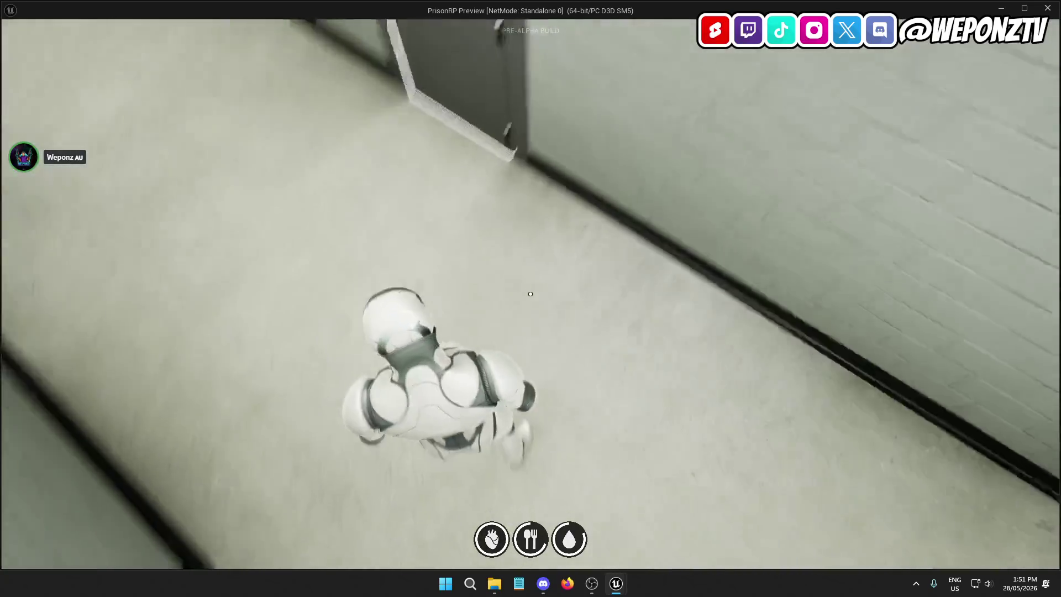
key(w)
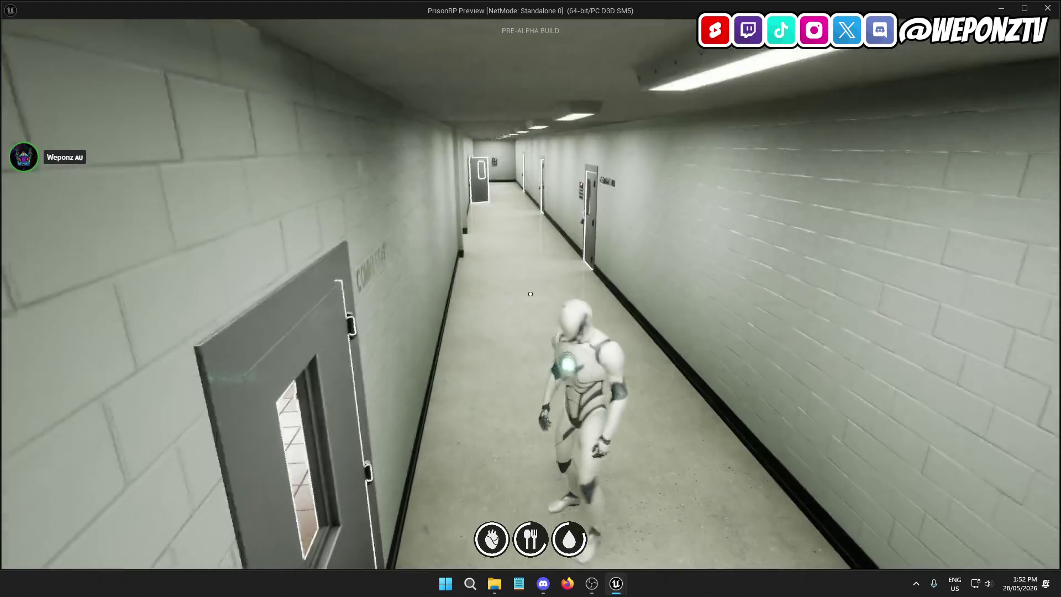
key(w)
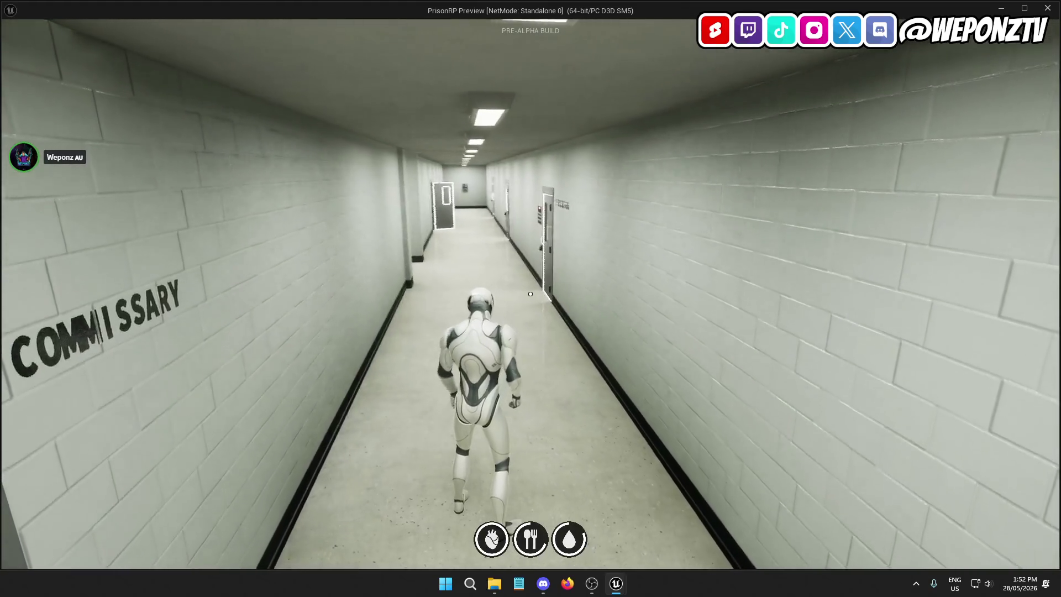
key(w)
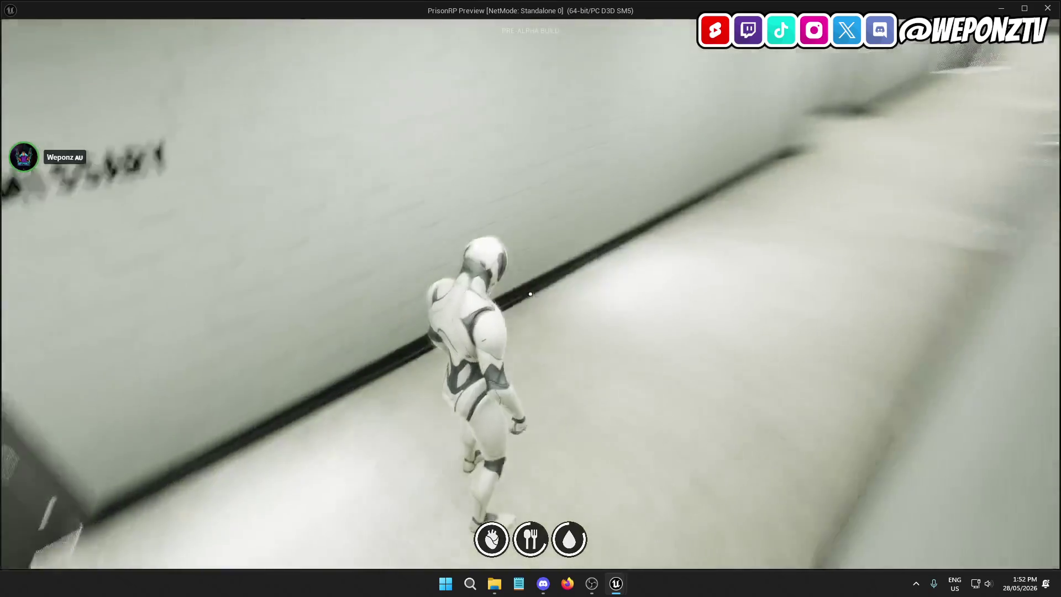
Step: Step into the Commissary office, then head back out and open the MEDICAL door
key(f)
key(w)
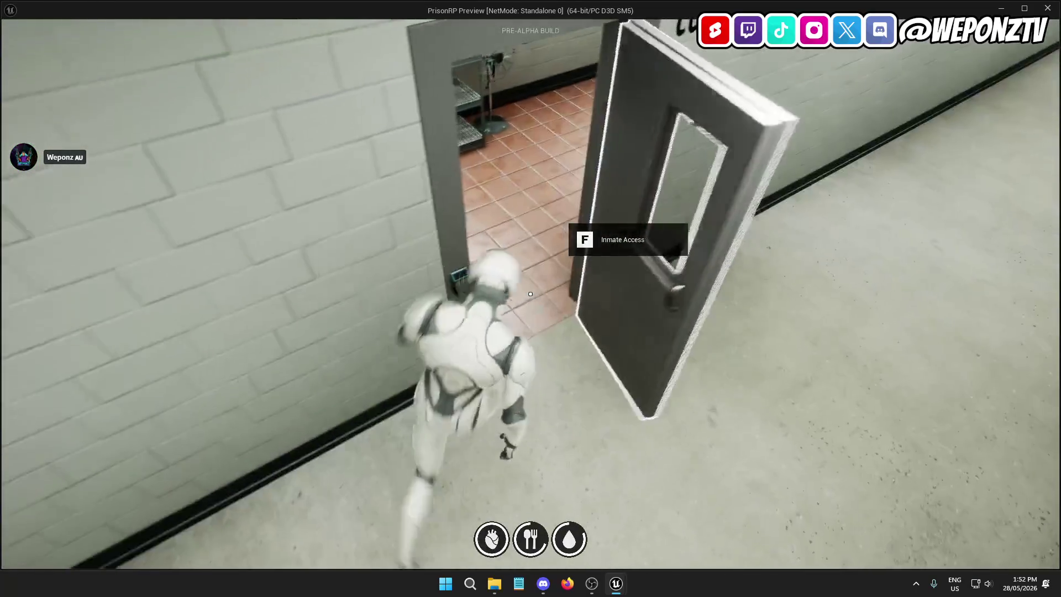
key(w)
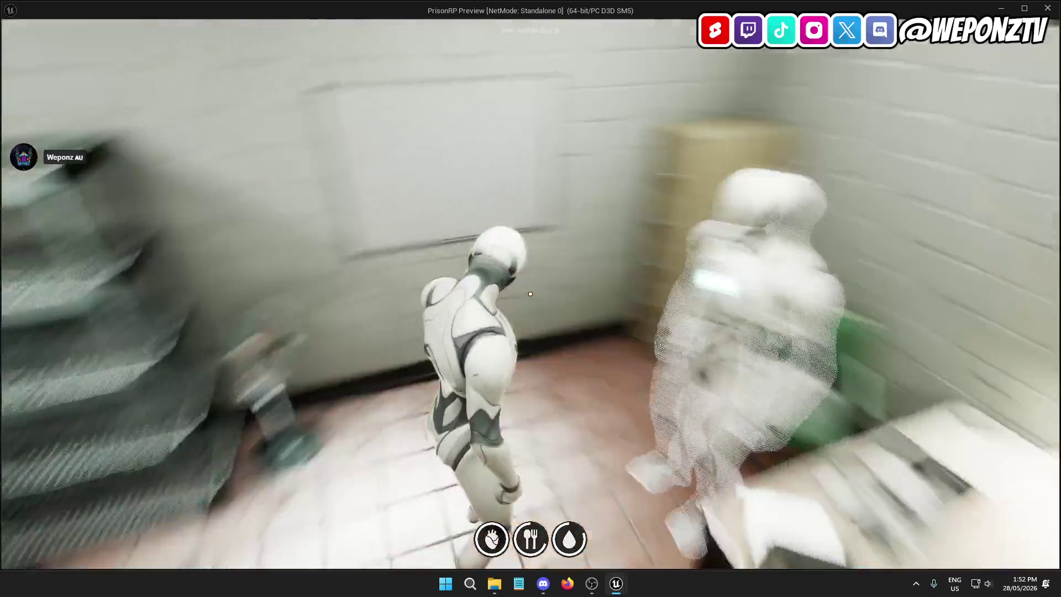
key(w)
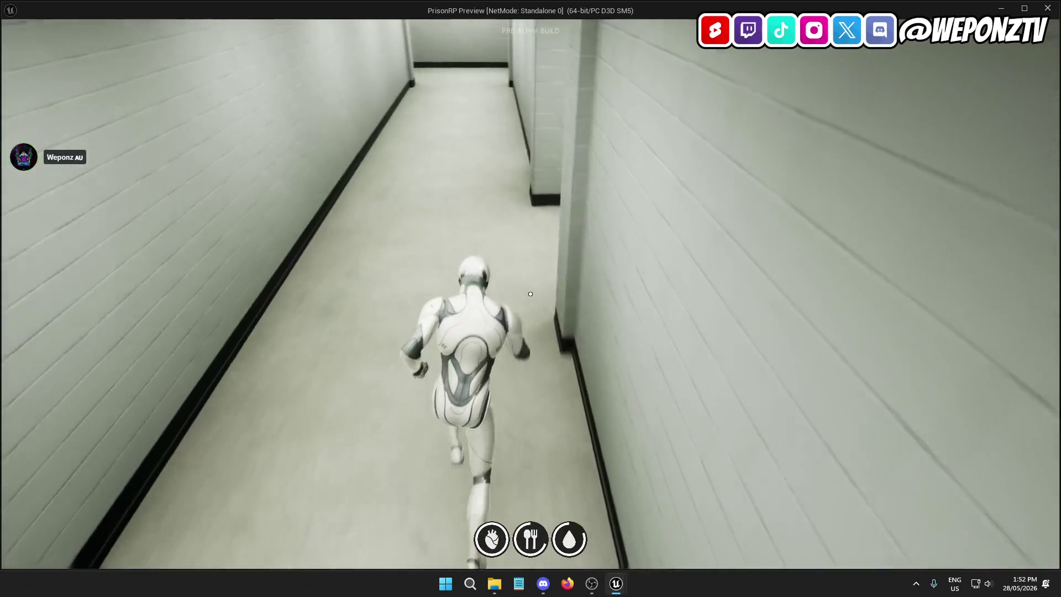
key(w)
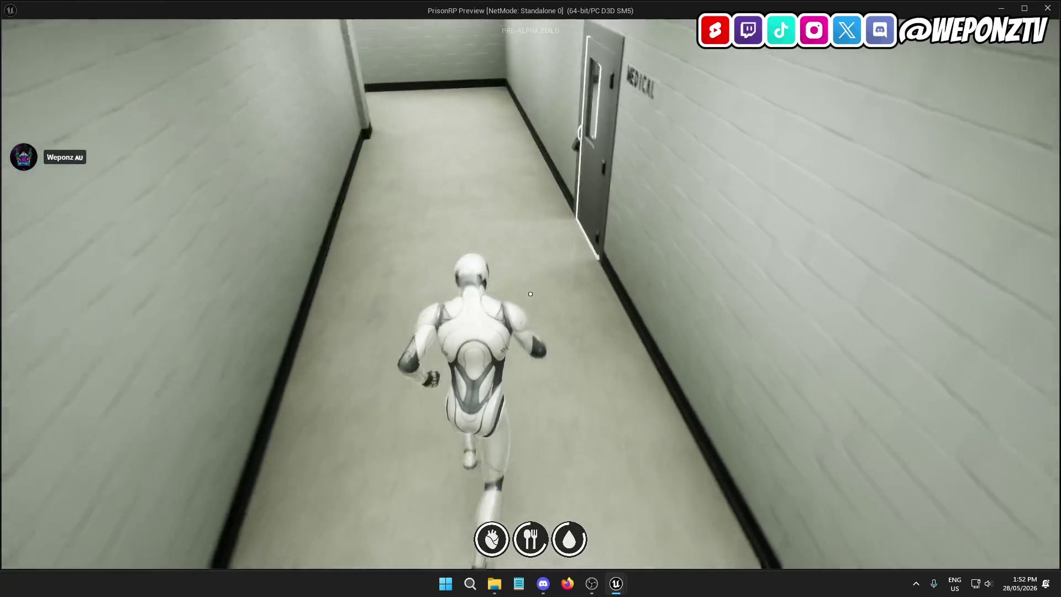
key(f)
Step: Walk across the infirmary past the stretchers and filing cabinets toward its exit
key(w)
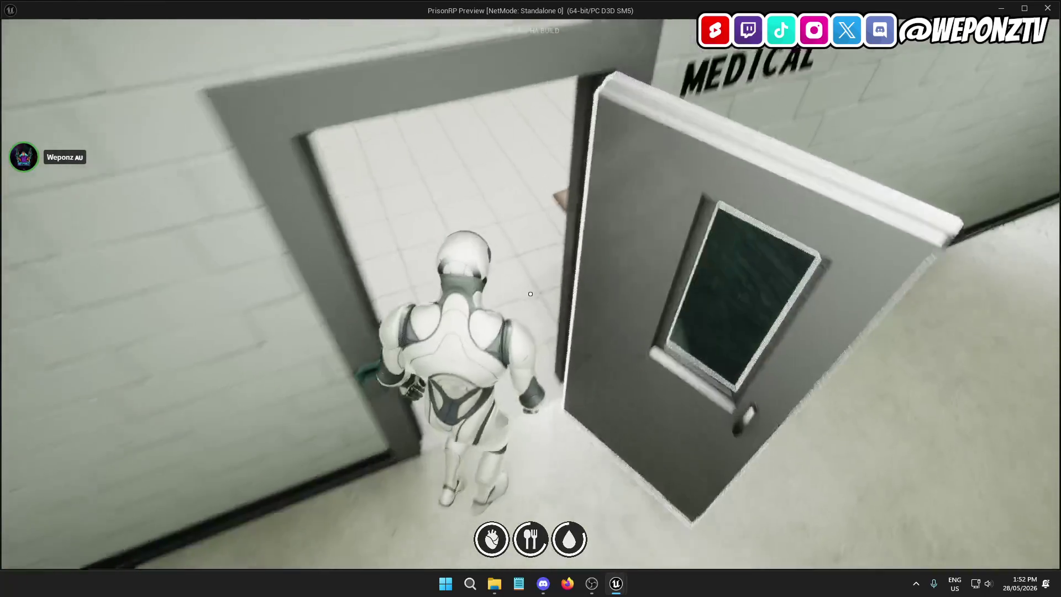
key(w)
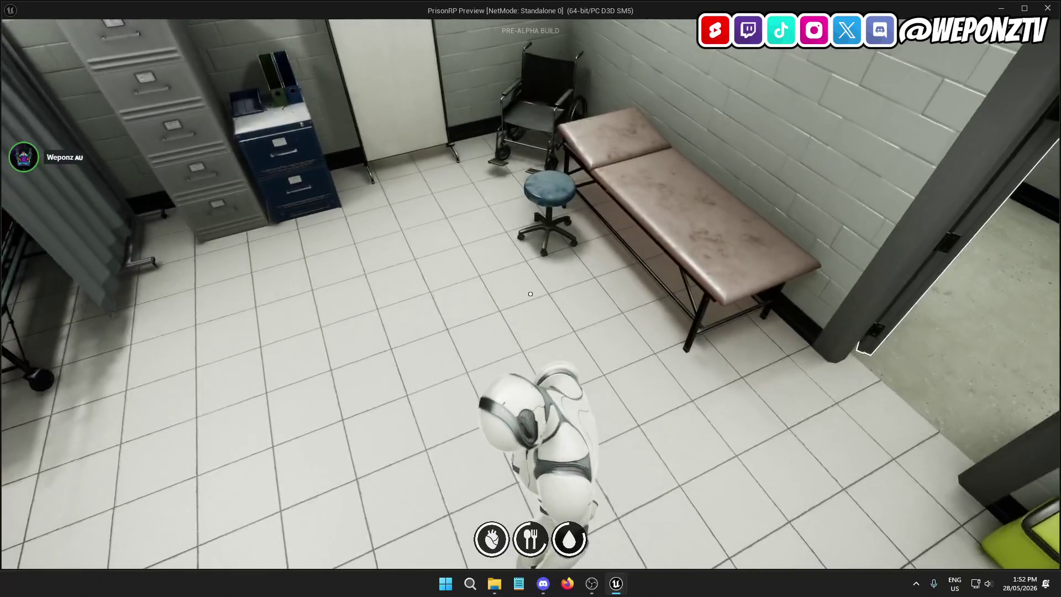
key(w)
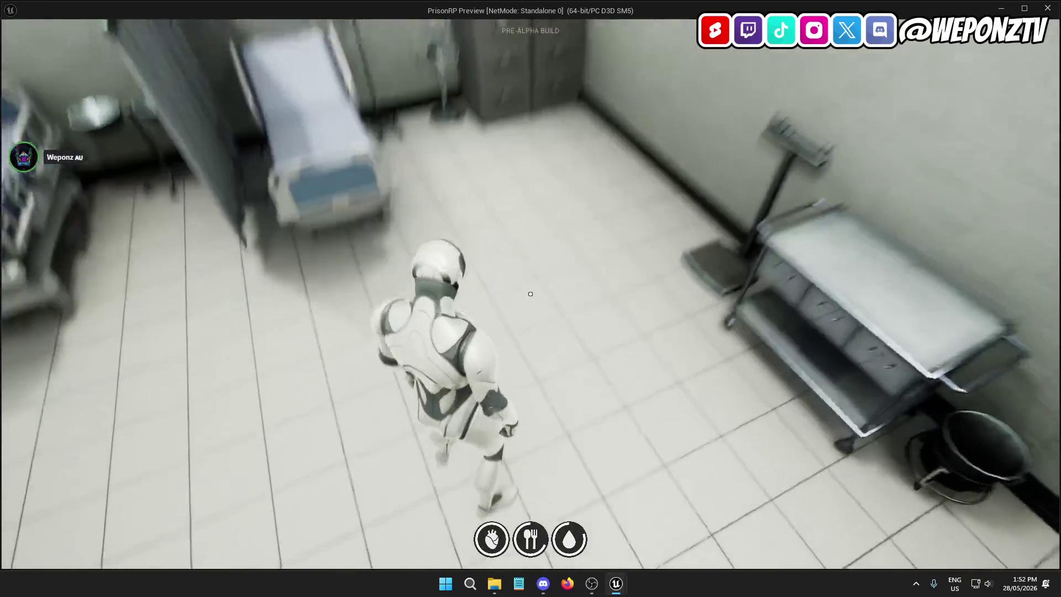
key(w)
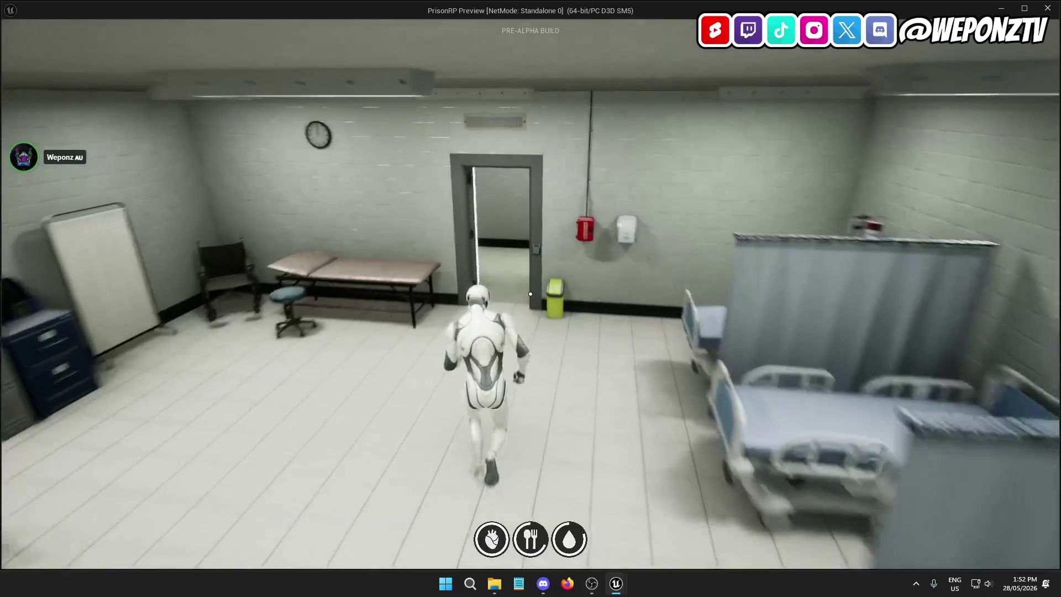
key(w)
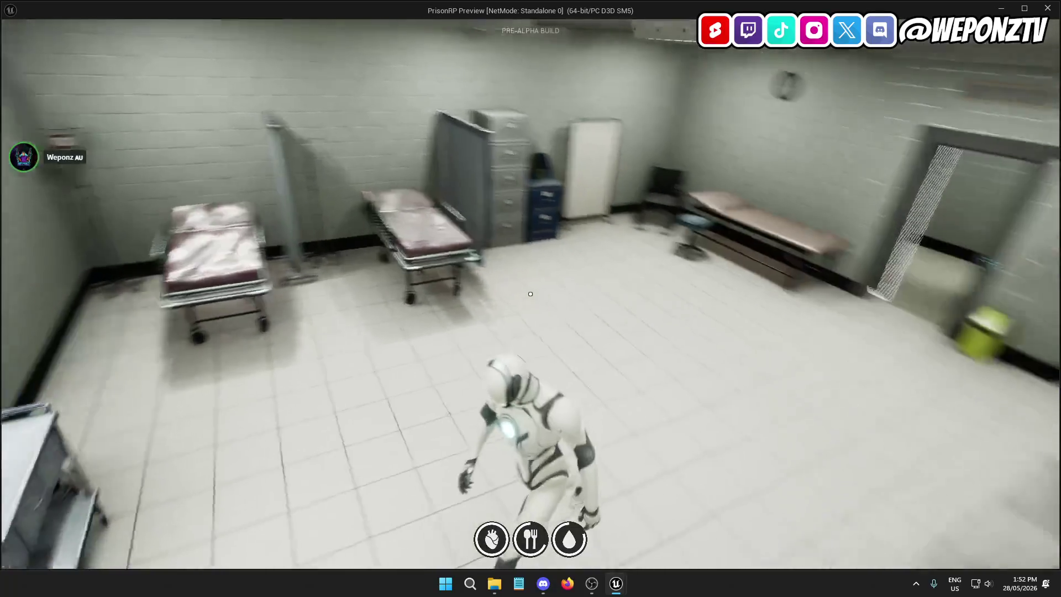
key(w)
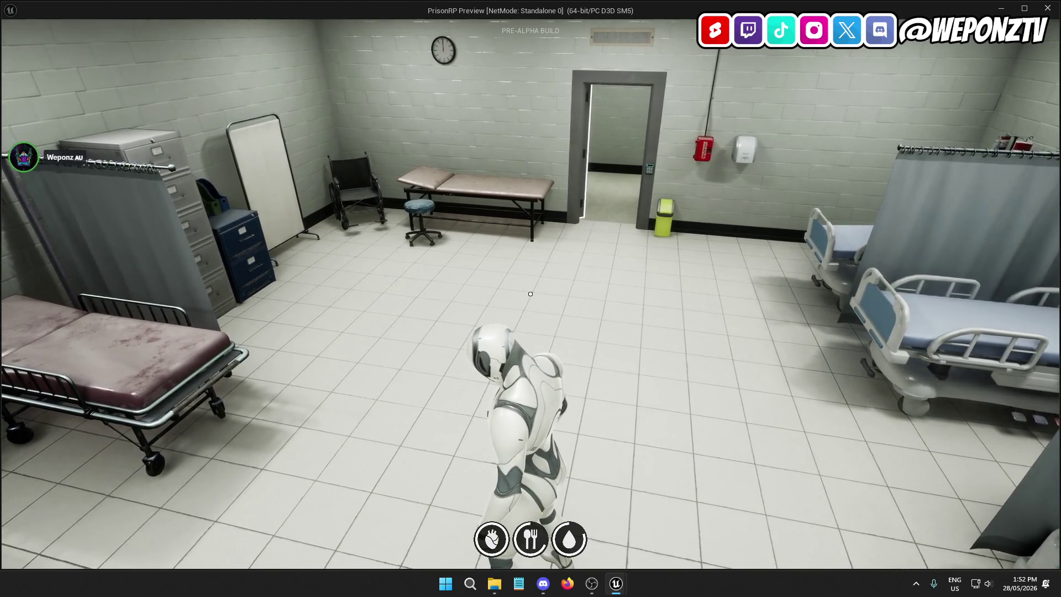
key(w)
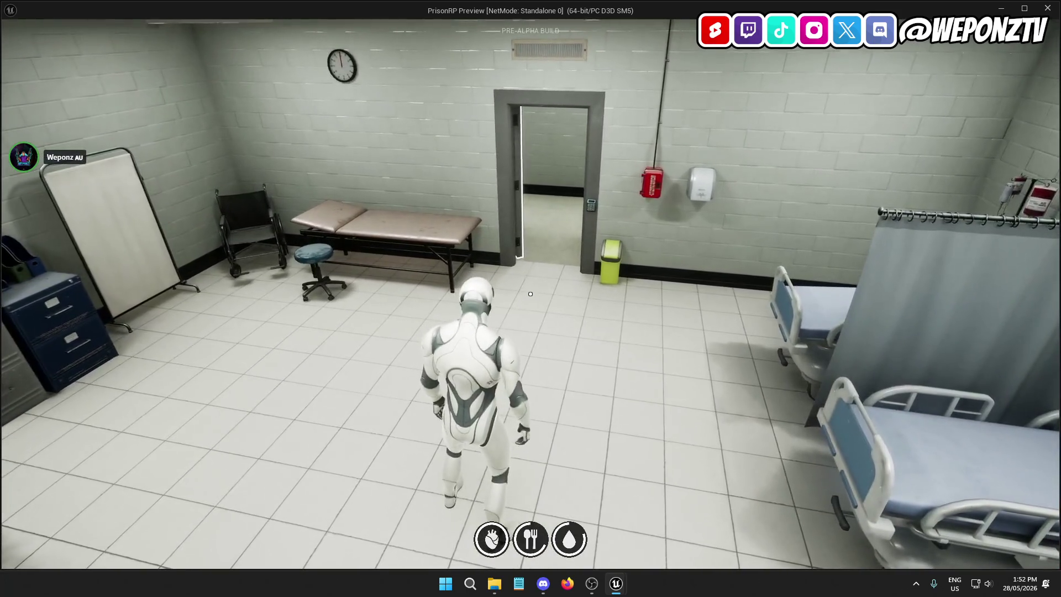
Step: Leave the infirmary and run down the long hallway around the corner
key(d)
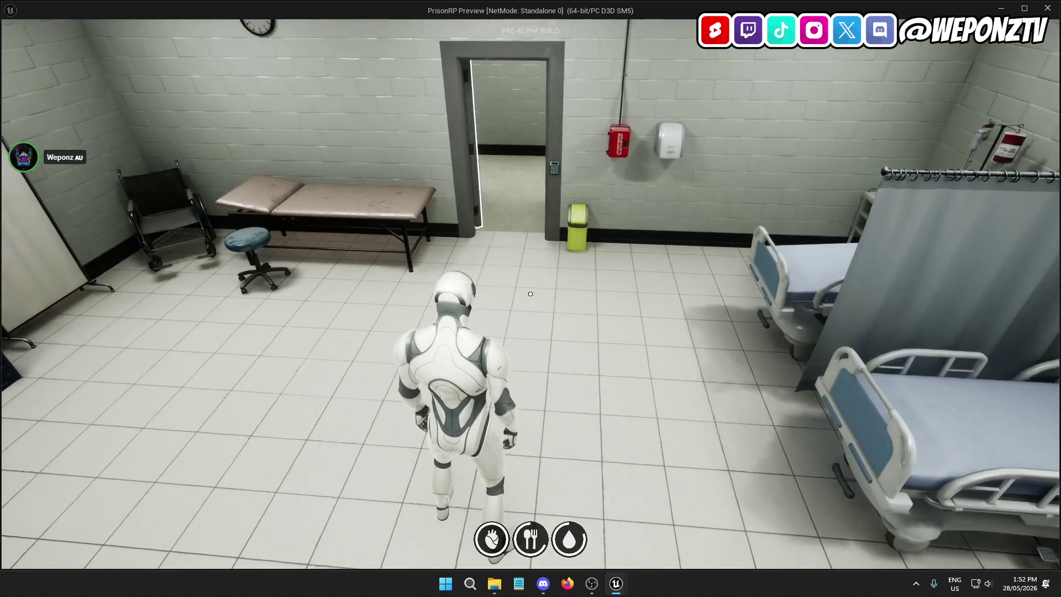
key(w)
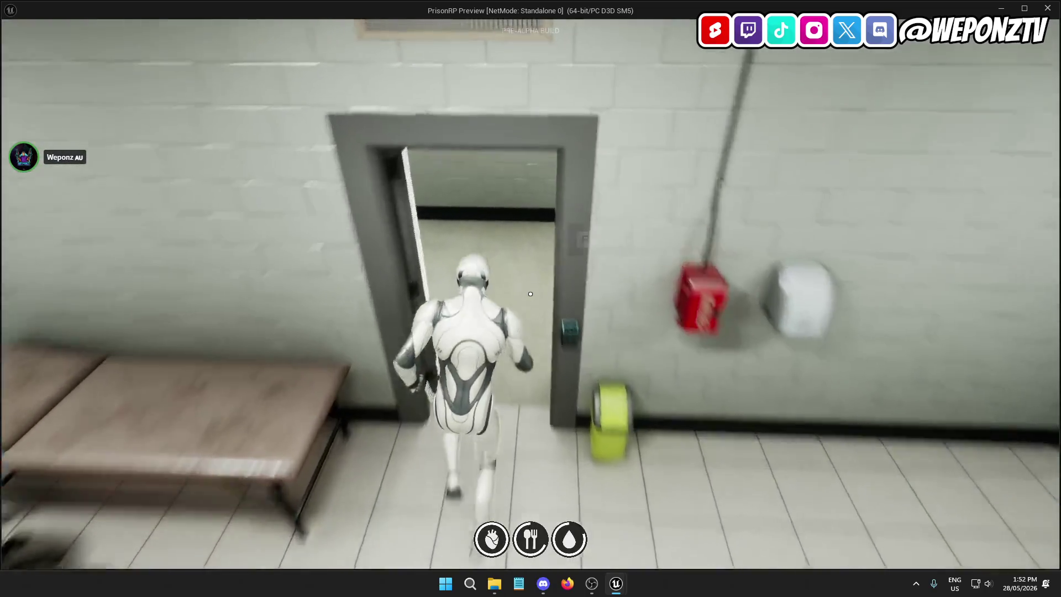
key(w)
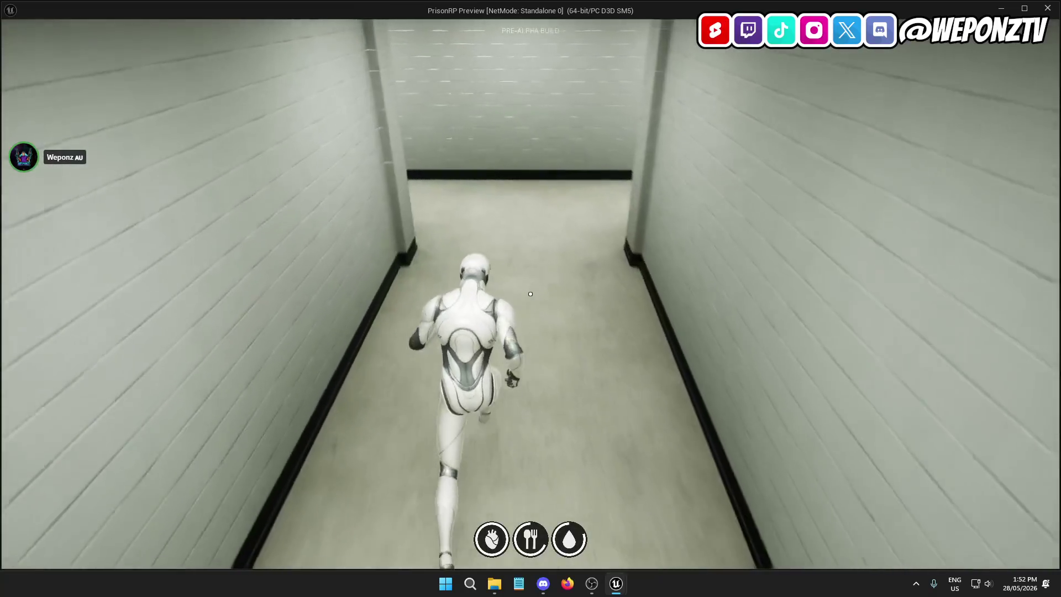
key(w)
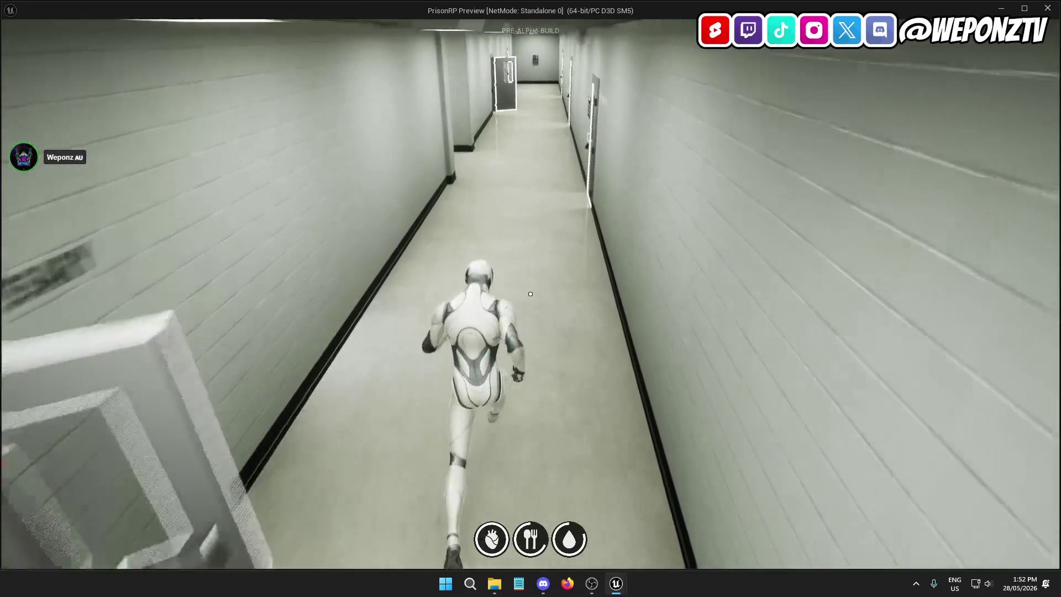
key(w)
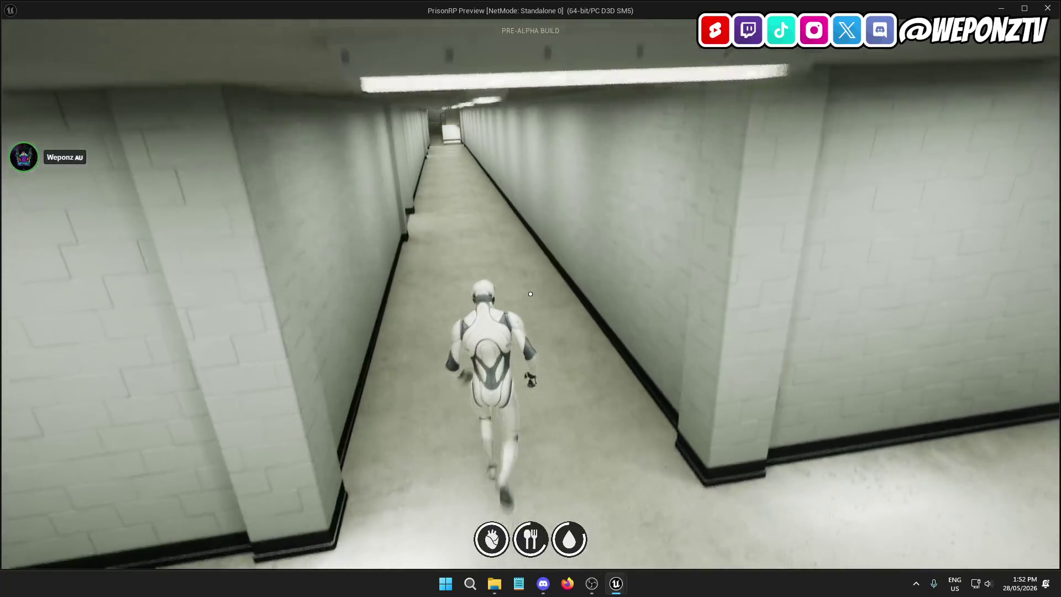
Step: Run through the sink room, back in to the wall sinks, and out along the corridor
key(w)
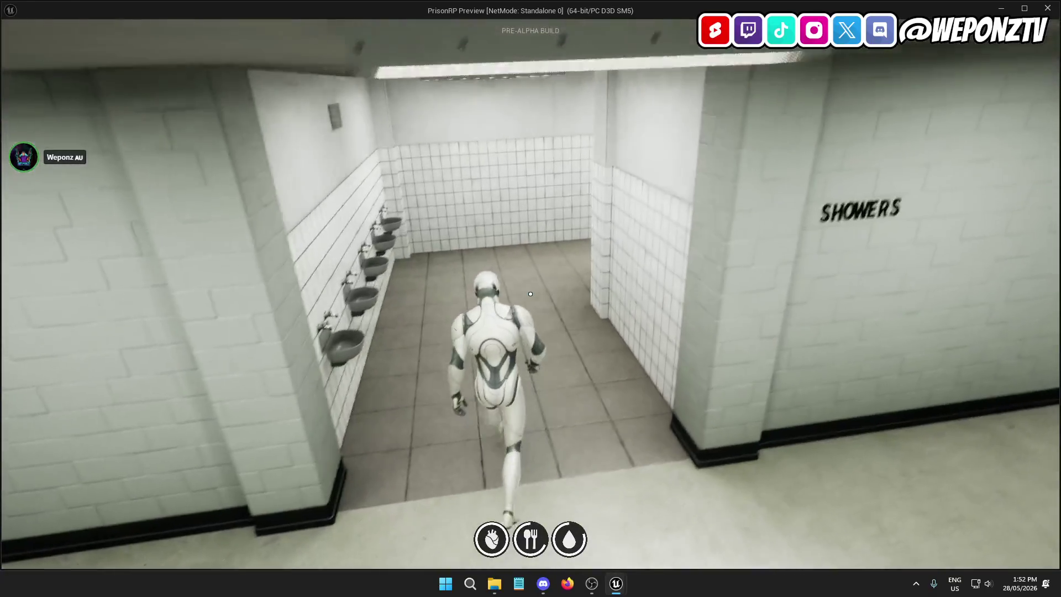
key(w)
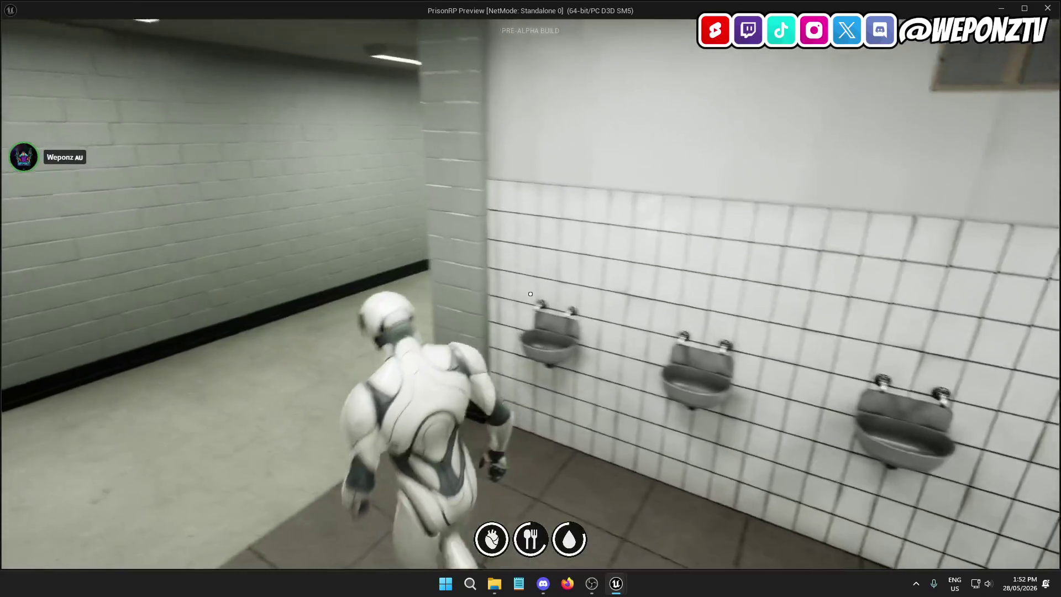
key(w)
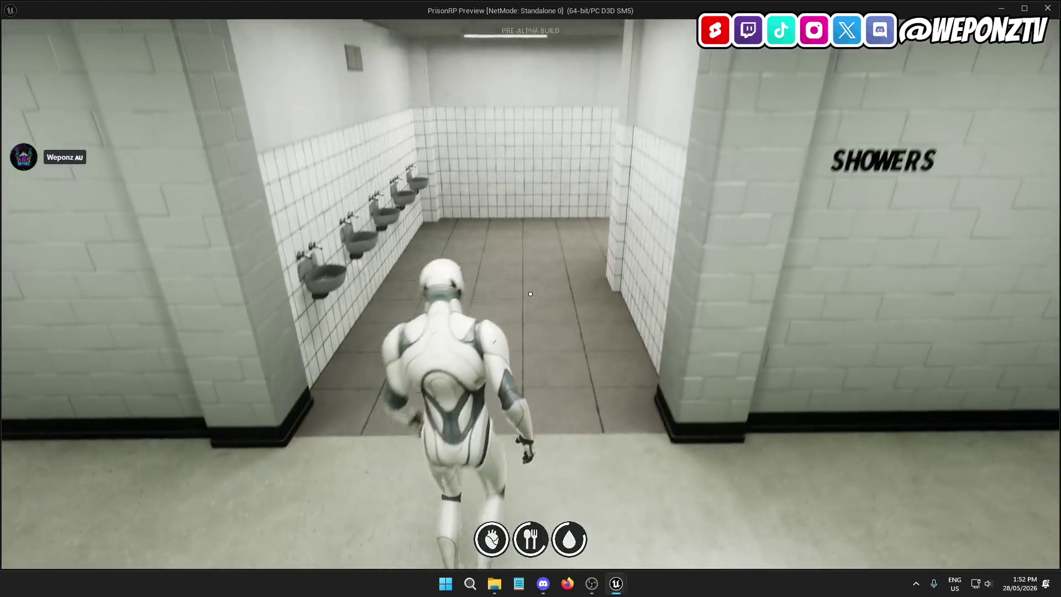
key(w)
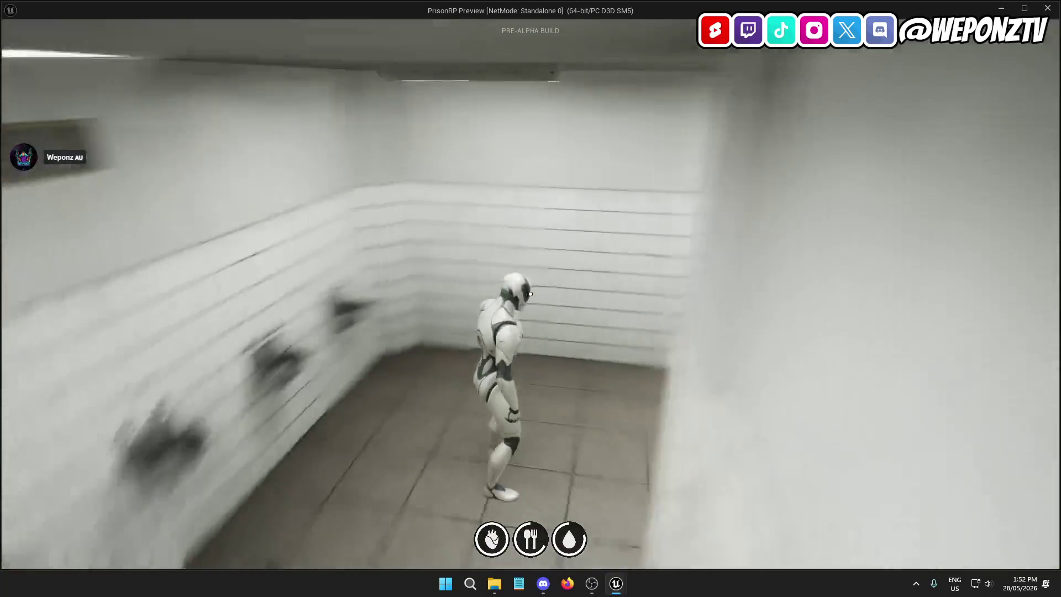
key(w)
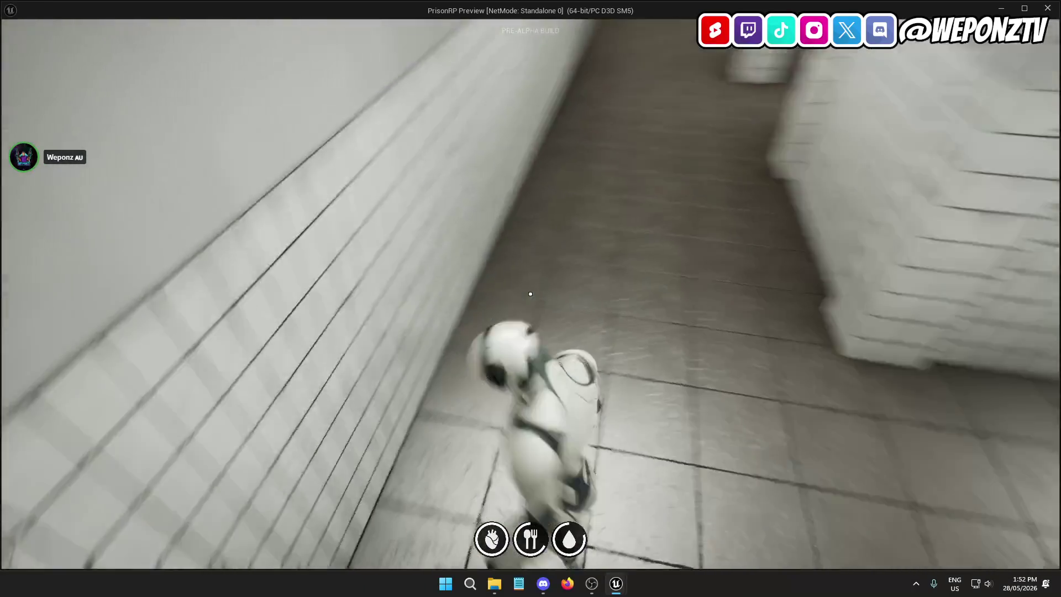
Step: Run through the tiled shower room past the bench toward a new area
key(w)
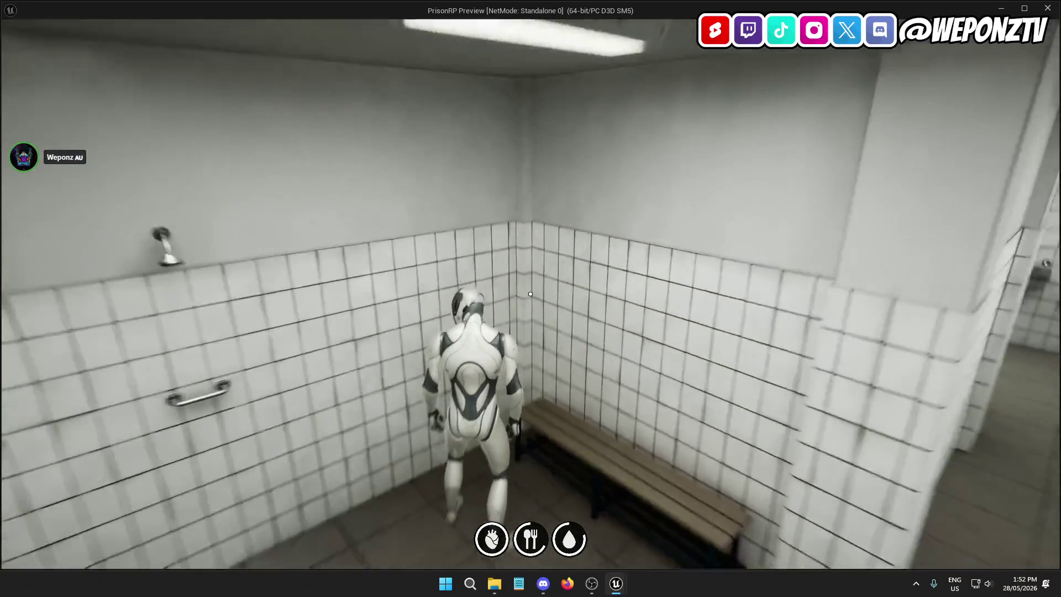
key(w)
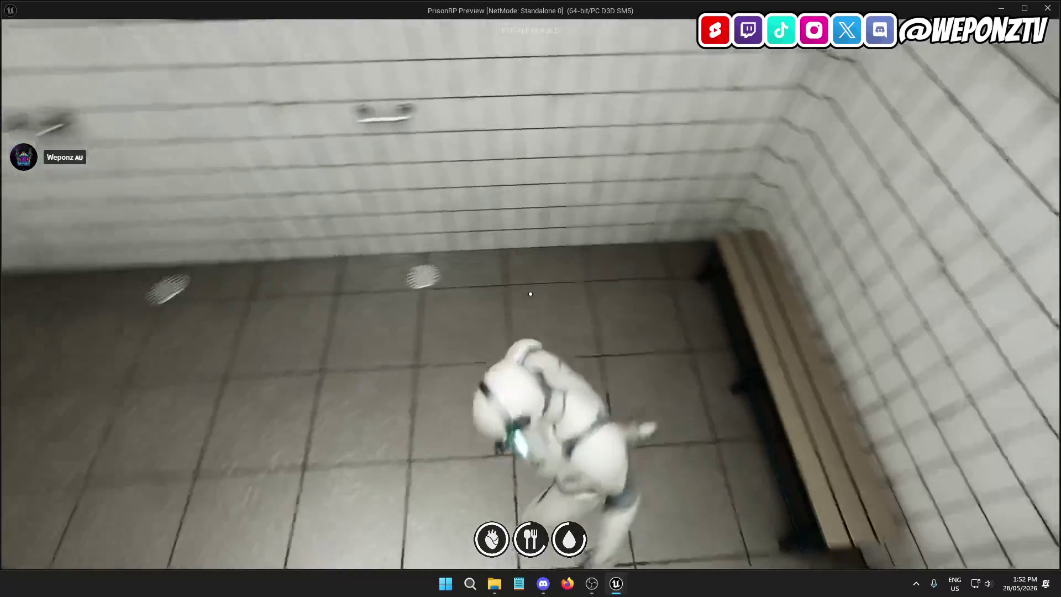
key(w)
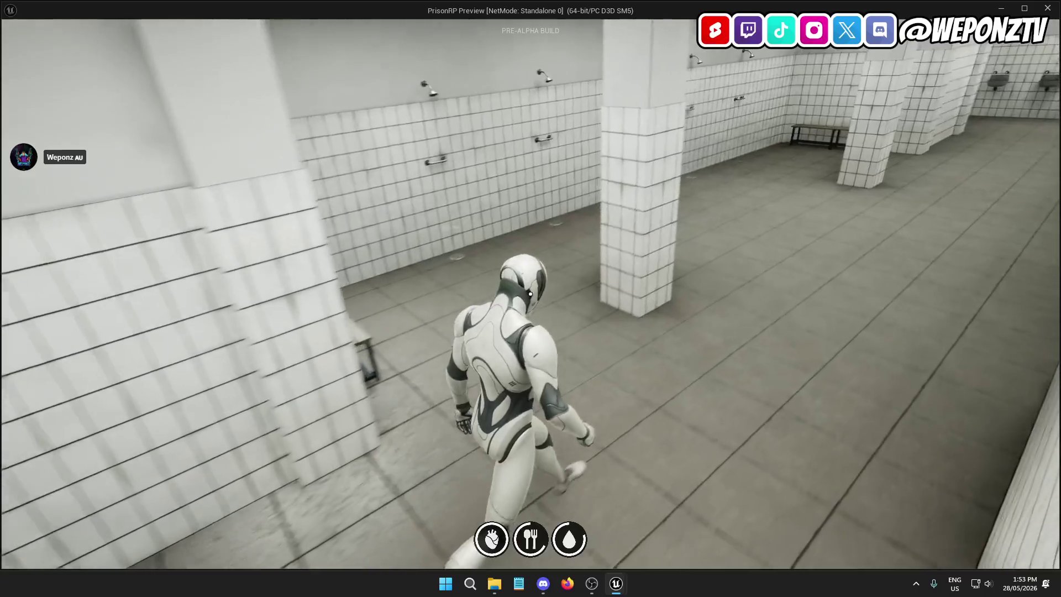
key(w)
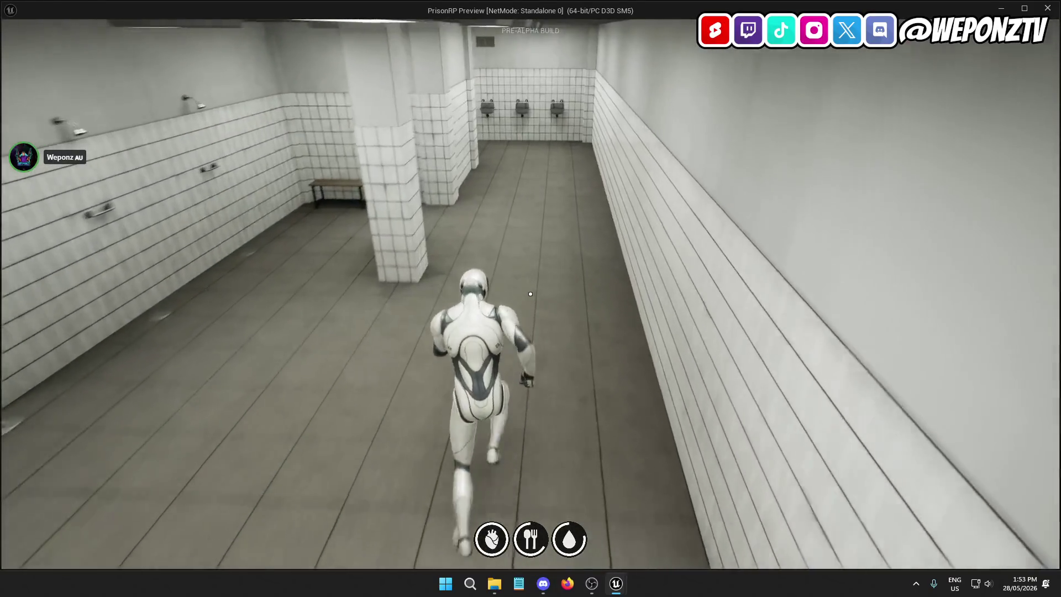
Step: Run down the corridor past the barred gate and downstairs to the Maintenance door
key(w)
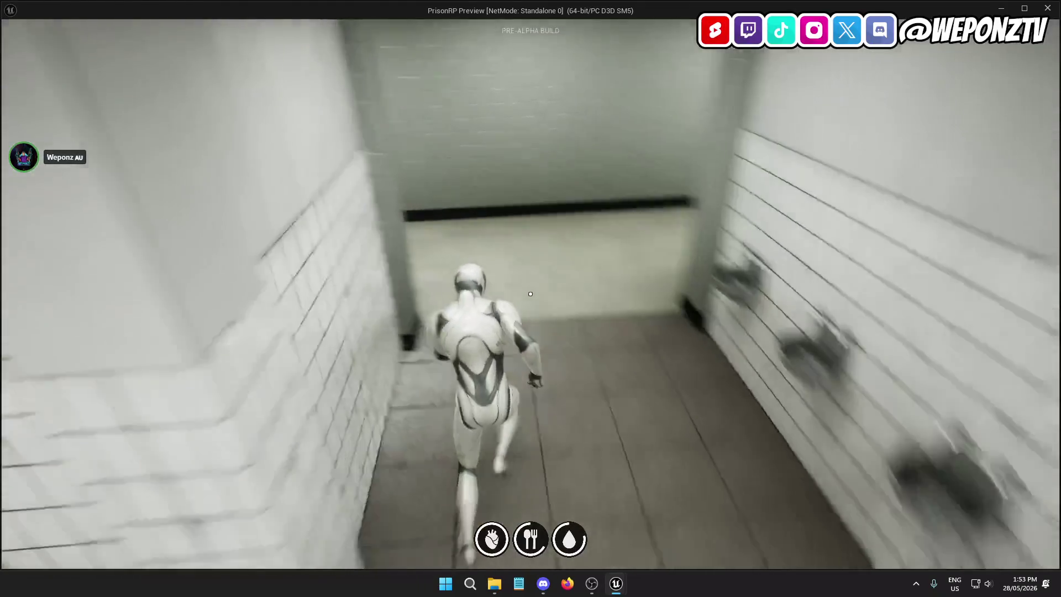
key(w)
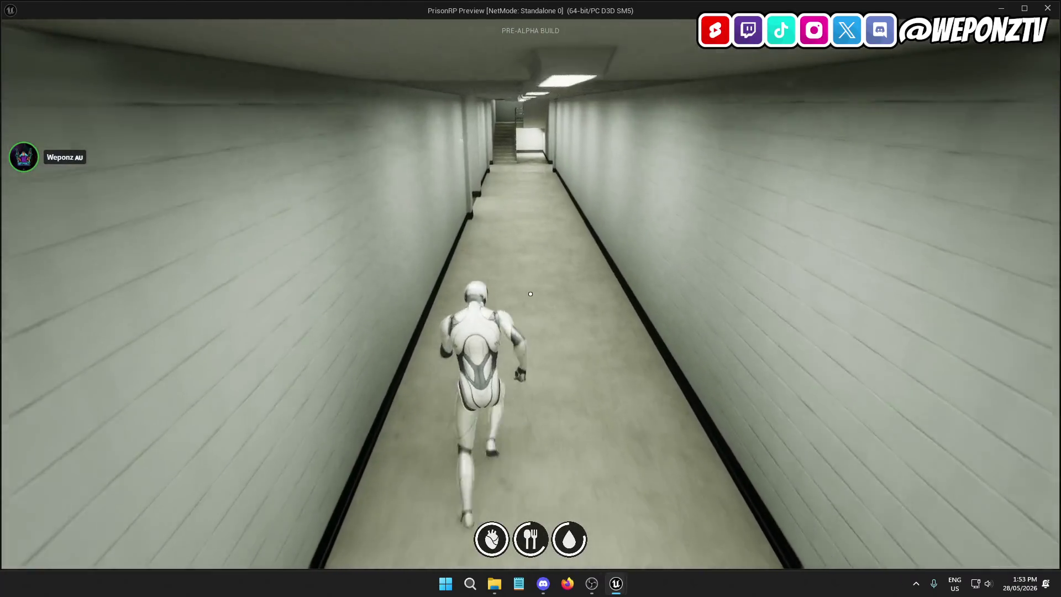
key(w)
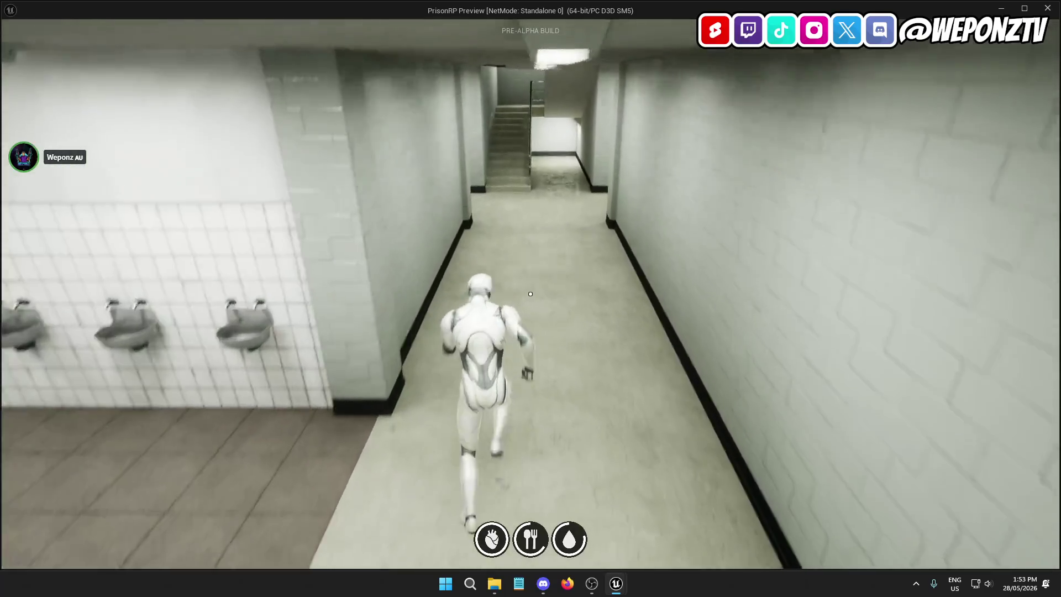
key(w)
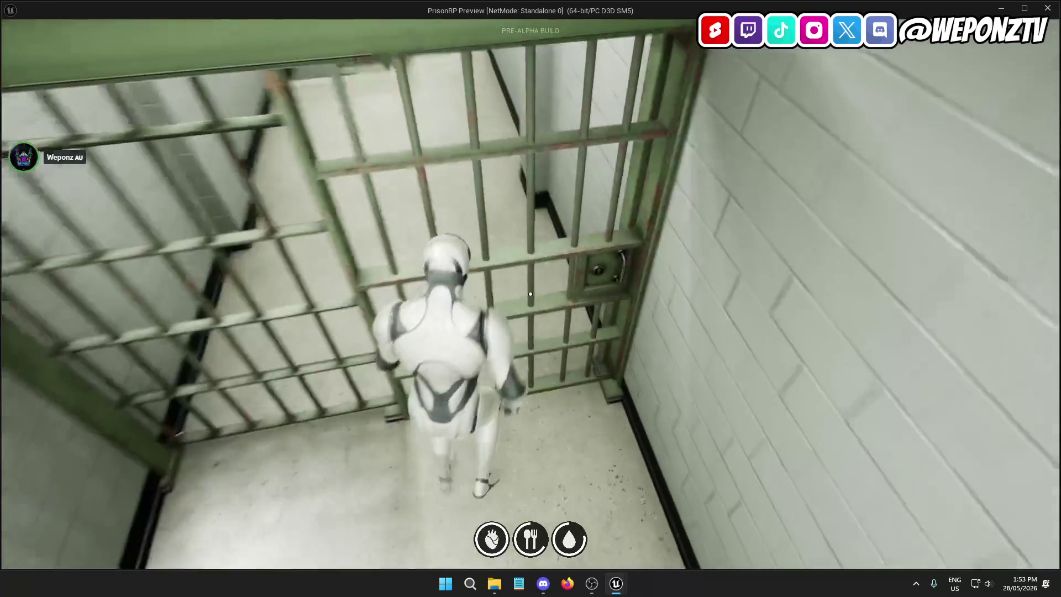
key(w)
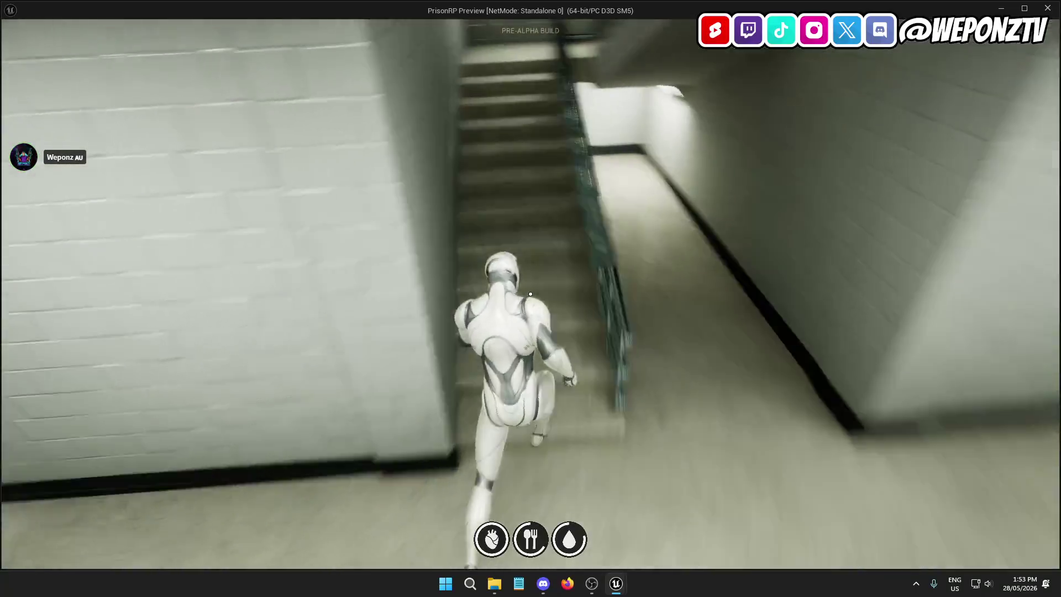
key(w)
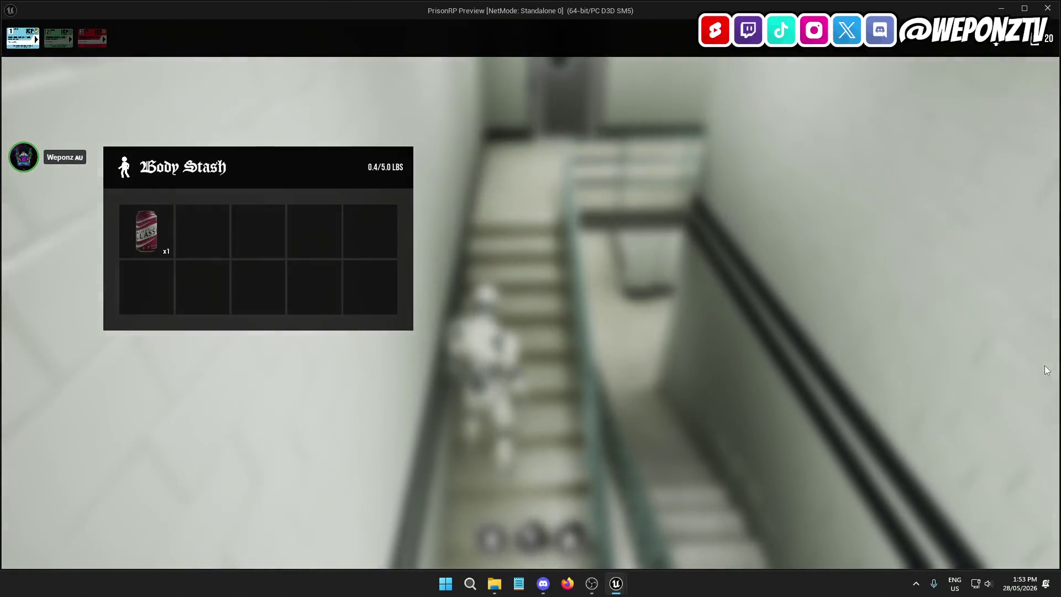
key(w)
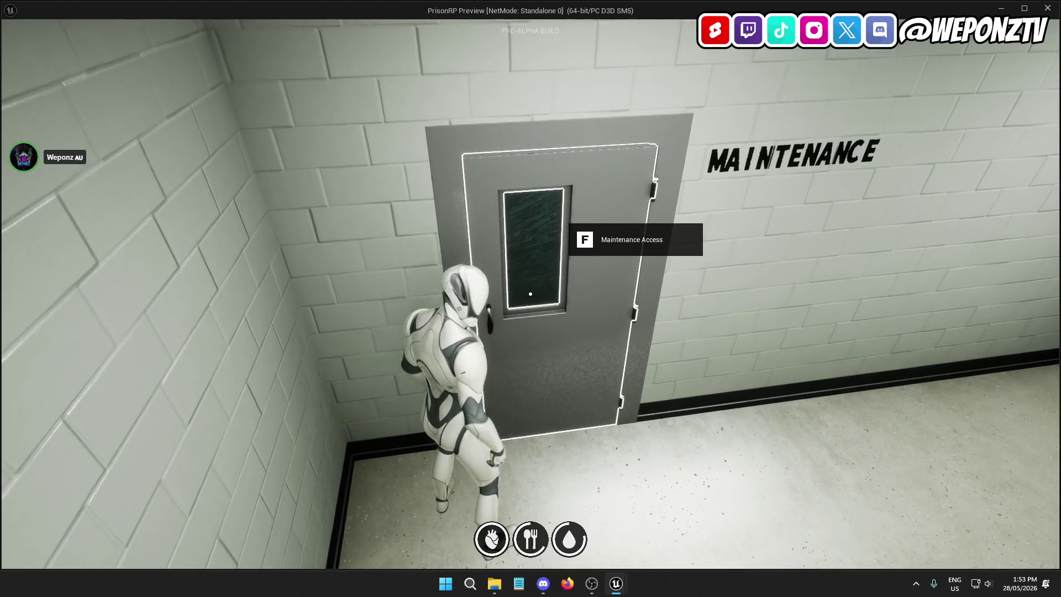
Step: Open the Maintenance door and continue down the stairwell past the ROOFTOP door
key(f)
key(w)
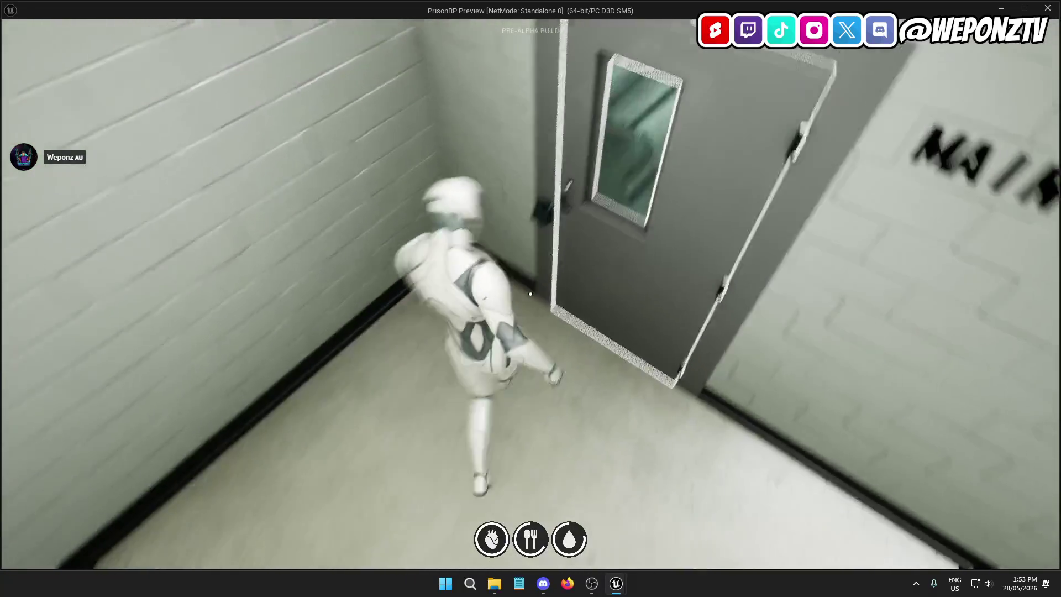
key(w)
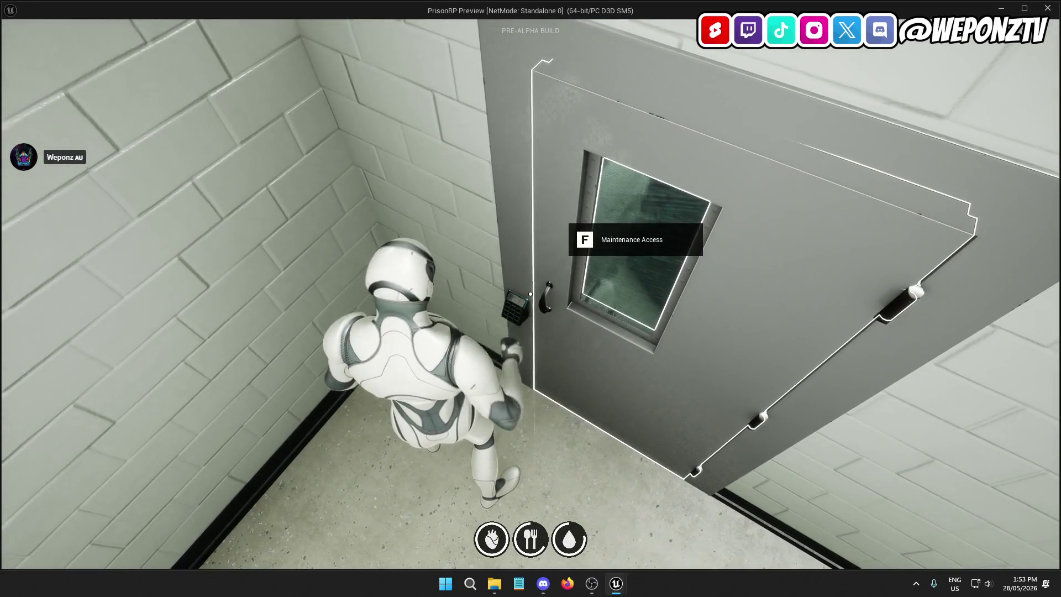
key(w)
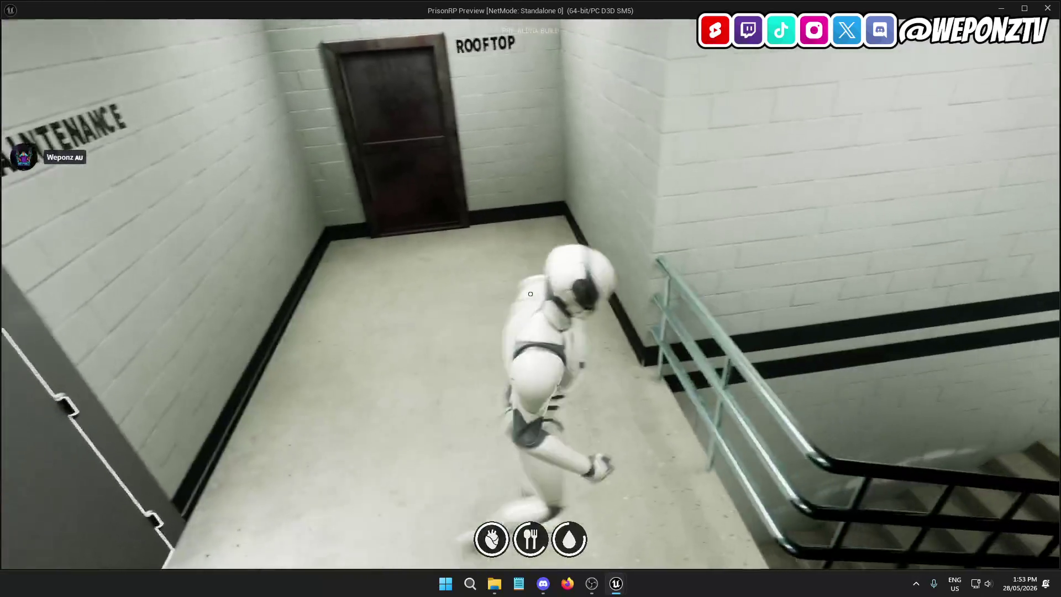
key(w)
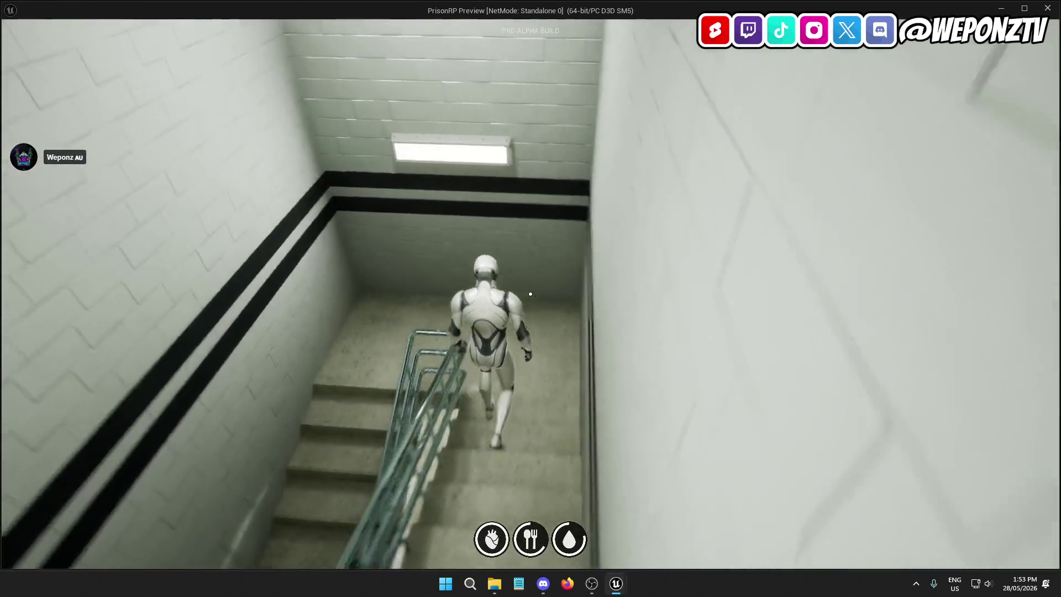
key(w)
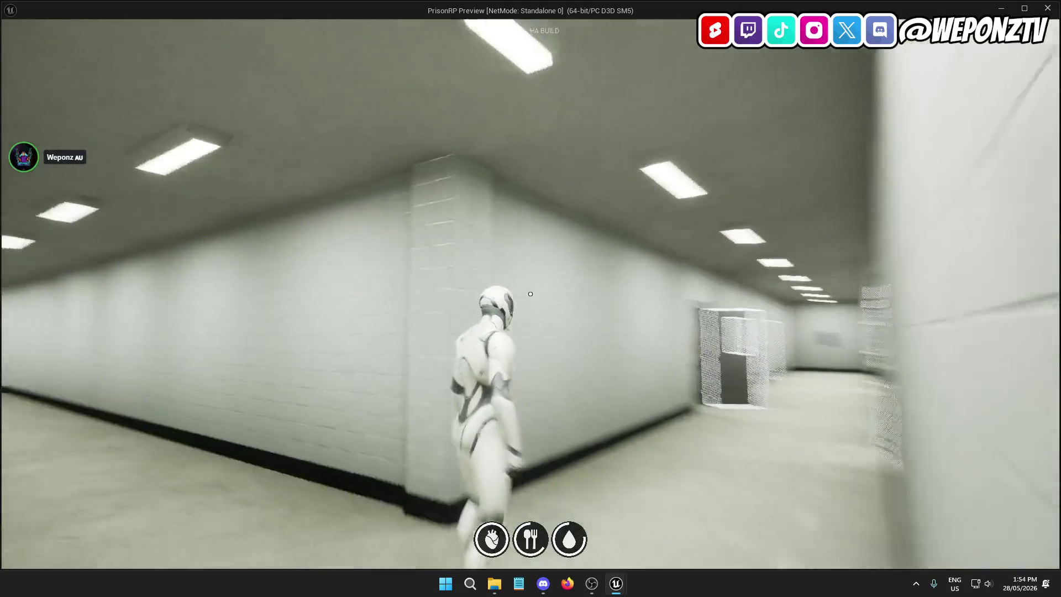
Step: Walk past Interrogations to the Commissary and show the Body Stash inventory with one soda can
key(w)
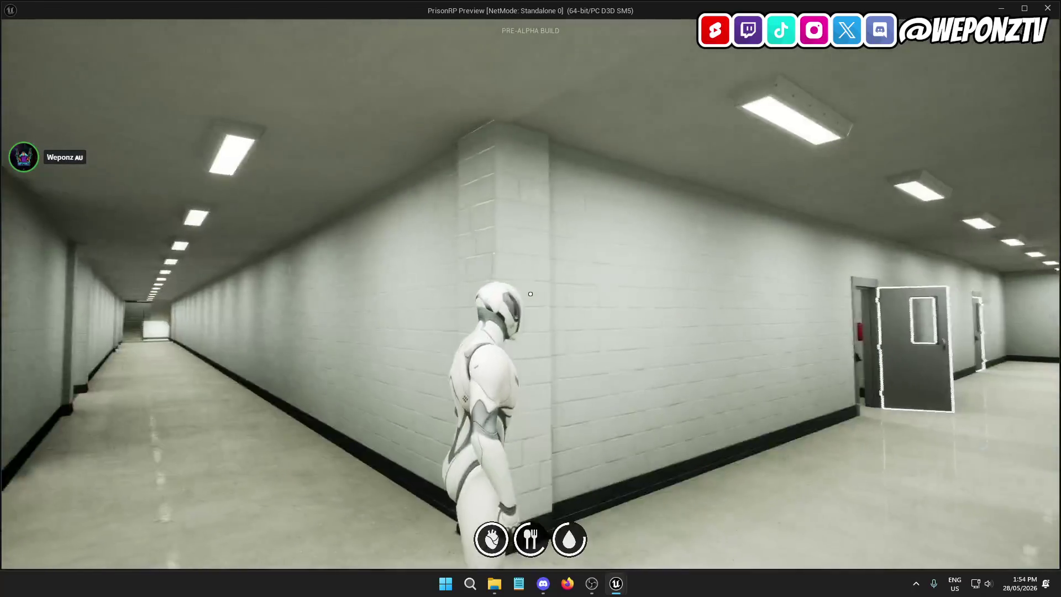
key(w)
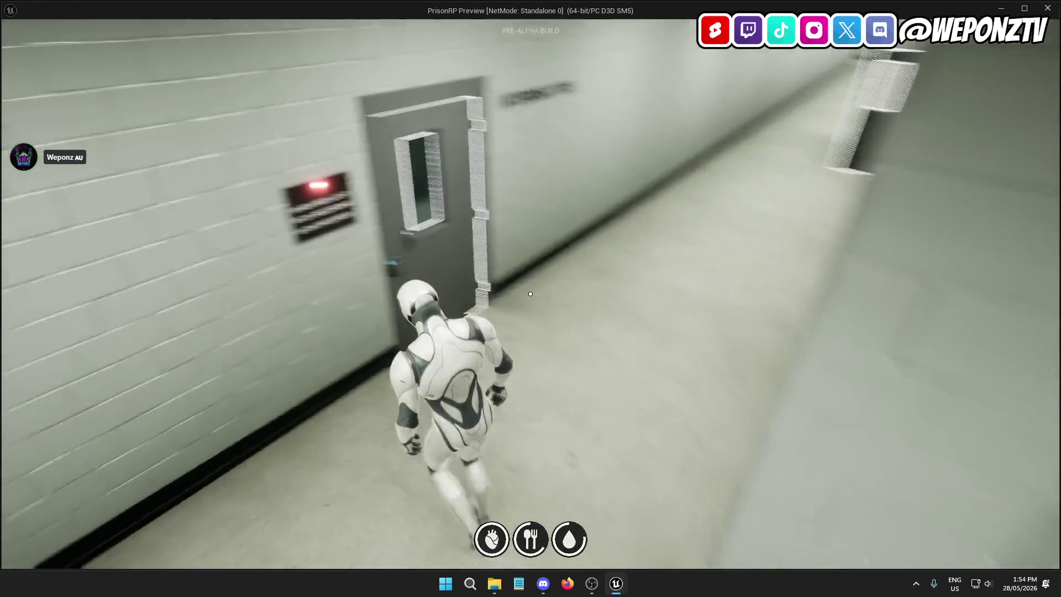
key(w)
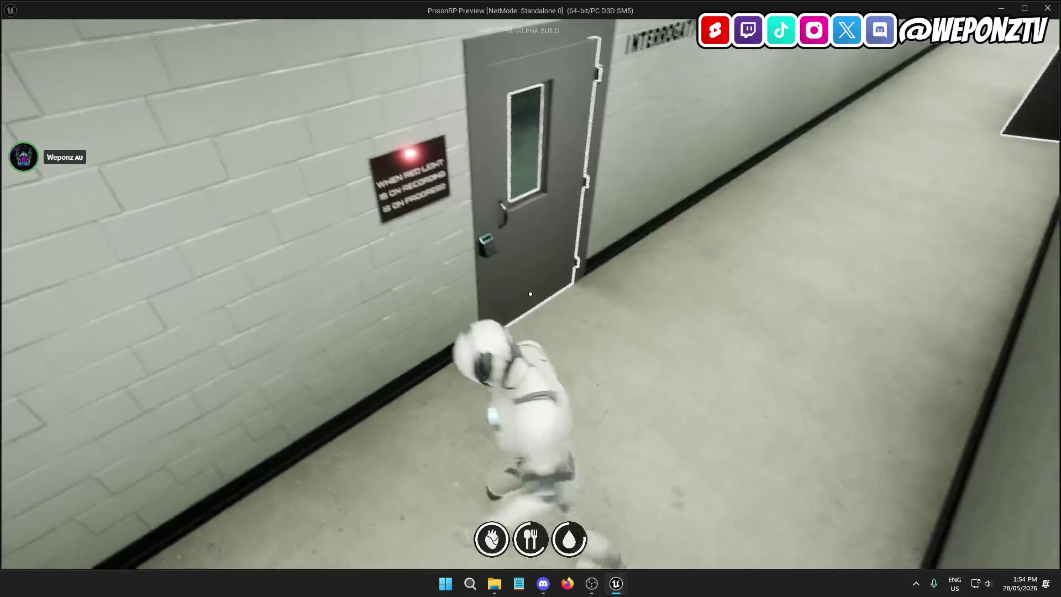
key(w)
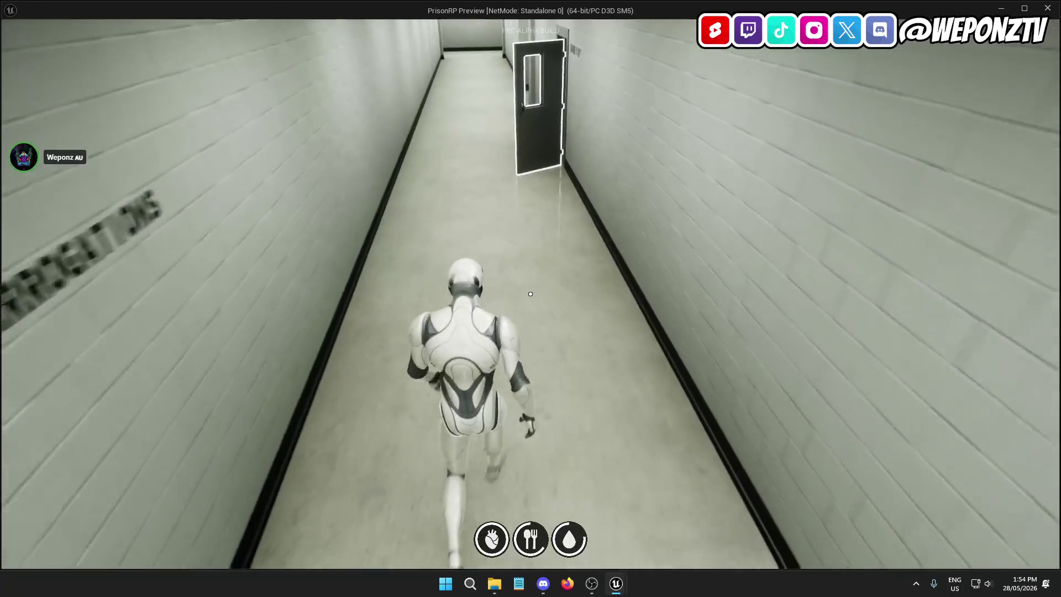
key(w)
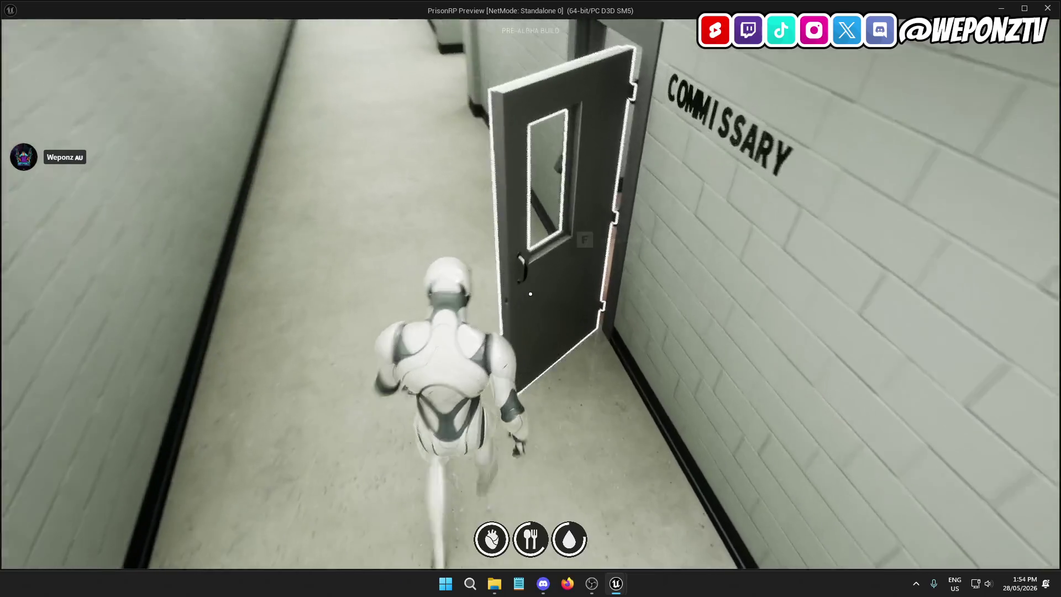
key(Tab)
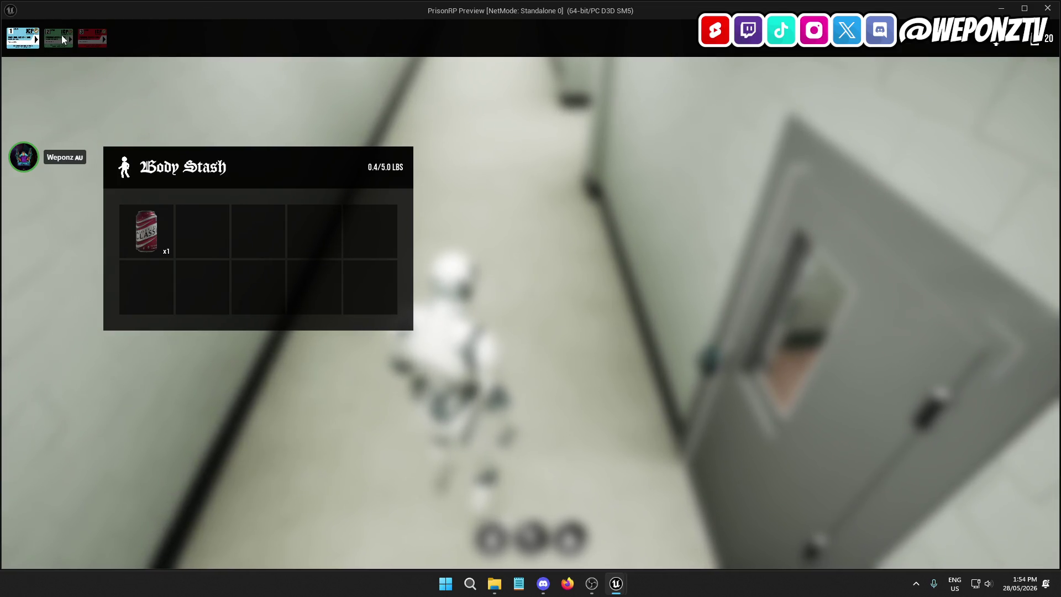
Step: Close the Body Stash inventory and run to the Interrogations door showing Restricted Access
key(Tab)
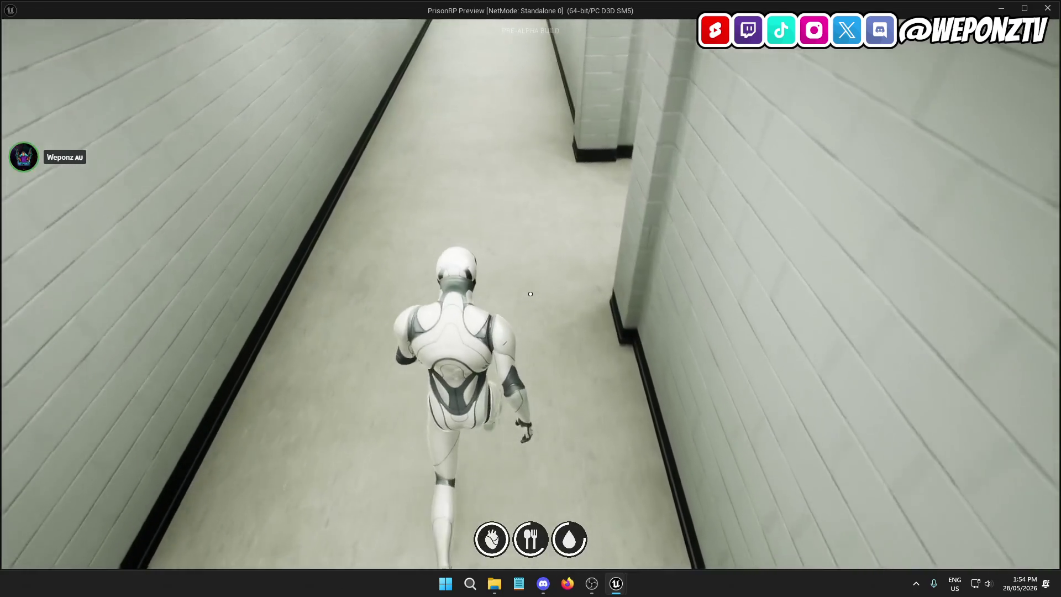
key(Tab)
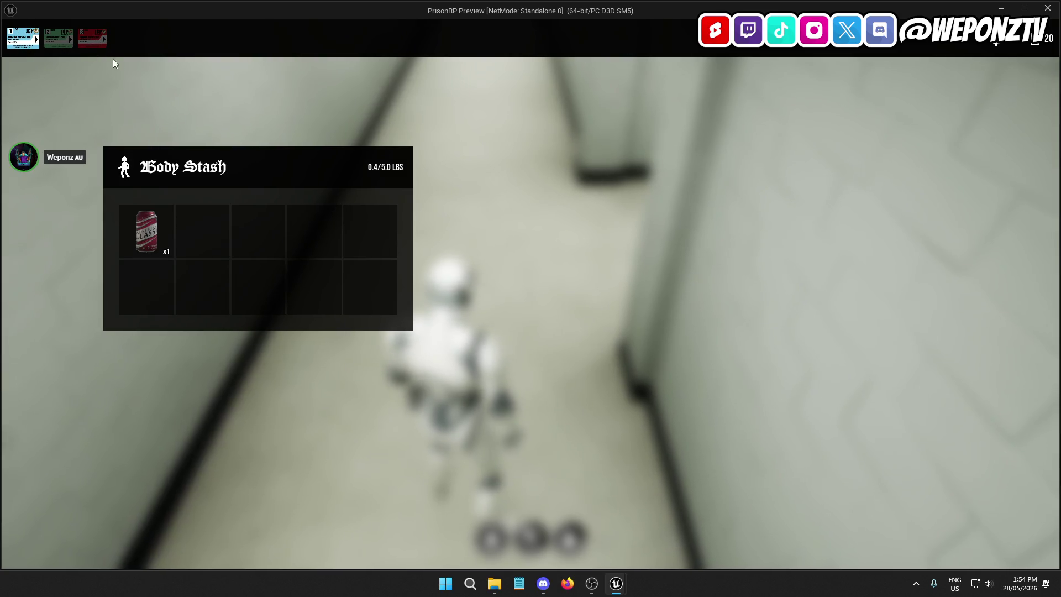
key(Tab)
key(Tab)
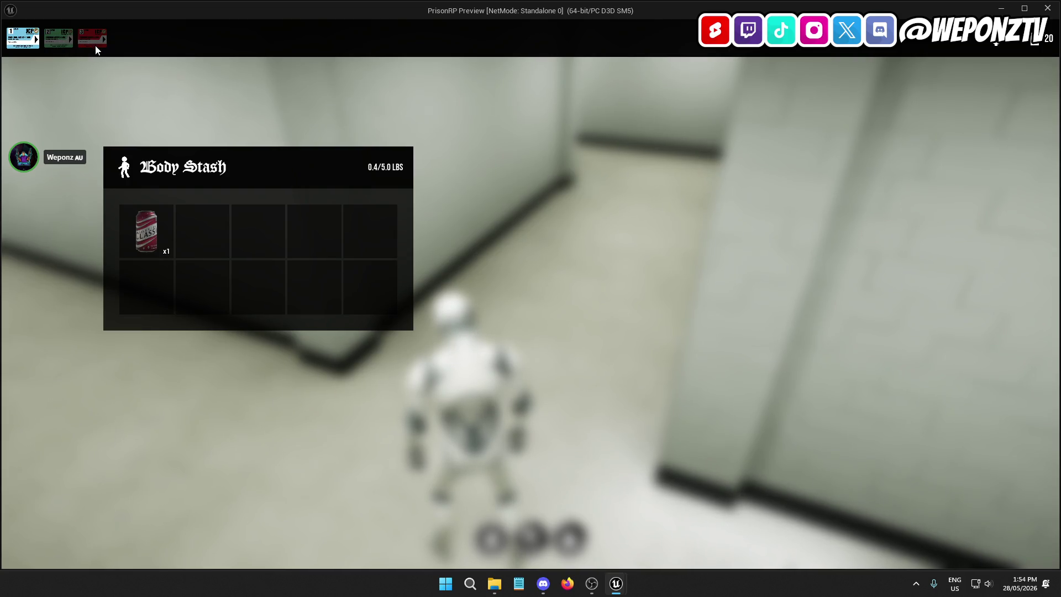
key(Tab)
key(w)
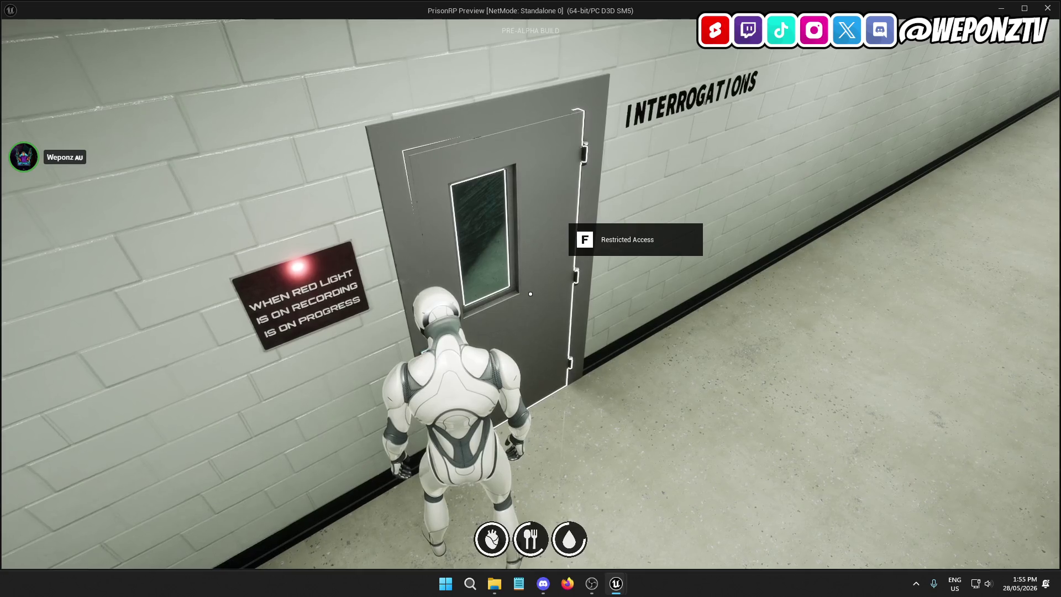
Step: Quit the playtest from the pause menu and frame the BP_DoorPrison2 cell door in L_Main
key(Escape)
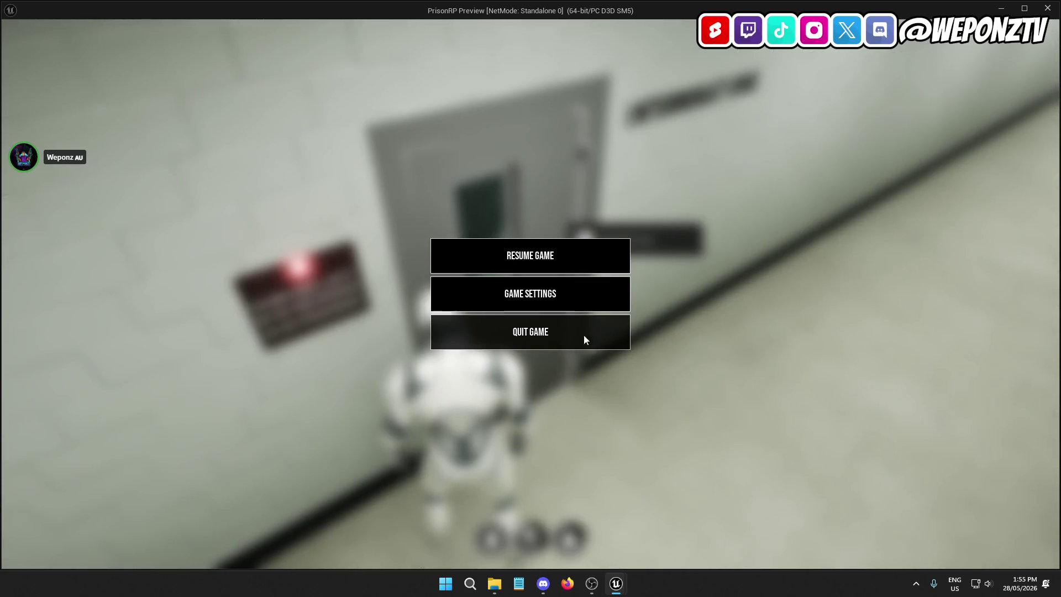
click(583, 334)
key(f)
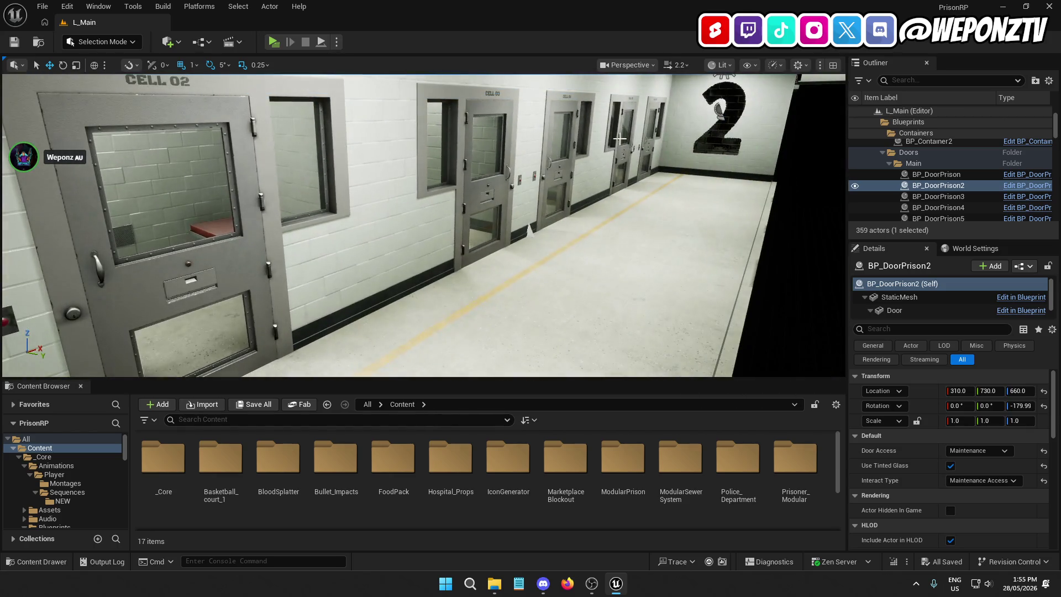
Step: Fly the viewport from the brick wall close-up out to an aerial overview of the prison
drag(471, 177, 437, 146)
drag(436, 227, 436, 227)
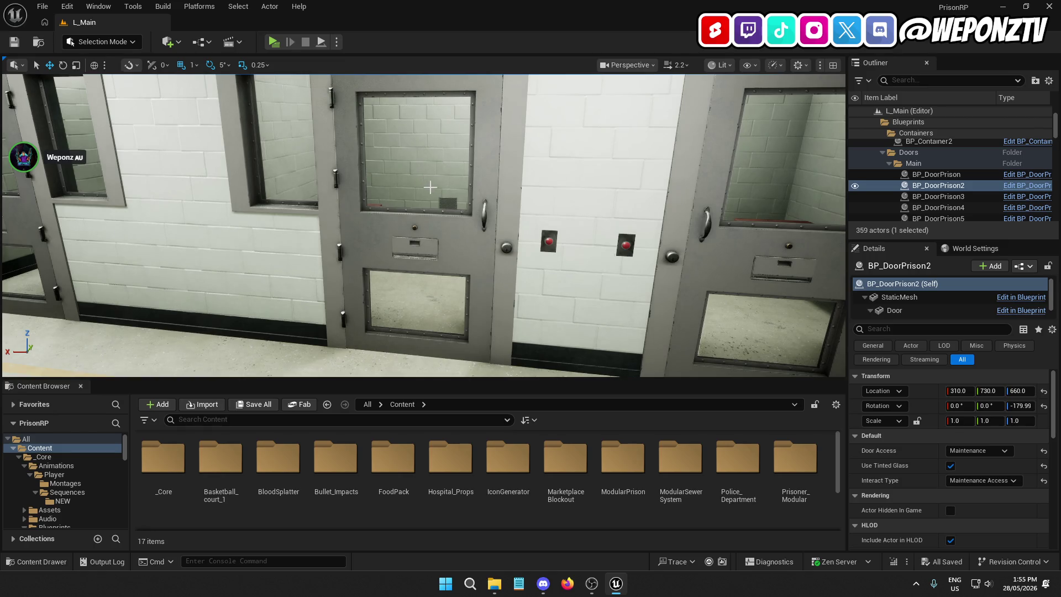
mouse_move(434, 190)
mouse_down()
mouse_move(434, 210)
mouse_move(475, 234)
mouse_move(471, 210)
mouse_up()
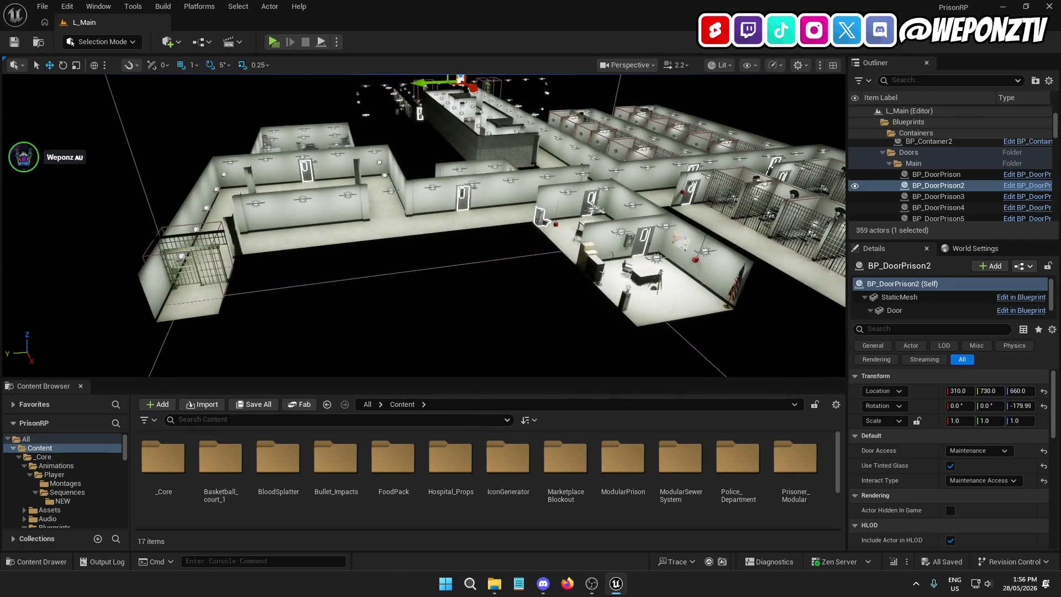
Step: Open the AC_Inventory blueprint from _Core > Components > Player
double_click(163, 458)
click(392, 468)
double_click(392, 468)
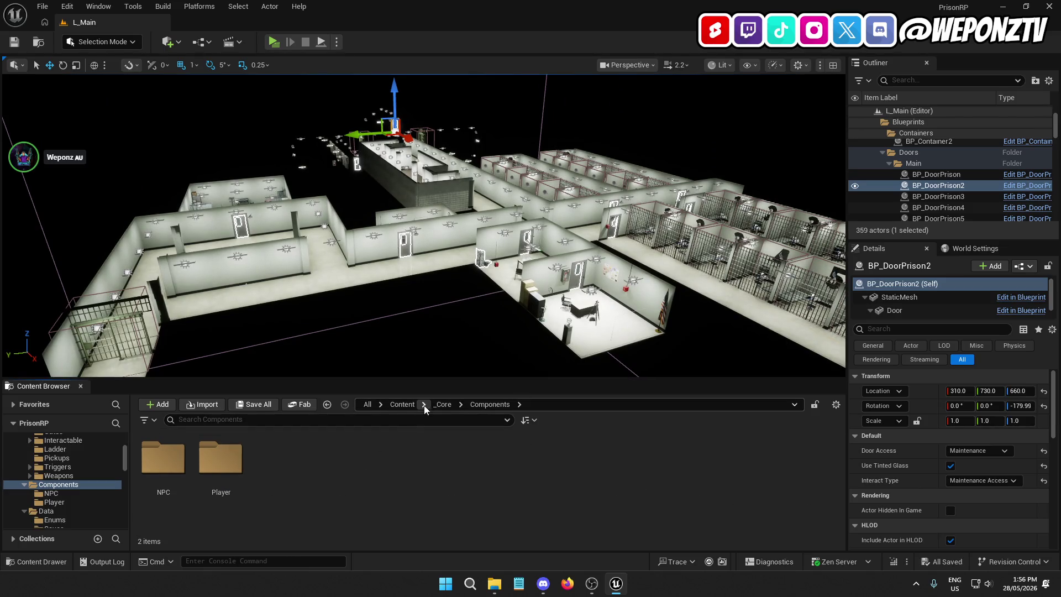
click(439, 404)
click(408, 406)
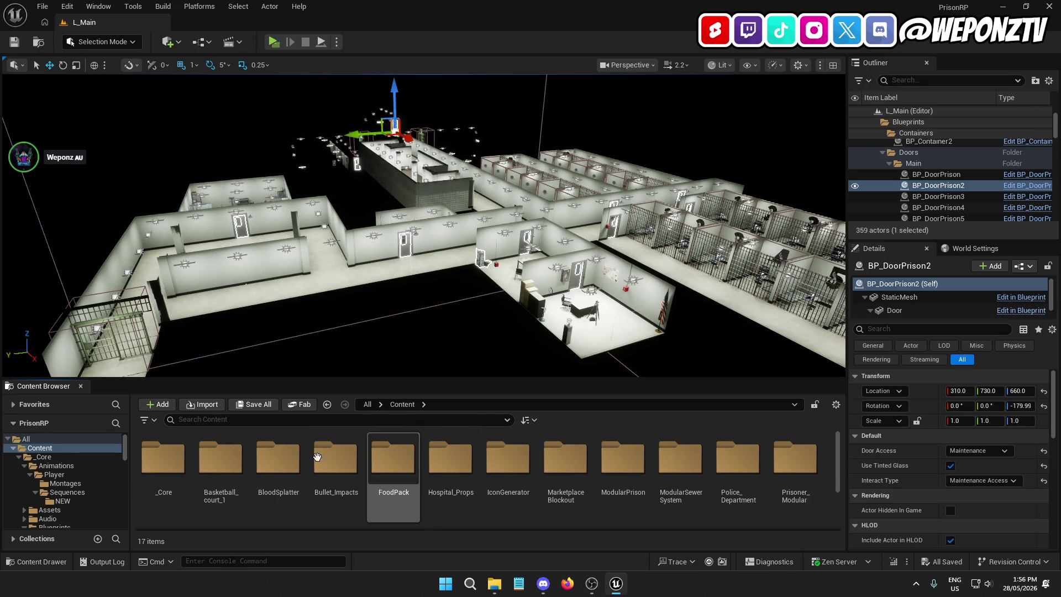
double_click(164, 459)
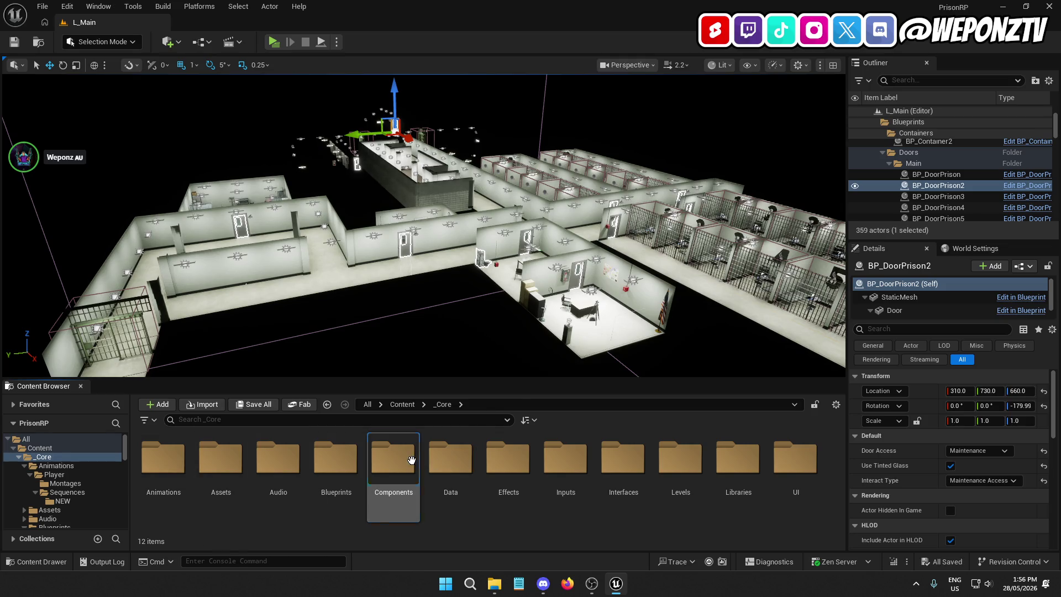
double_click(394, 462)
double_click(221, 461)
double_click(623, 464)
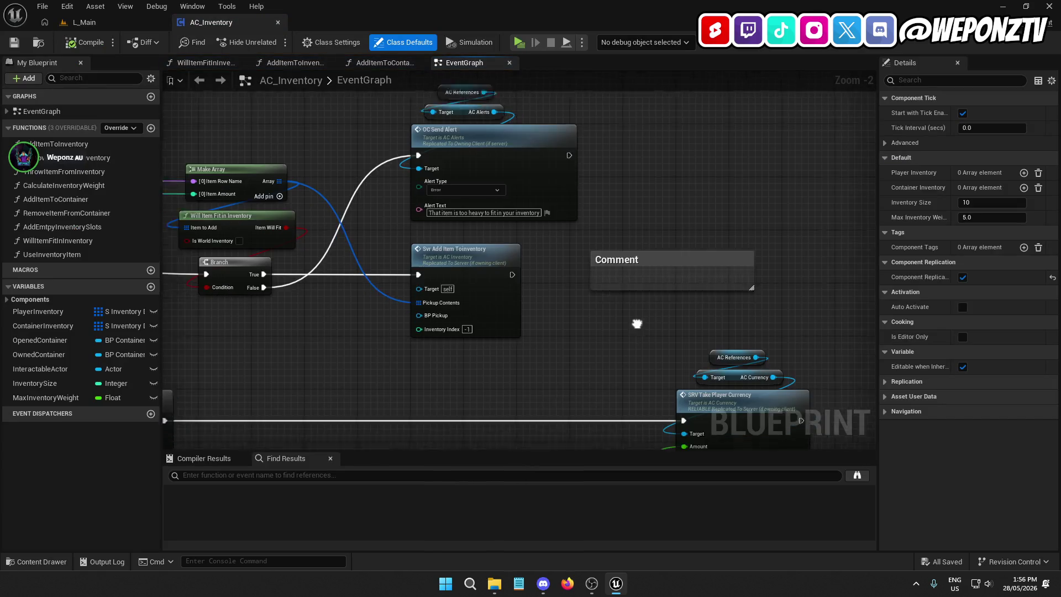
Step: Delete the empty Comment box from the EventGraph and save AC_Inventory
click(641, 251)
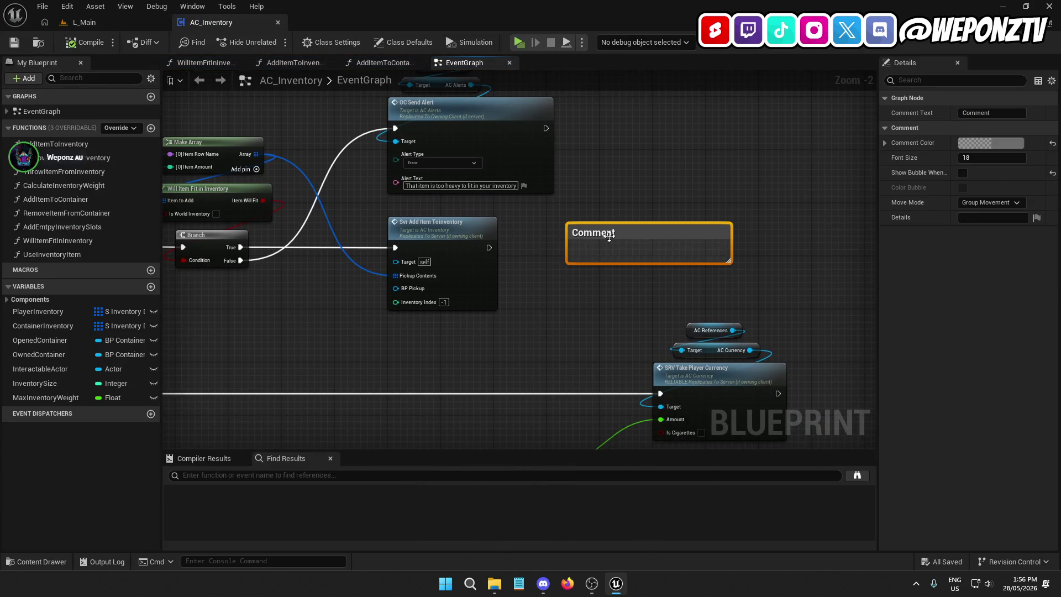
click(486, 238)
mouse_move(725, 285)
mouse_down()
mouse_move(706, 293)
mouse_move(585, 207)
mouse_up()
key(Delete)
click(14, 43)
Step: Return to L_Main and browse to the Prisoner_Modular mesh folder
click(91, 23)
click(402, 404)
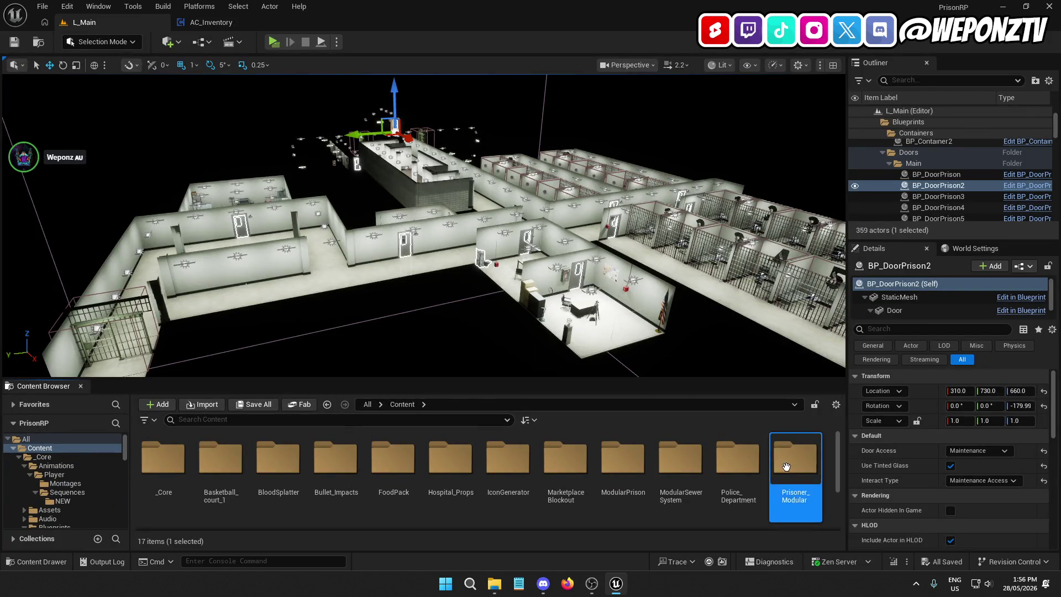
double_click(794, 458)
double_click(278, 458)
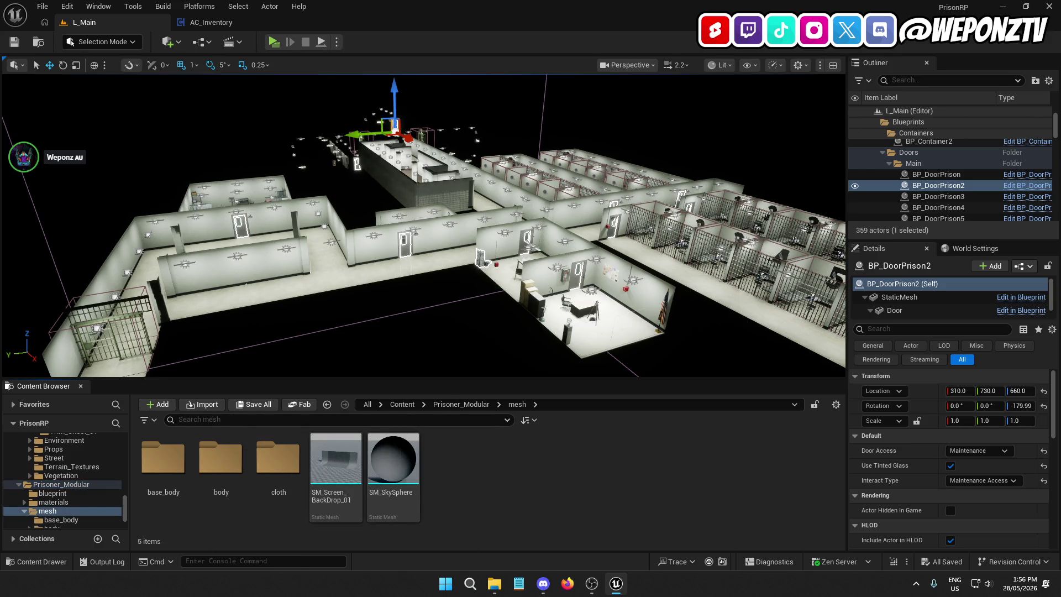
Step: Select the LI_Interrogations level instance and zoom in on the 70–200 height chart wall
scroll(423, 225, down, 5)
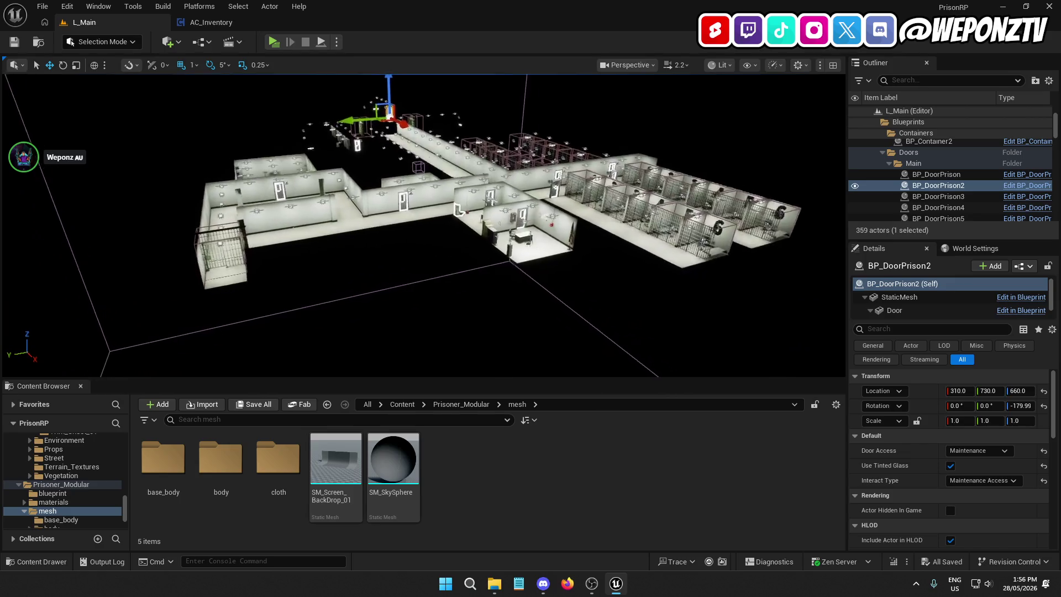
scroll(528, 274, up, 10)
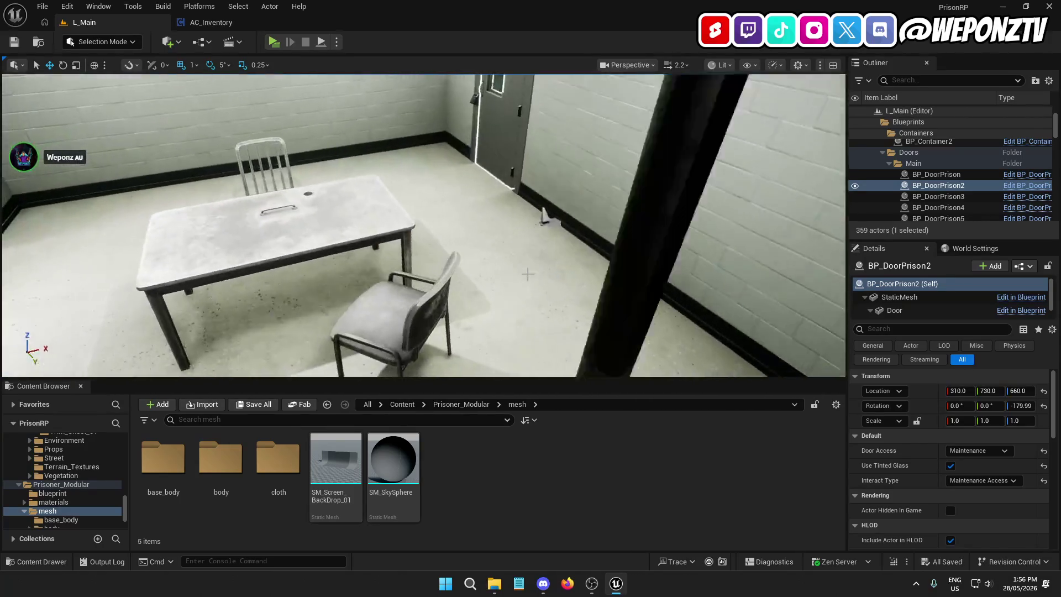
scroll(528, 274, down, 8)
click(527, 274)
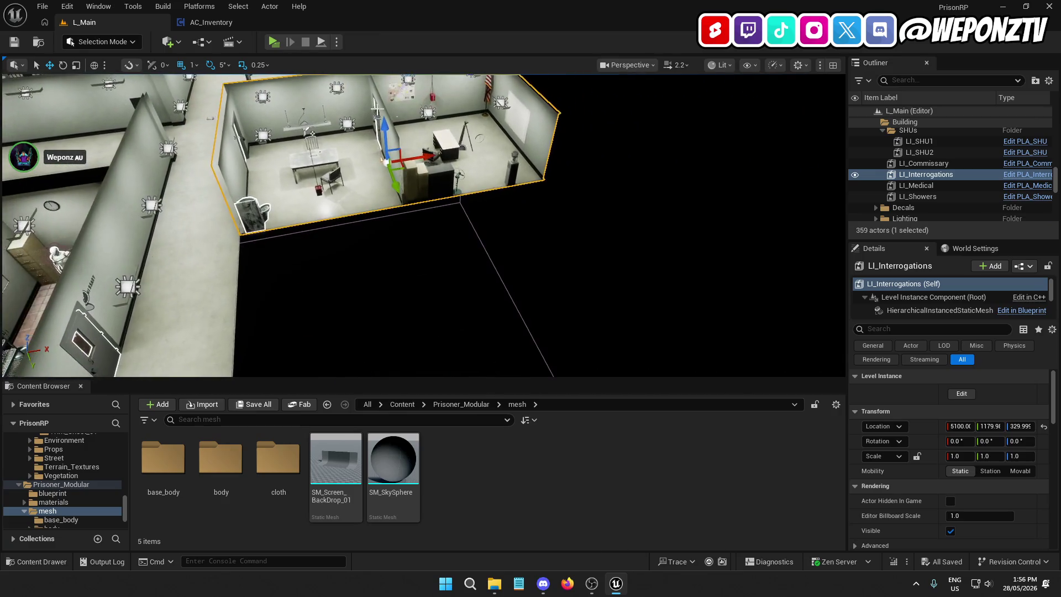
scroll(424, 226, up, 10)
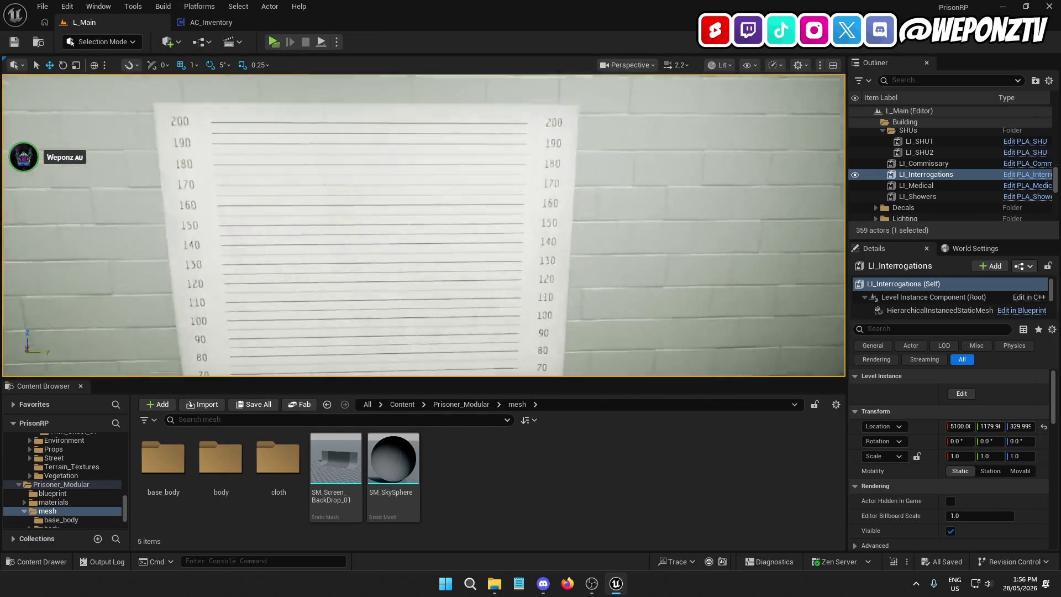
scroll(423, 225, down, 5)
scroll(423, 225, up, 6)
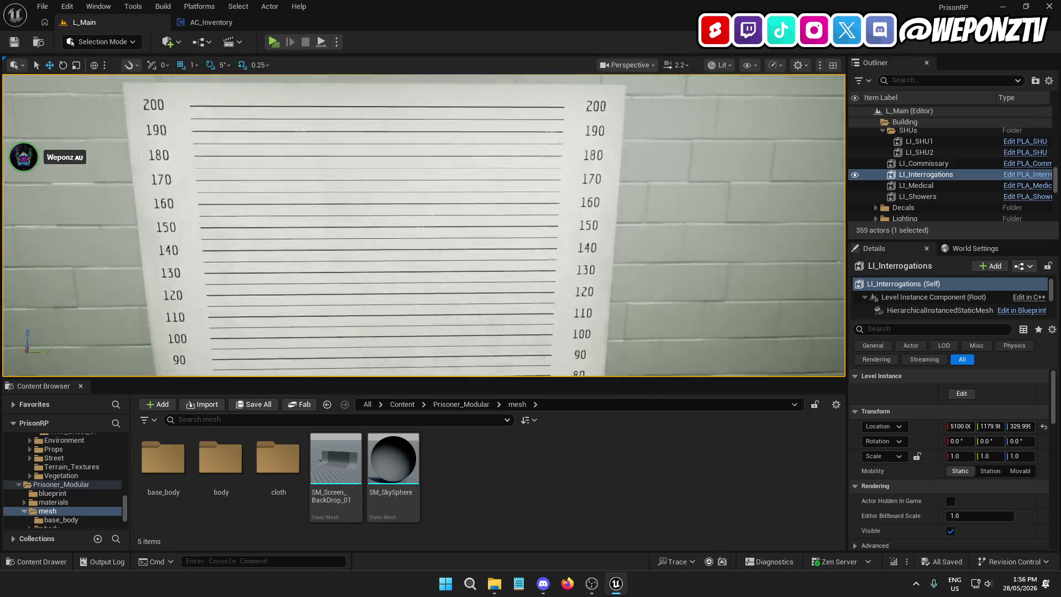
scroll(380, 204, down, 3)
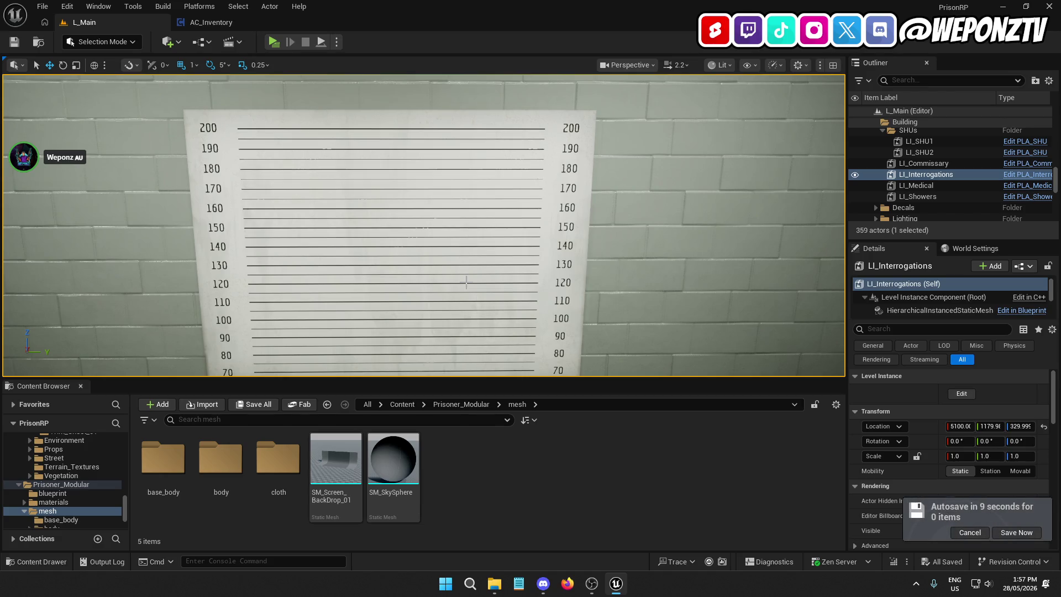
Step: Browse Prisoner_Modular > mesh, check base_body, then enter the cloth folder
click(403, 404)
double_click(795, 464)
double_click(276, 458)
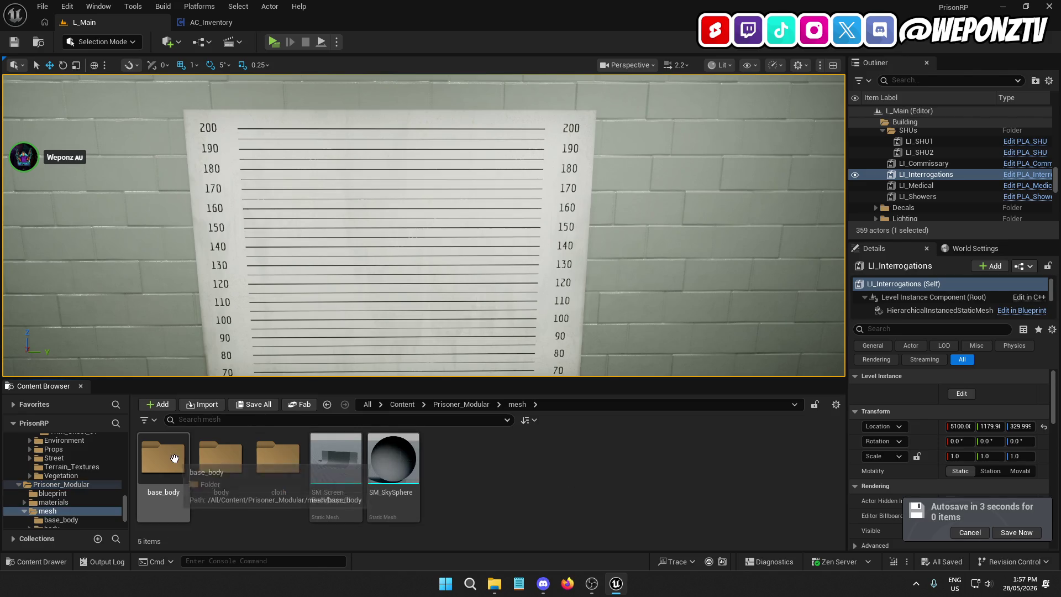
double_click(163, 457)
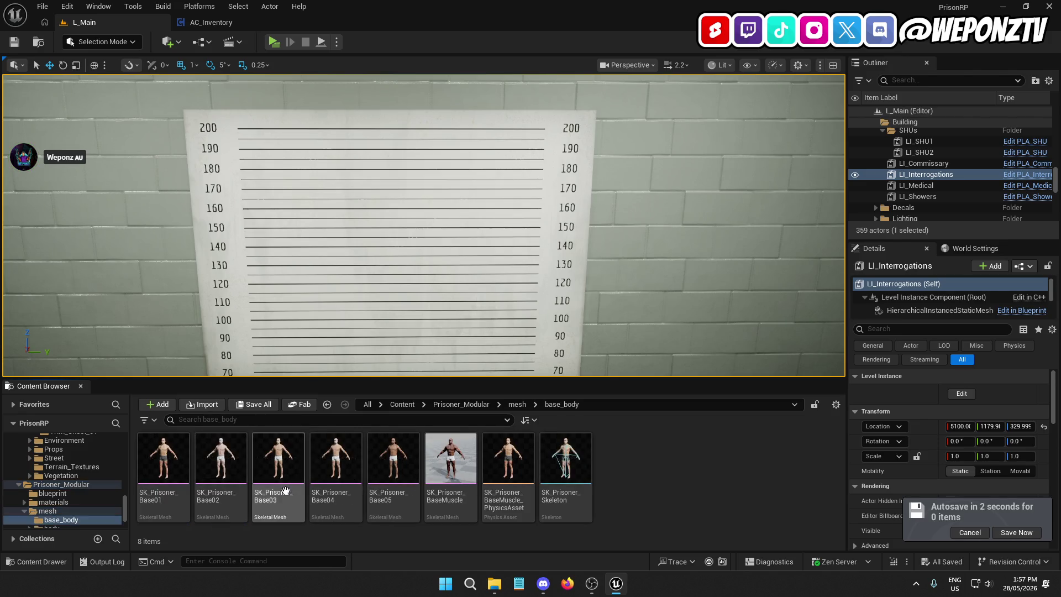
click(517, 404)
click(261, 460)
double_click(261, 460)
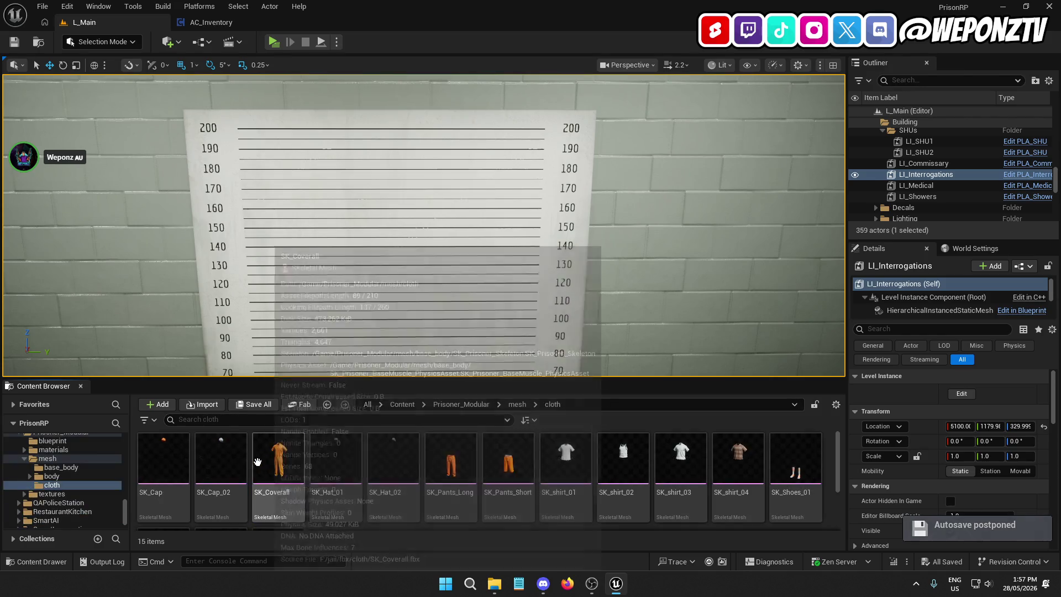
Step: Bring up SK_Coverall's asset actions and open it in the mesh editor
right_click(277, 456)
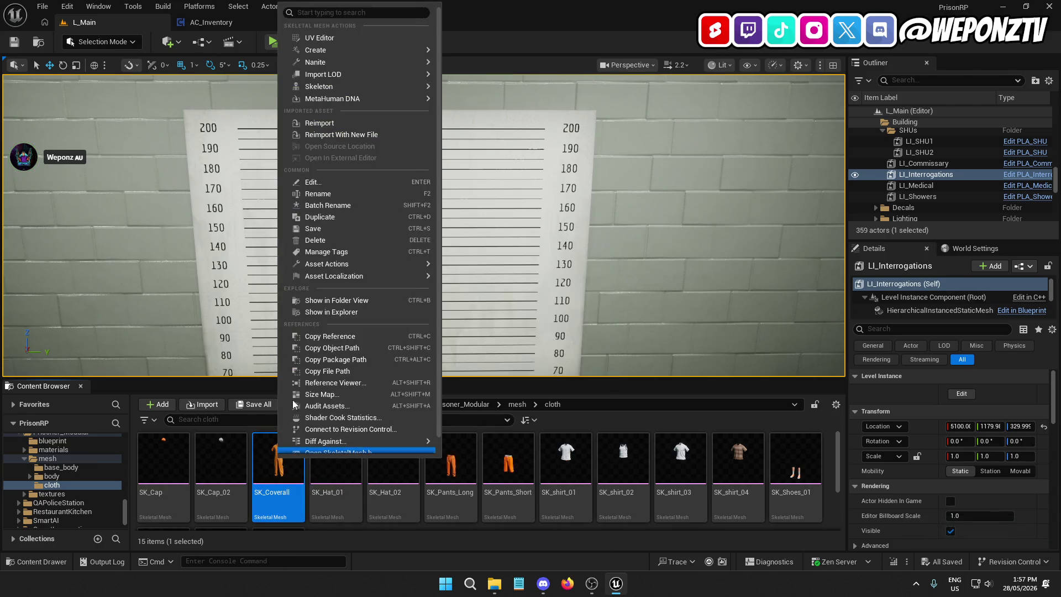
mouse_move(393, 81)
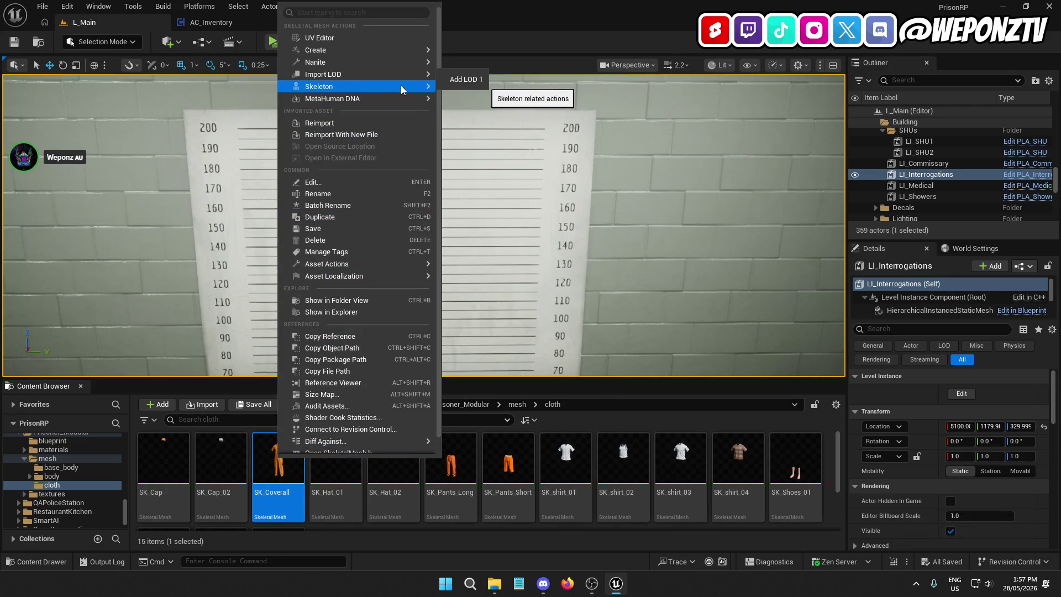
double_click(262, 457)
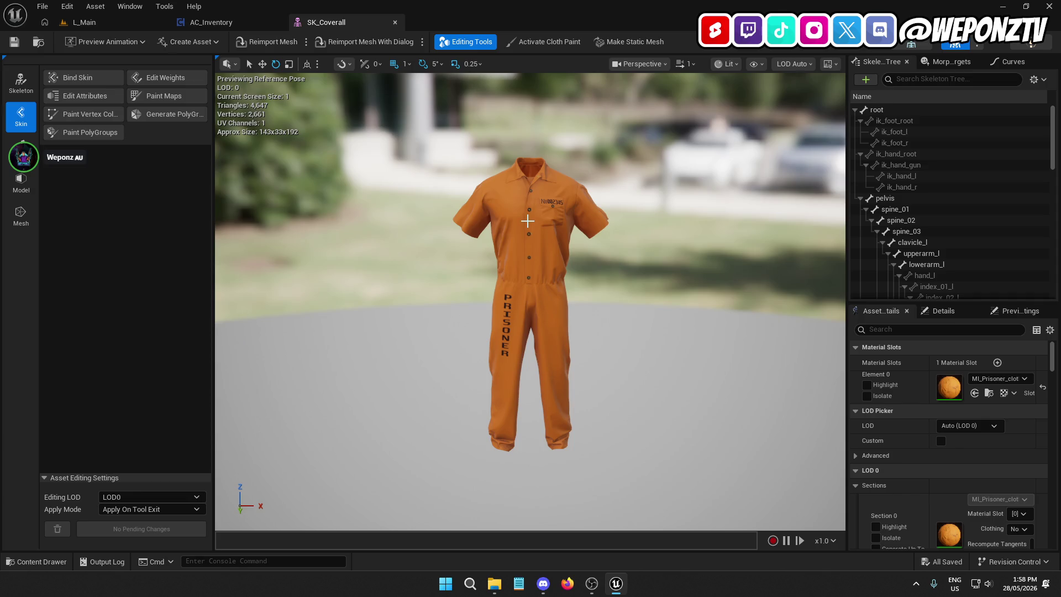
Step: Select the orange coverall in the preview and zoom in on its numbered chest pocket
click(529, 268)
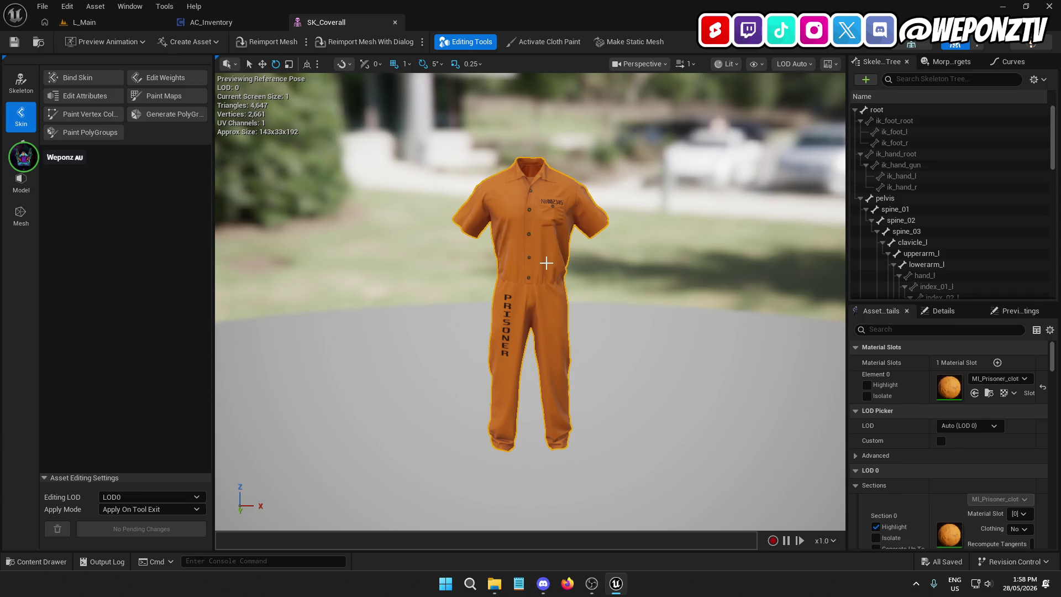
scroll(546, 263, up, 5)
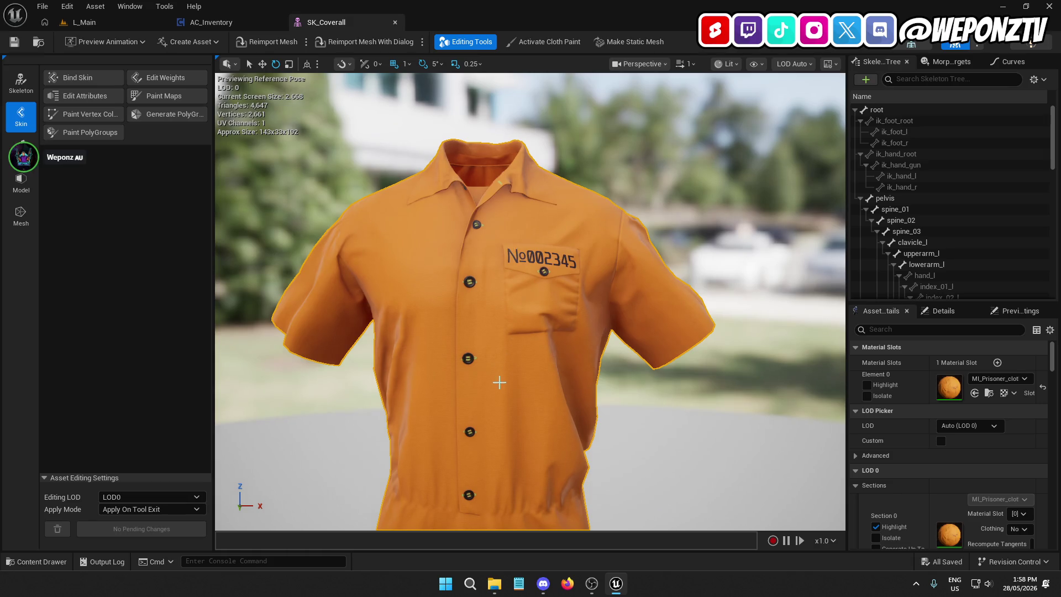
scroll(497, 371, down, 3)
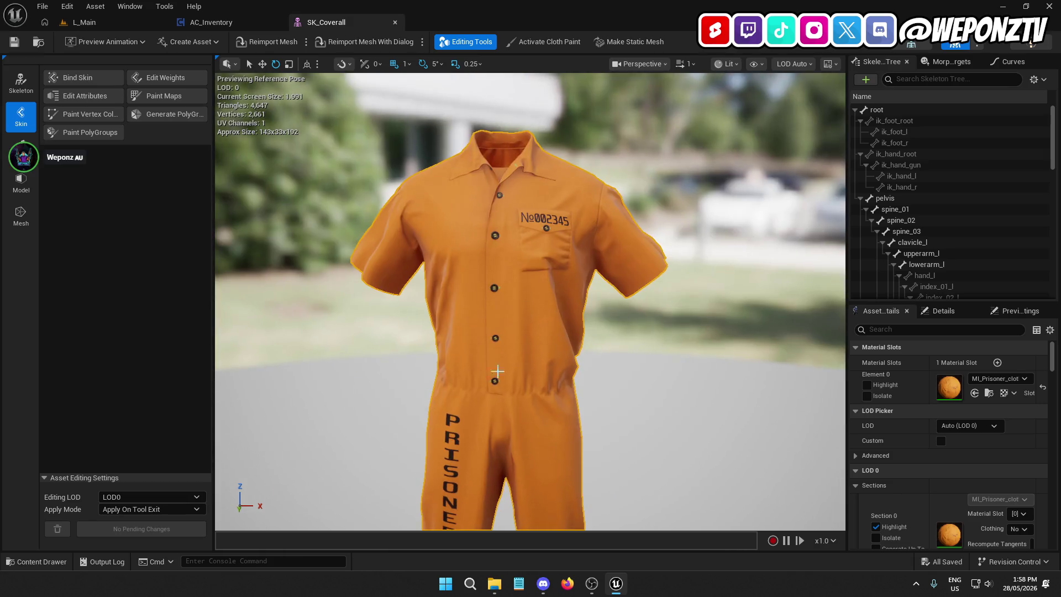